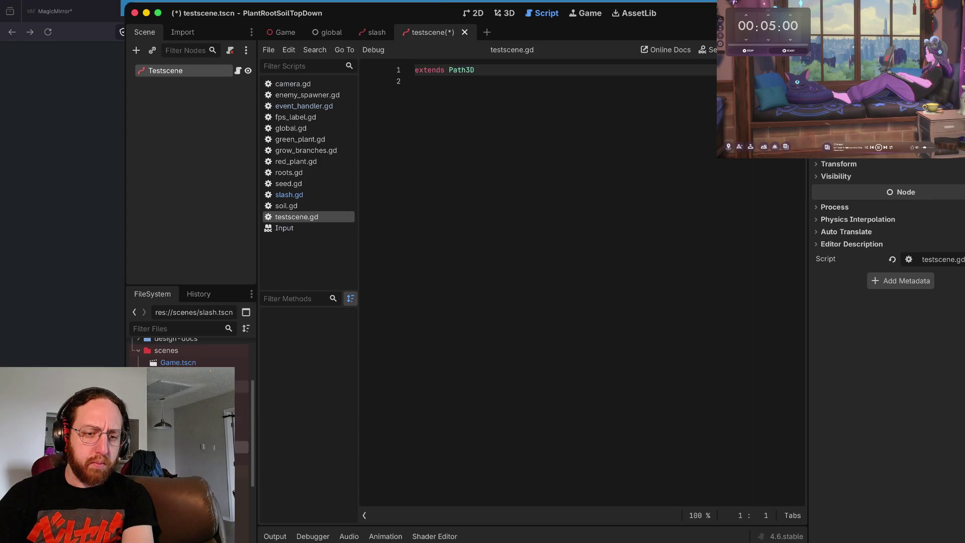
Step: Delete testscene.tscn from the project
right_click(188, 458)
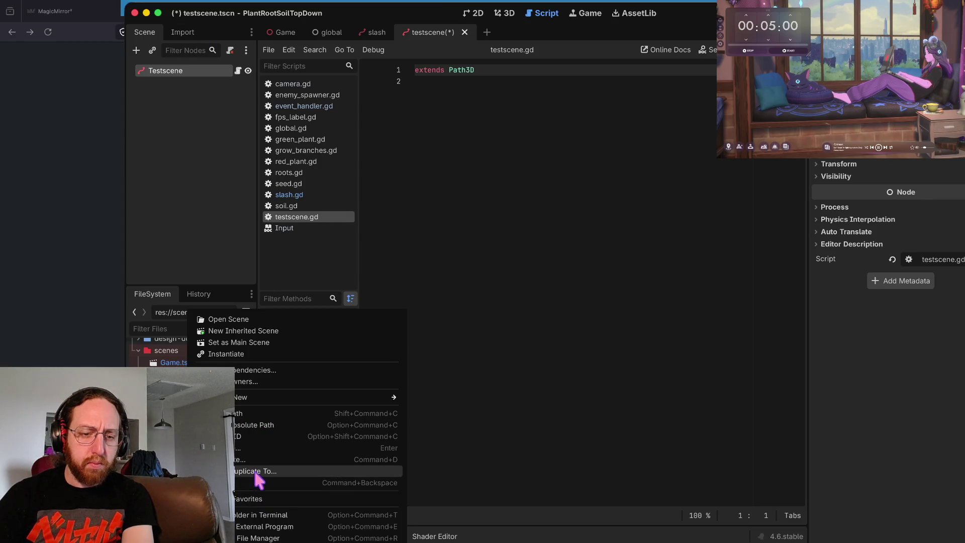
left_click(252, 483)
left_click(634, 316)
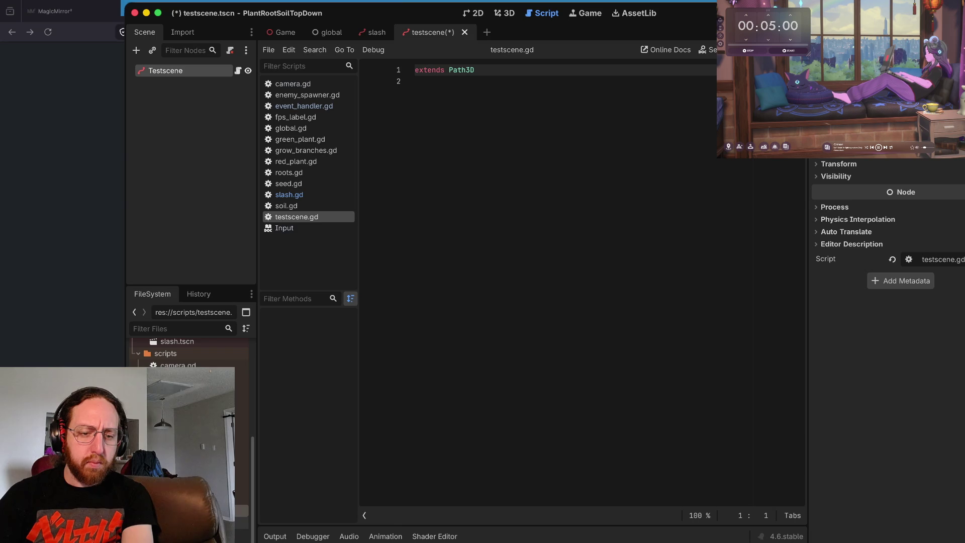
Step: Delete the scripts/testscene.gd script from the project
right_click(193, 510)
left_click(251, 482)
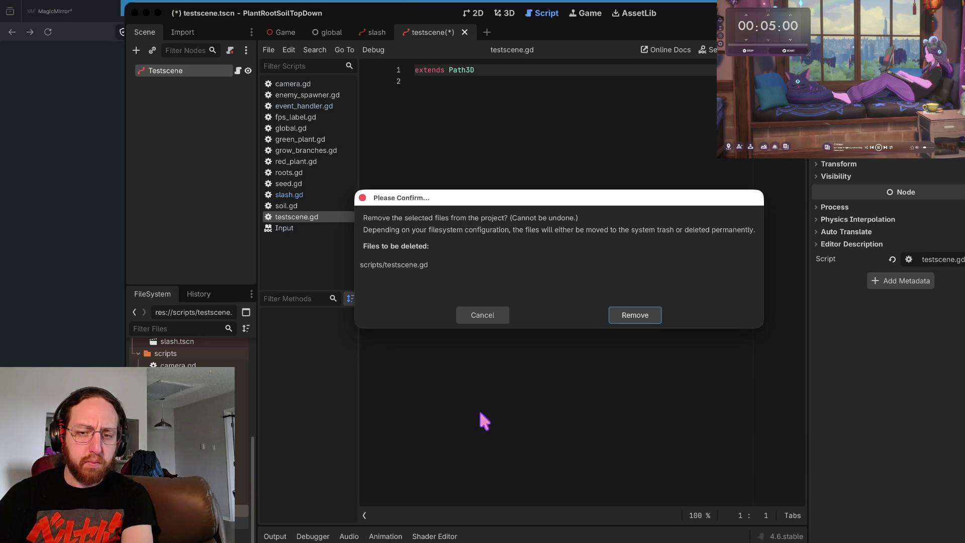
left_click(644, 318)
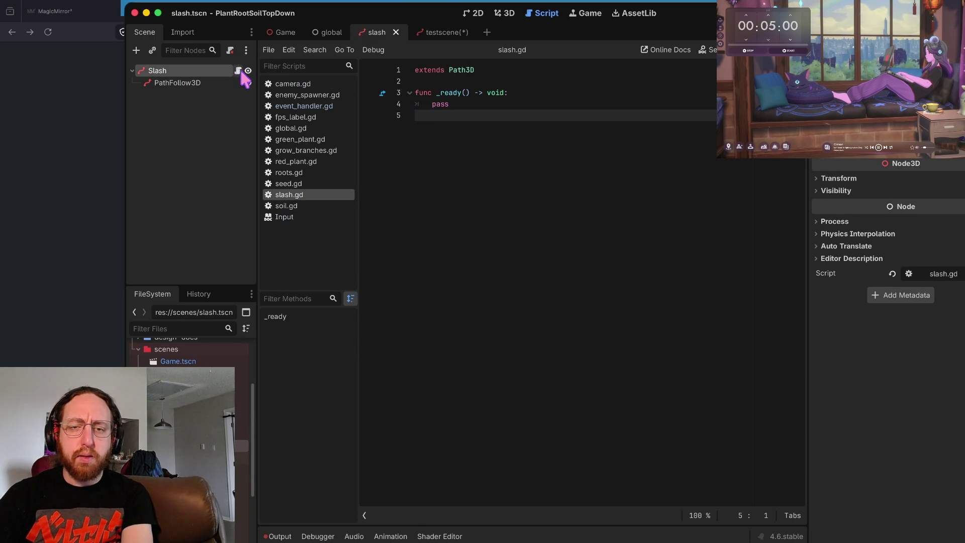
Step: Switch to the 3D view and add a MeshInstance3D child under PathFollow3D, leaving its Mesh empty
left_click(505, 13)
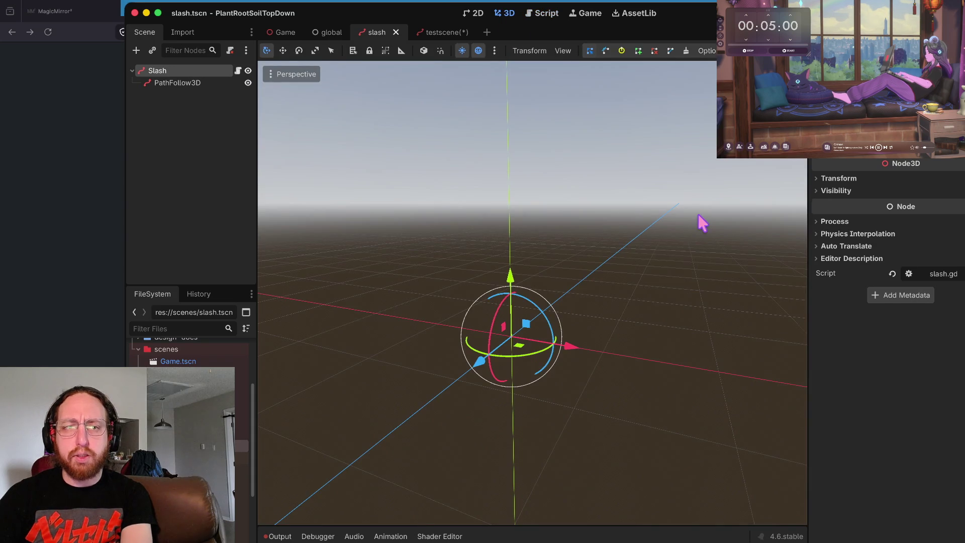
scroll(191, 357, "down", 1)
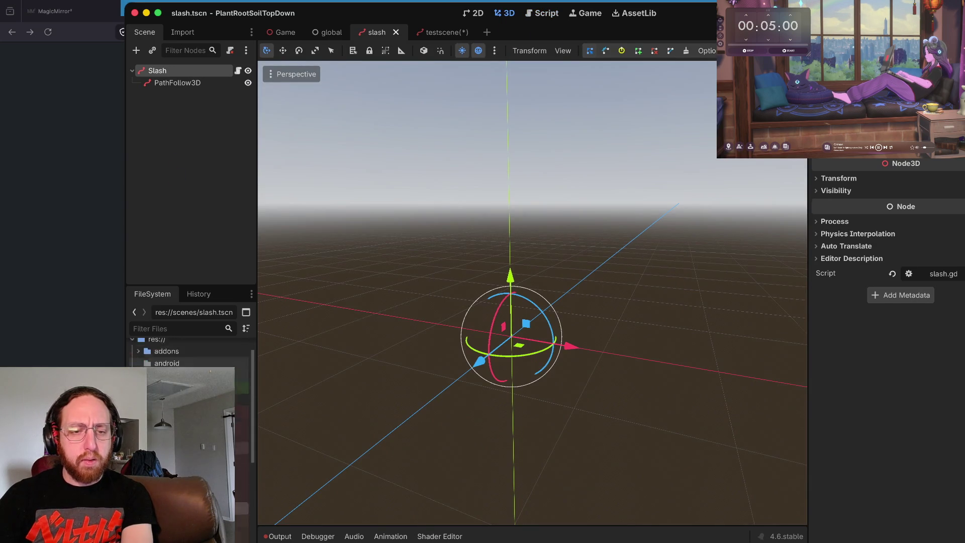
scroll(198, 336, "down", 3)
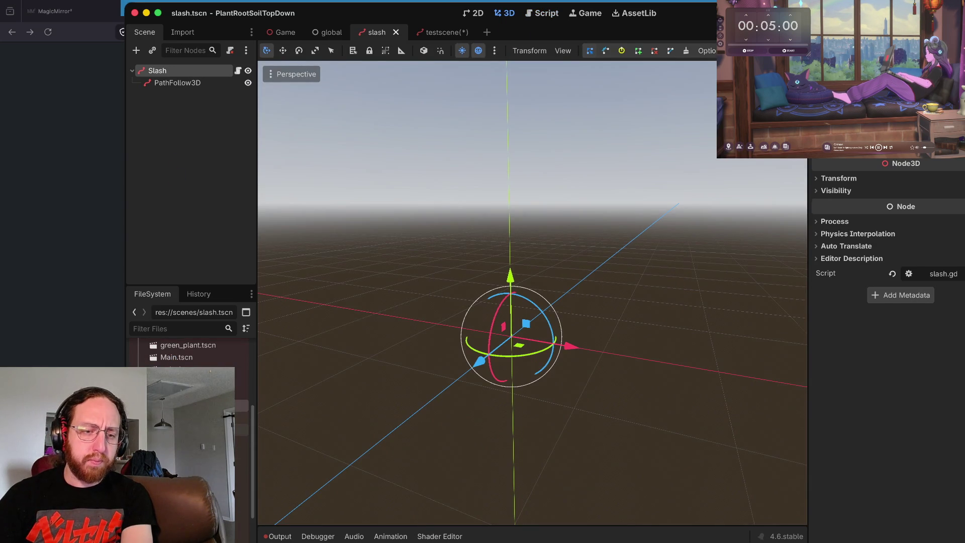
left_click(182, 86)
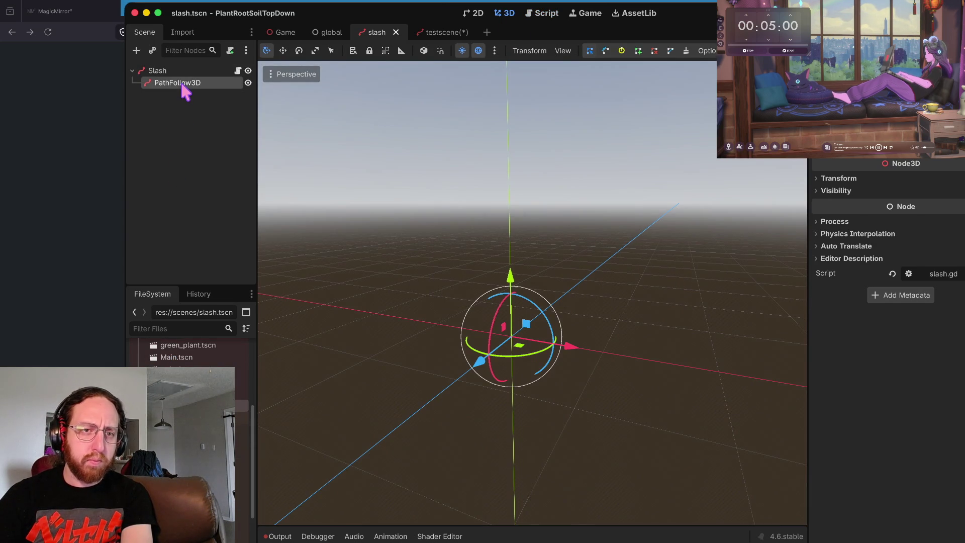
right_click(182, 85)
left_click(270, 92)
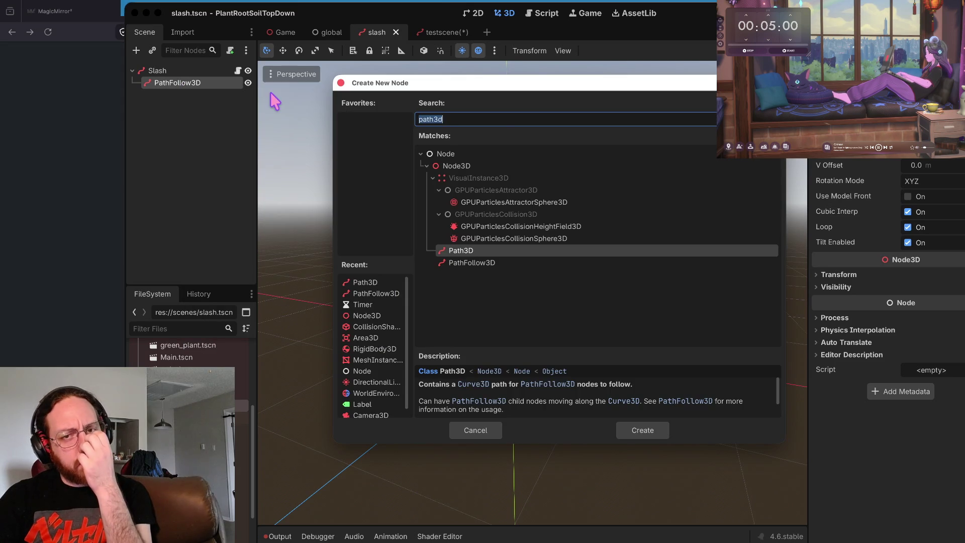
type("mesh")
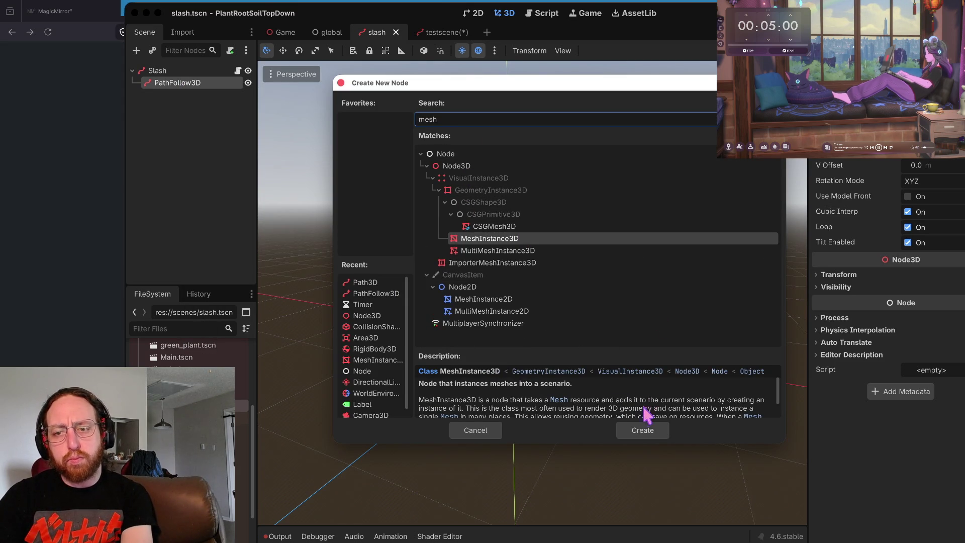
left_click(634, 430)
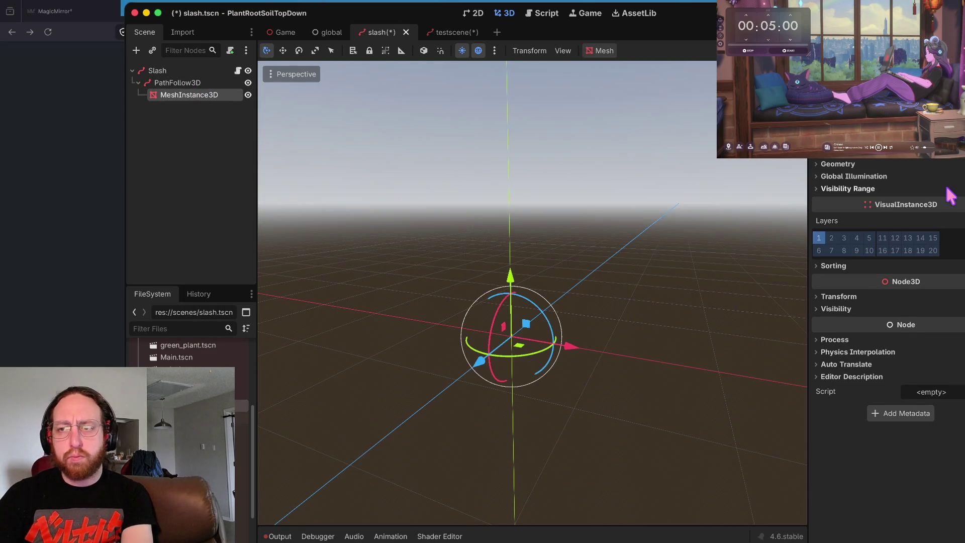
left_click(929, 134)
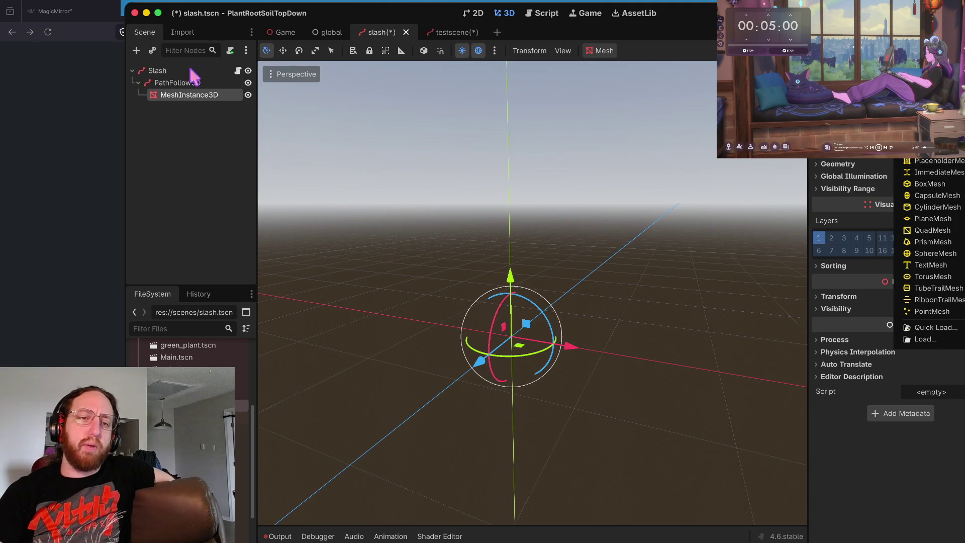
left_click(181, 95)
Step: Change the MeshInstance3D node's type to Node3D
right_click(180, 99)
left_click(178, 94)
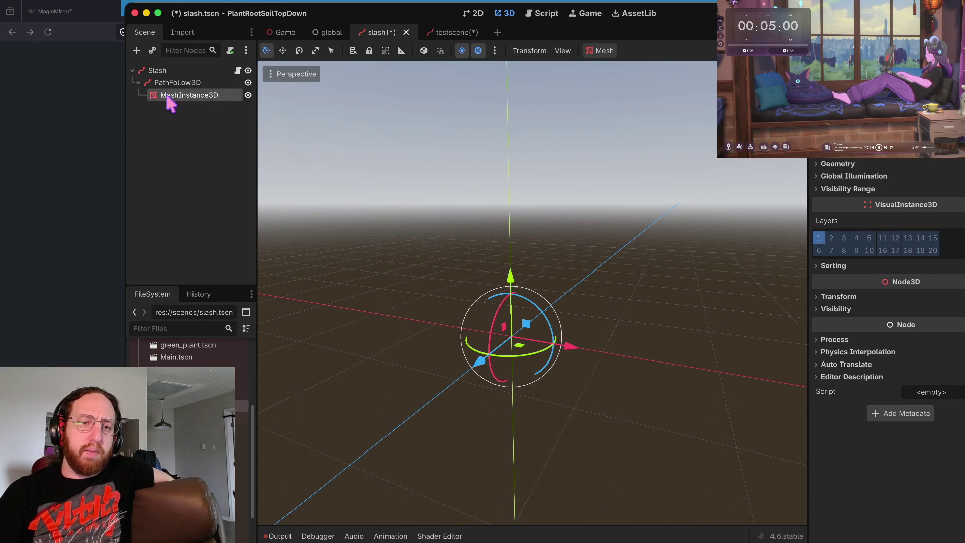
right_click(169, 103)
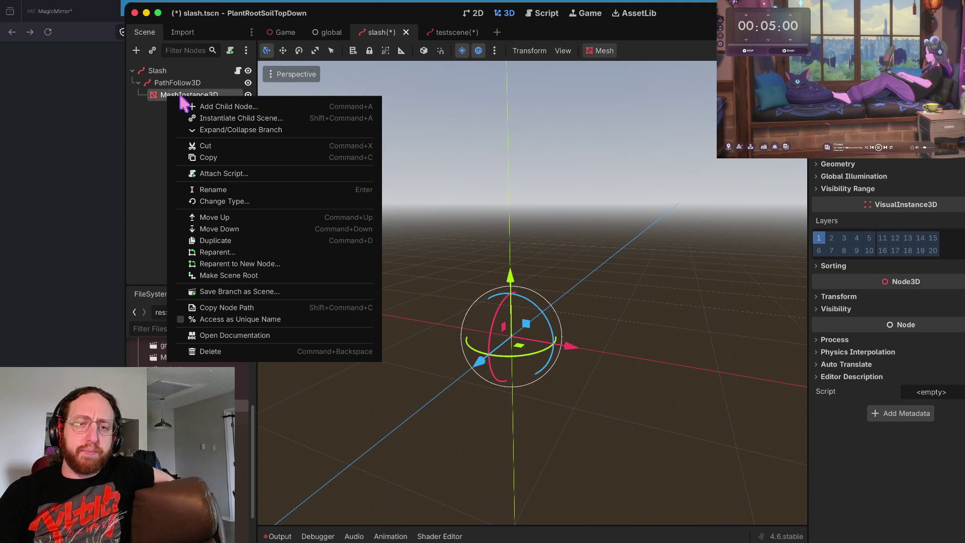
left_click(238, 201)
type("node3")
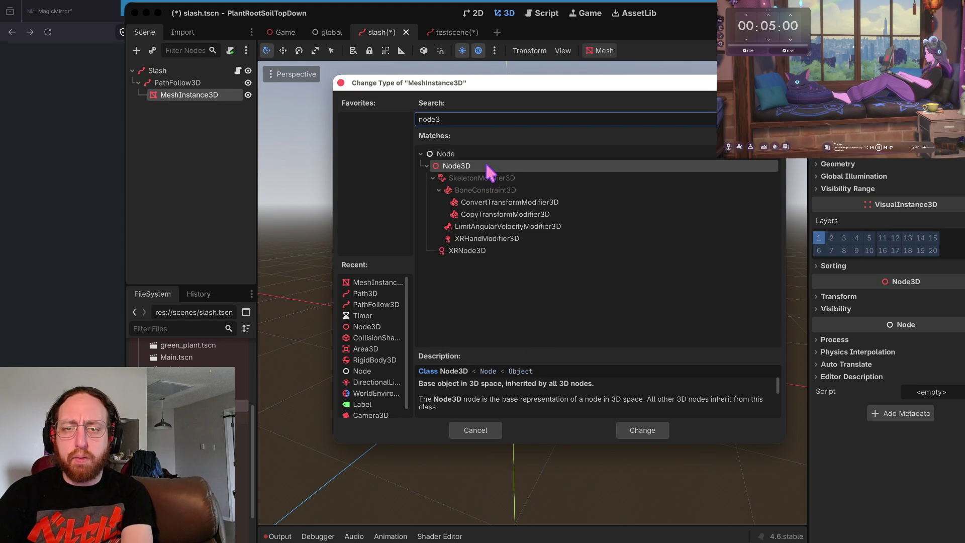
left_click(645, 430)
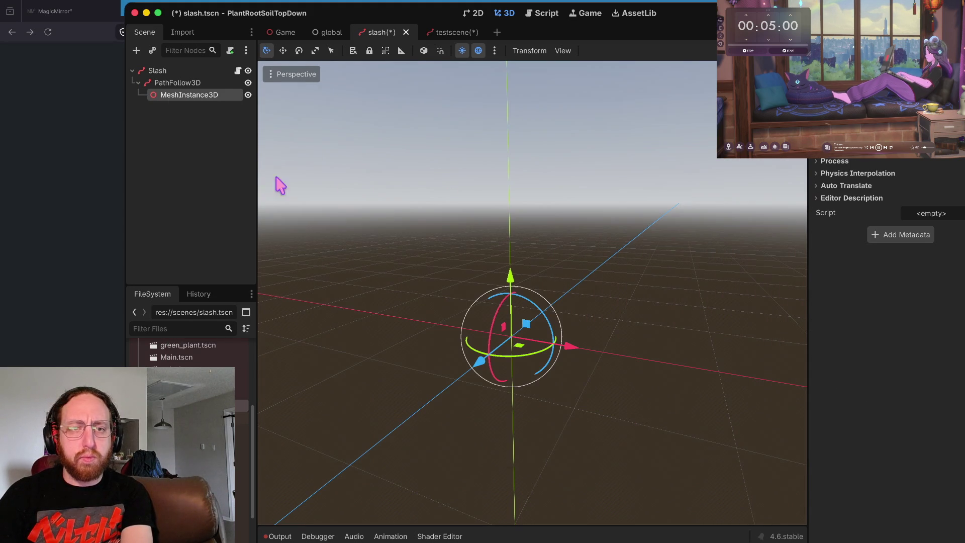
Step: Add a MeshInstance3D child under the converted Node3D
right_click(191, 101)
left_click(293, 109)
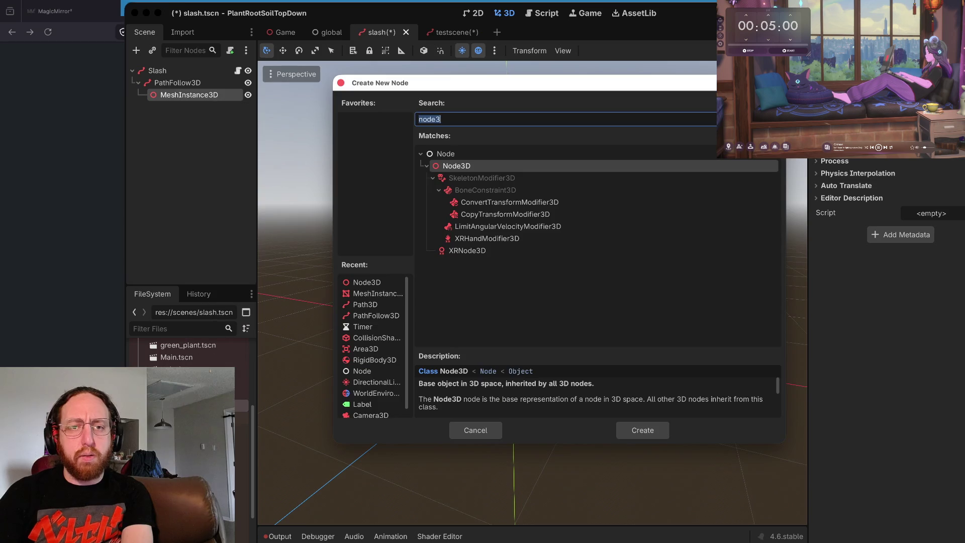
type("mesh")
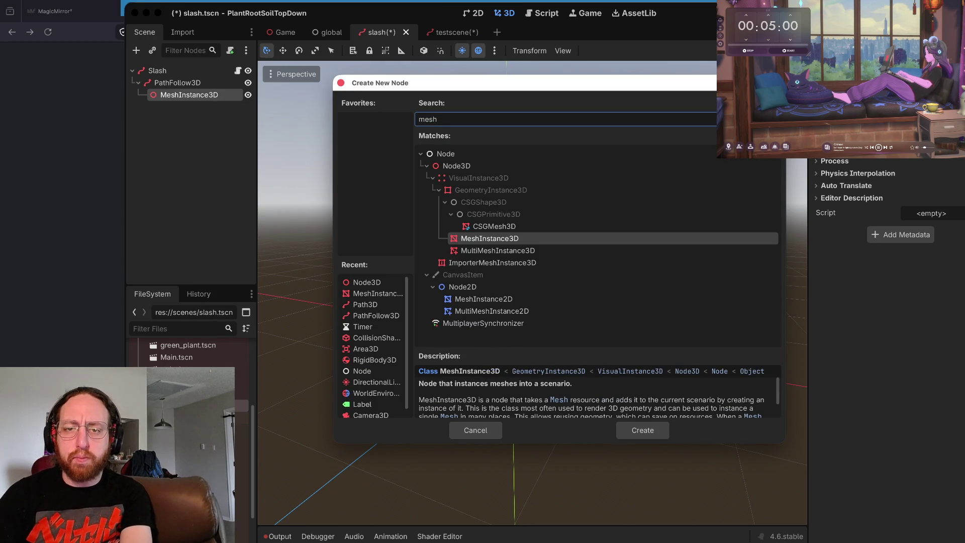
key("Return")
Step: Rename the parent node to Node3D
left_click(200, 98)
left_click(200, 98)
type("ND")
key("Return")
left_click(203, 199)
left_click(182, 96)
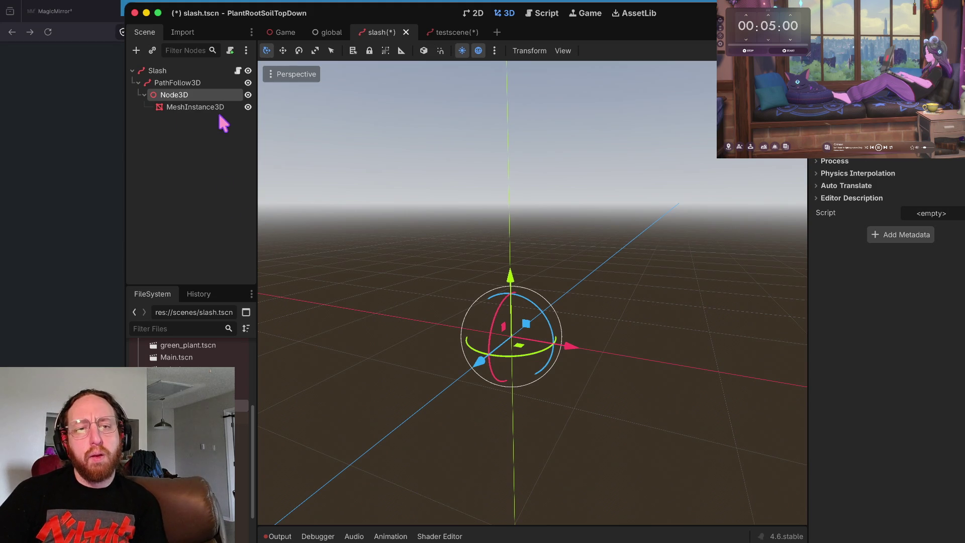
Step: Rename the Slash root node to Path3D
left_click(184, 70)
left_click(184, 70)
type("Path3D")
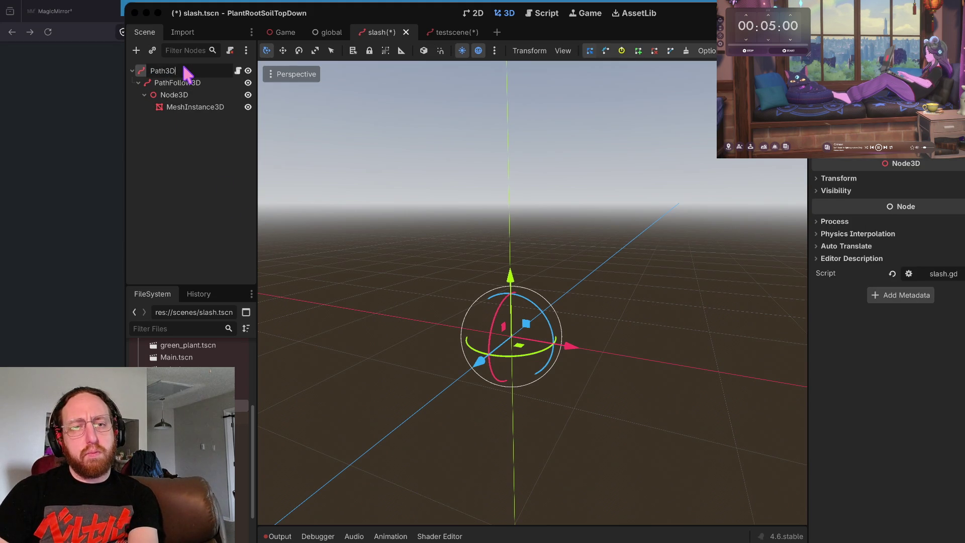
key("Return")
left_click(226, 277)
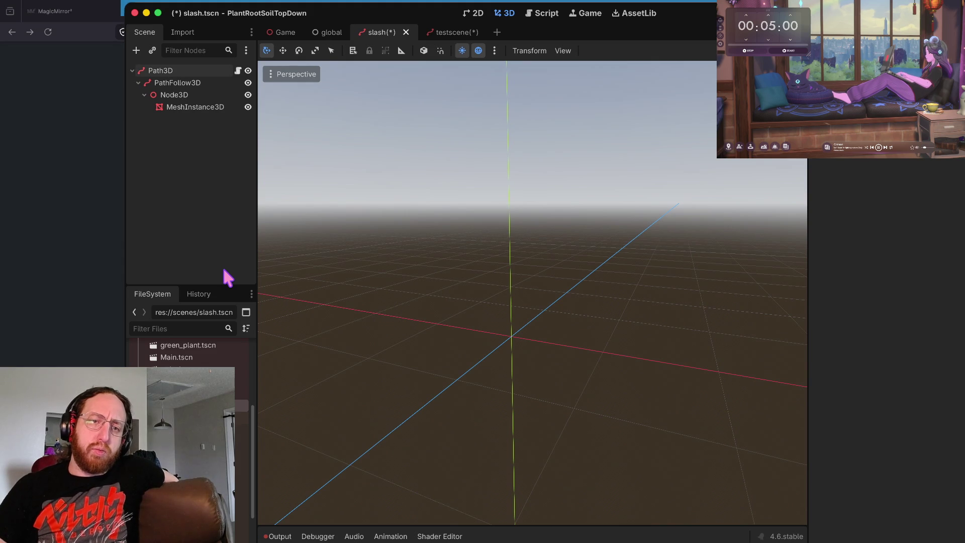
left_click(202, 96)
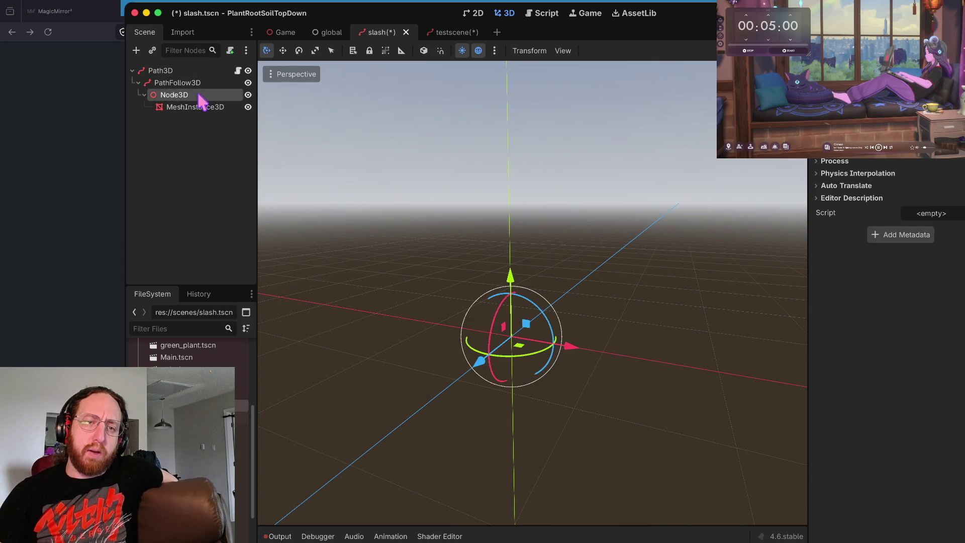
Step: Assign a new RibbonTrailMesh to the MeshInstance3D's Mesh property
left_click(206, 112)
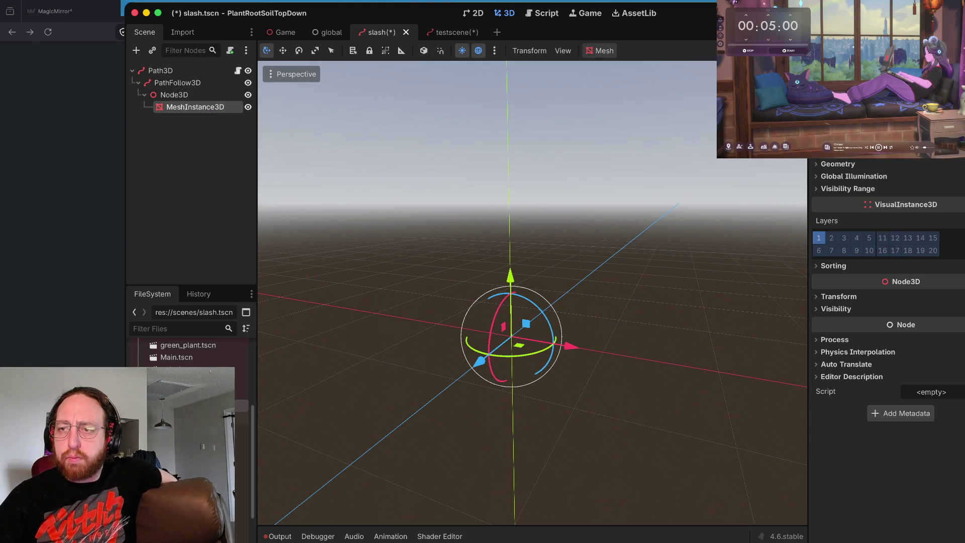
left_click(930, 130)
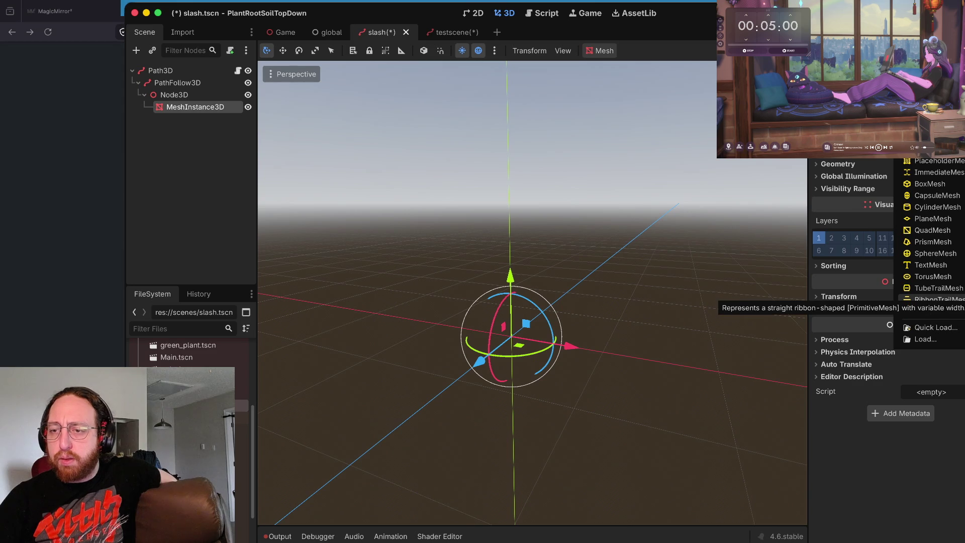
left_click(934, 299)
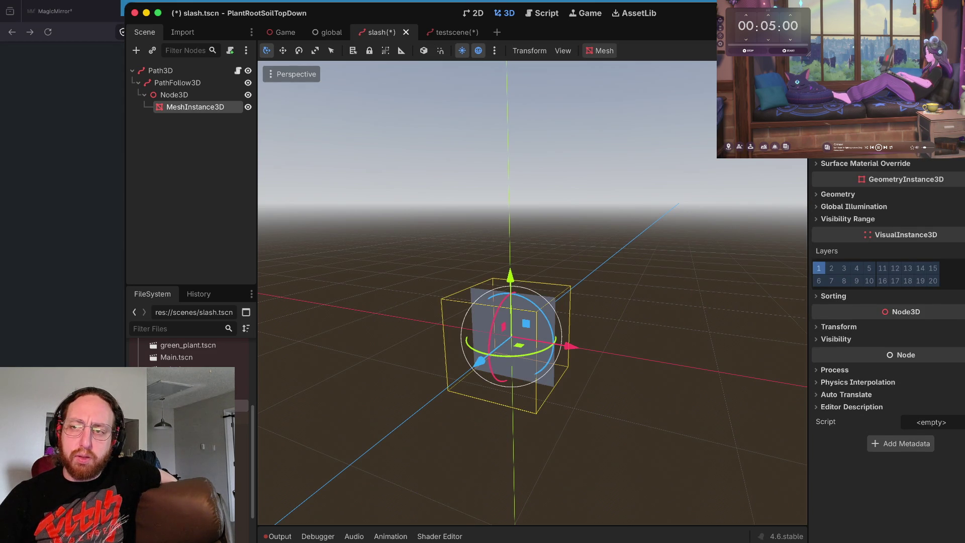
scroll(888, 311, "up", 6)
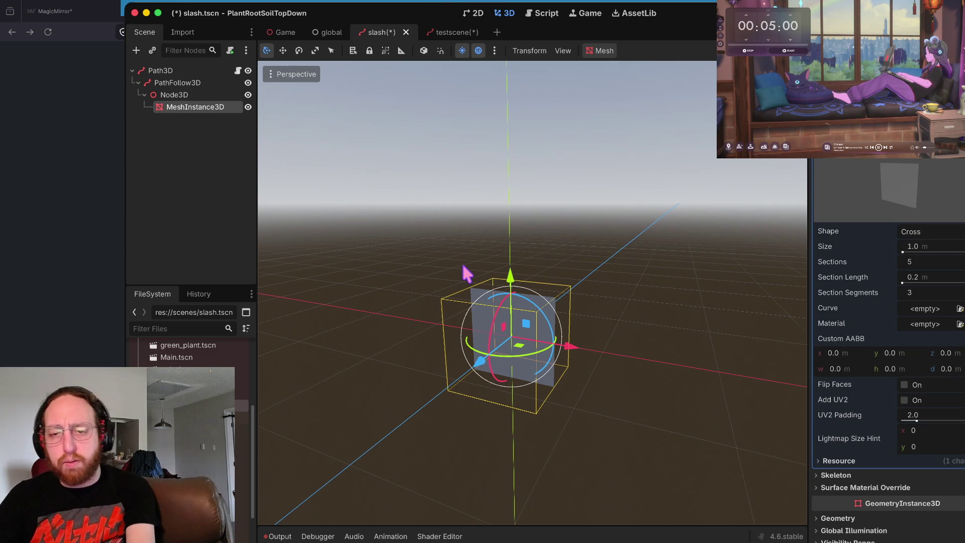
Step: Save the scene and try the Flat ribbon shape before returning to Cross
scroll(466, 274, "down", 5)
key("super+s")
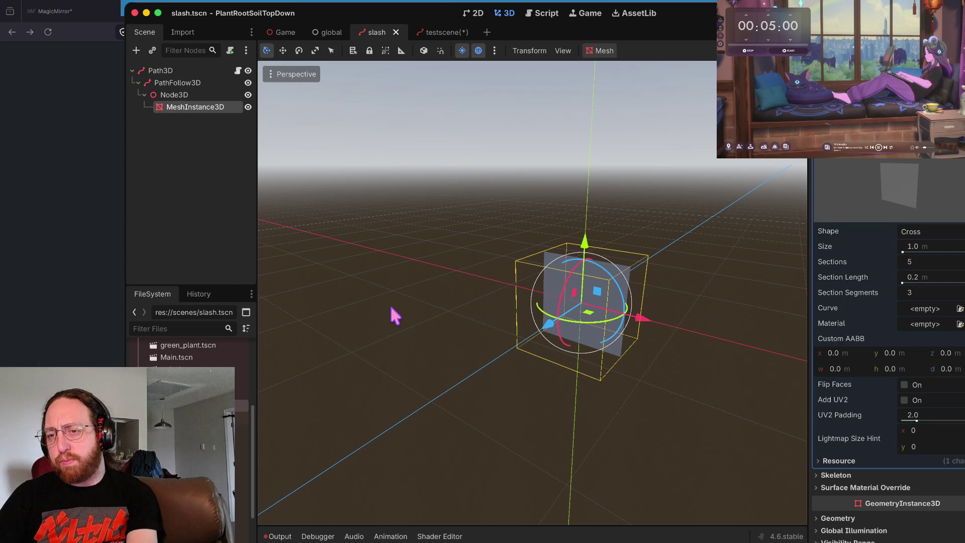
left_click(954, 234)
left_click(939, 249)
left_click(924, 227)
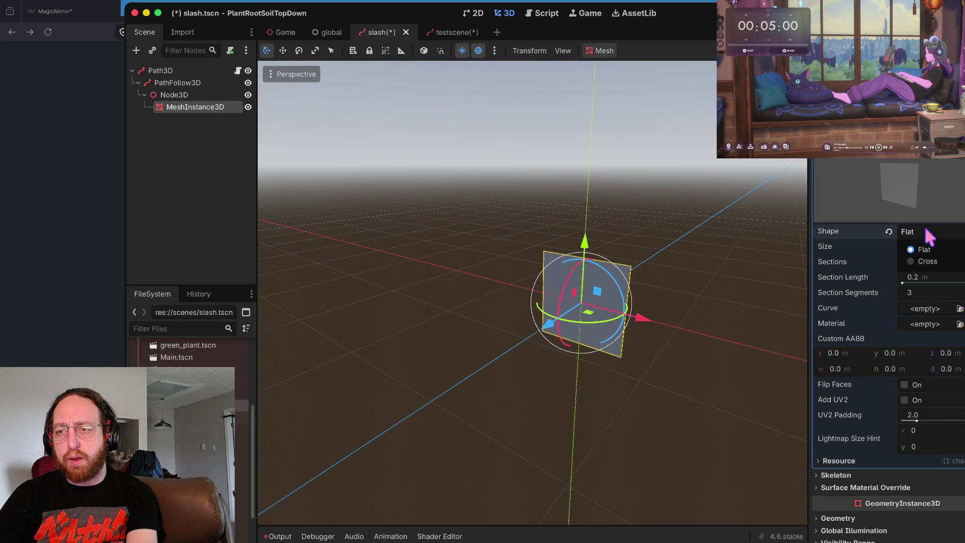
left_click(924, 261)
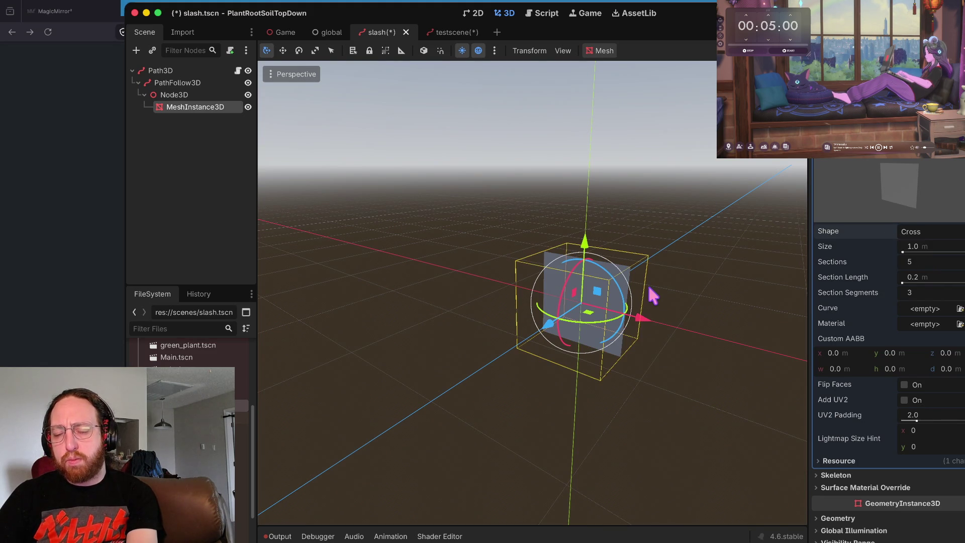
Step: Stretch the RibbonTrailMesh Size to 8.56 m
scroll(652, 296, "up", 5)
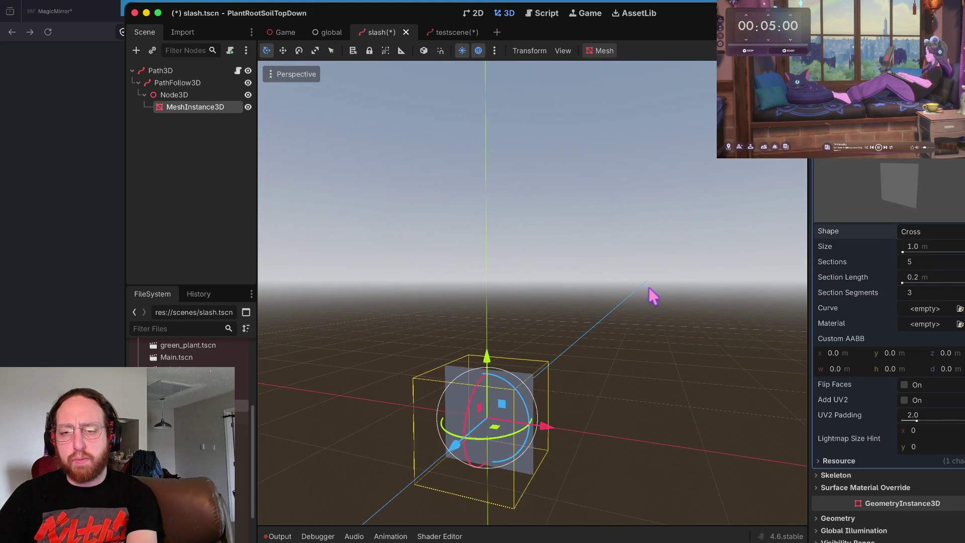
scroll(652, 296, "left", 5)
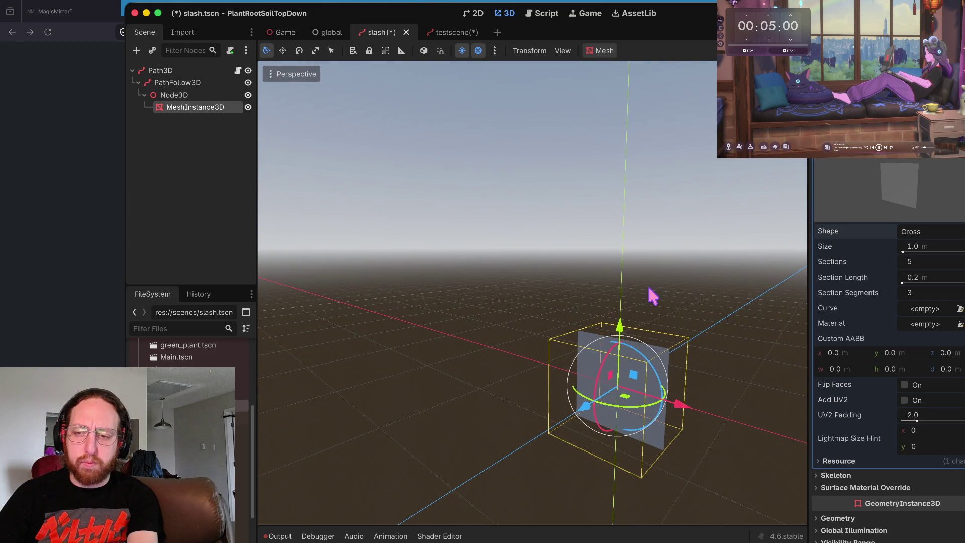
scroll(652, 297, "down", 5)
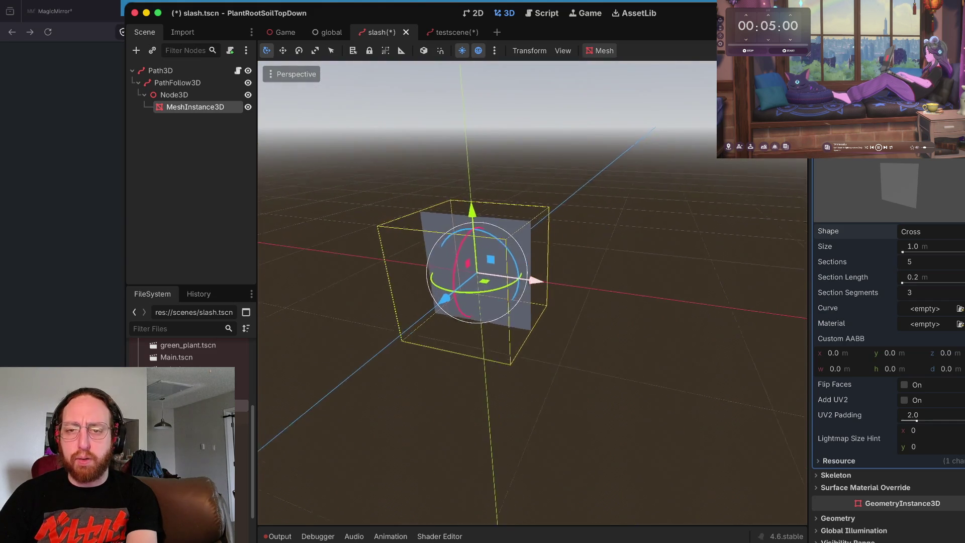
scroll(533, 292, "up", 5)
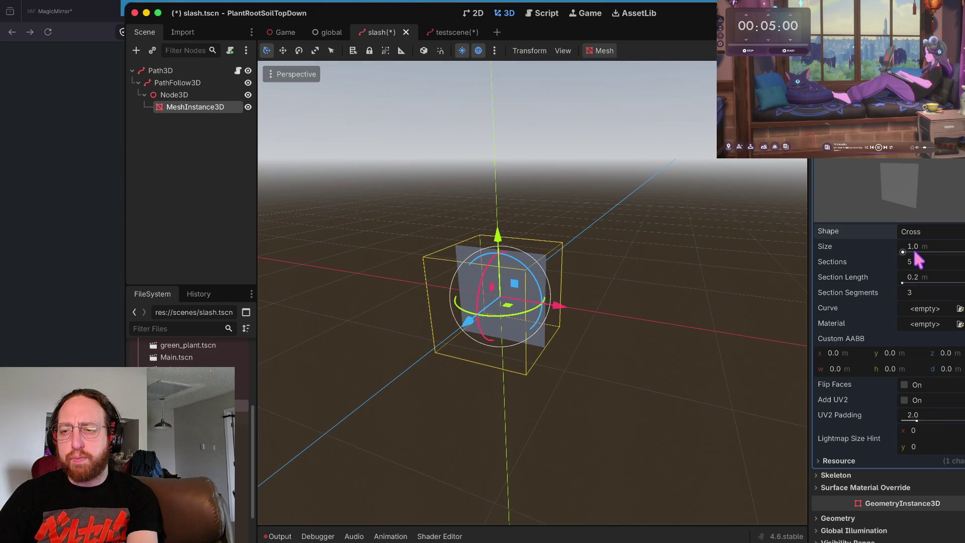
left_click_drag(902, 251, 908, 254)
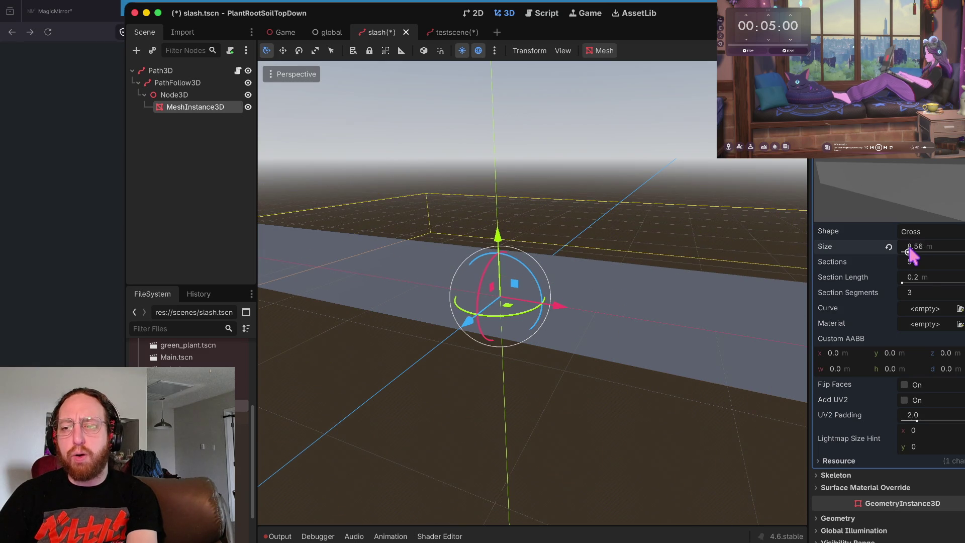
scroll(591, 372, "down", 5)
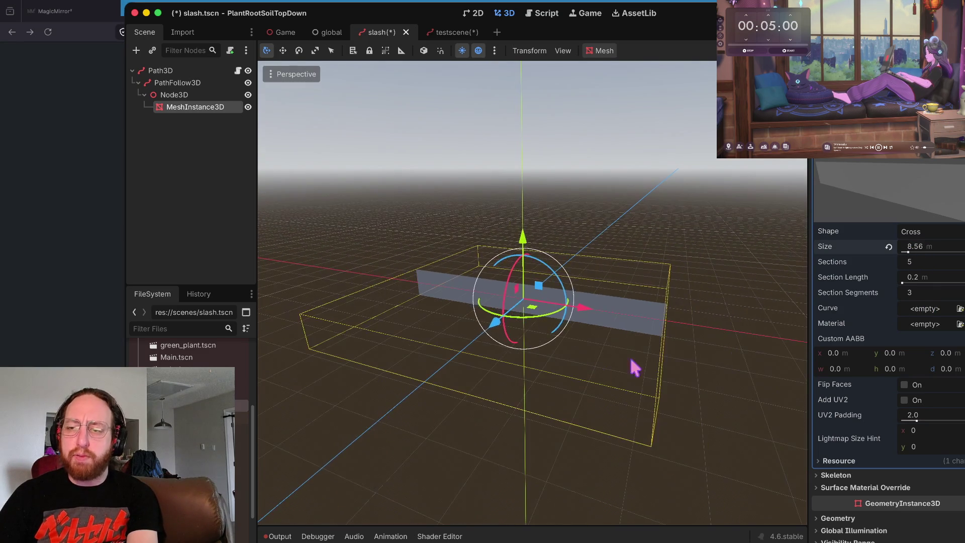
left_click(932, 310)
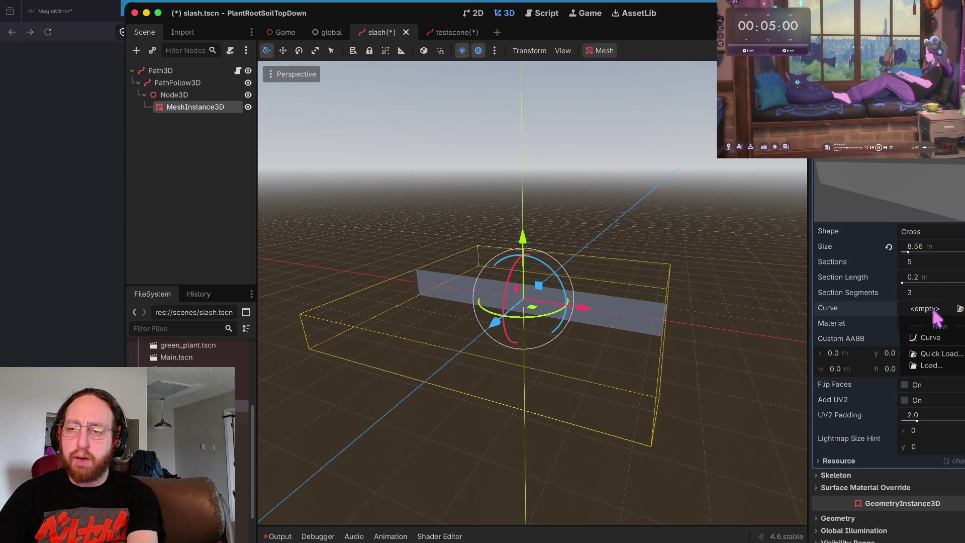
Step: Create a new width Curve for the mesh, adding points and narrowing the start
left_click(930, 340)
mouse_move(849, 190)
left_mouse_down()
mouse_move(827, 215)
mouse_move(837, 194)
mouse_move(891, 196)
left_mouse_up()
left_click(942, 332)
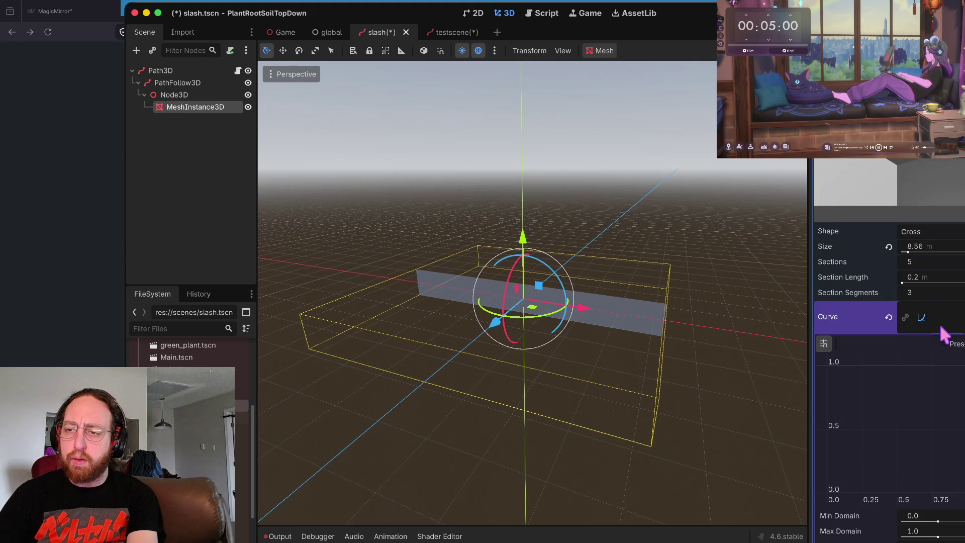
left_click(846, 440)
left_click(895, 397)
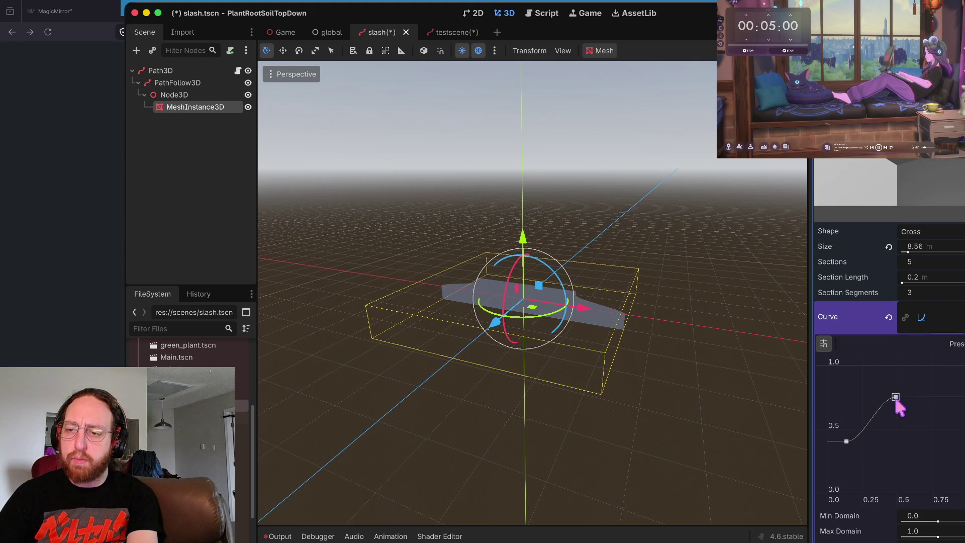
mouse_move(897, 397)
left_mouse_down()
mouse_move(899, 429)
mouse_move(903, 395)
left_mouse_up()
mouse_move(847, 441)
left_mouse_down()
mouse_move(847, 397)
mouse_move(853, 464)
mouse_move(835, 495)
mouse_move(836, 423)
left_mouse_up()
Step: Reshape the curve's peak and end points so the slash tapers at the ends
scroll(864, 351, "down", 8)
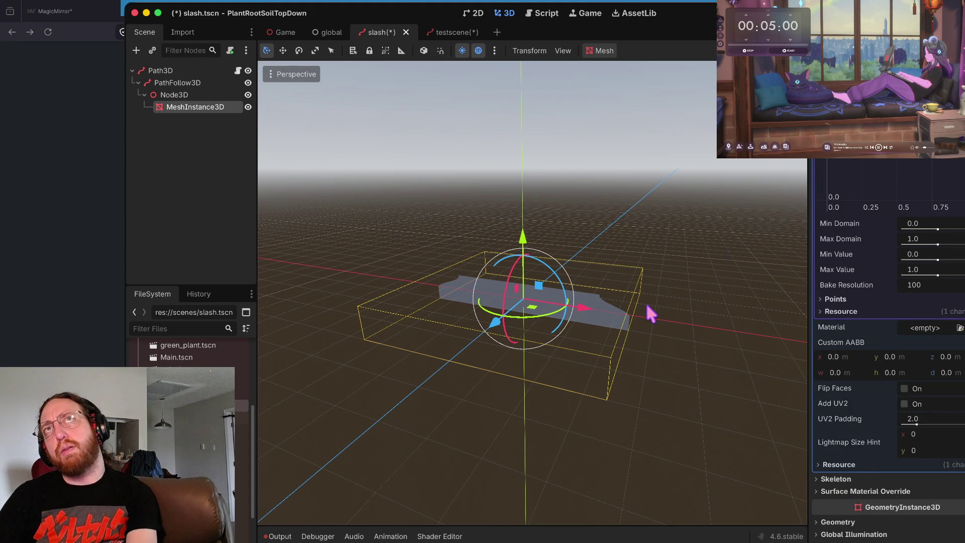
scroll(879, 251, "up", 5)
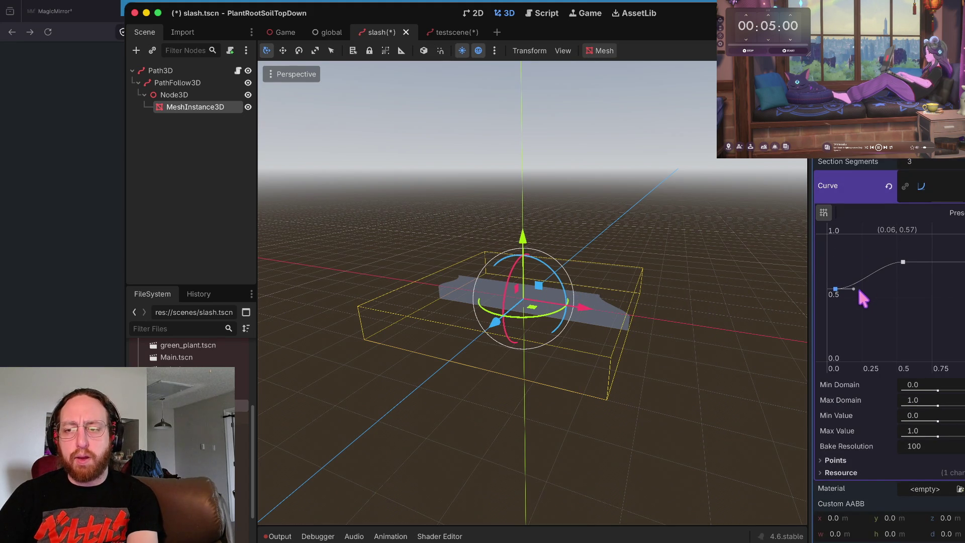
left_click_drag(904, 298, 949, 284)
mouse_move(903, 262)
left_mouse_down()
mouse_move(903, 301)
mouse_move(904, 274)
mouse_move(906, 282)
mouse_move(954, 268)
mouse_move(954, 258)
mouse_move(944, 301)
mouse_move(901, 360)
mouse_move(906, 333)
mouse_move(880, 271)
mouse_move(903, 262)
left_mouse_up()
Step: Undo clearing the curve, restore the curved slash mesh, and save the scene
left_click(887, 185)
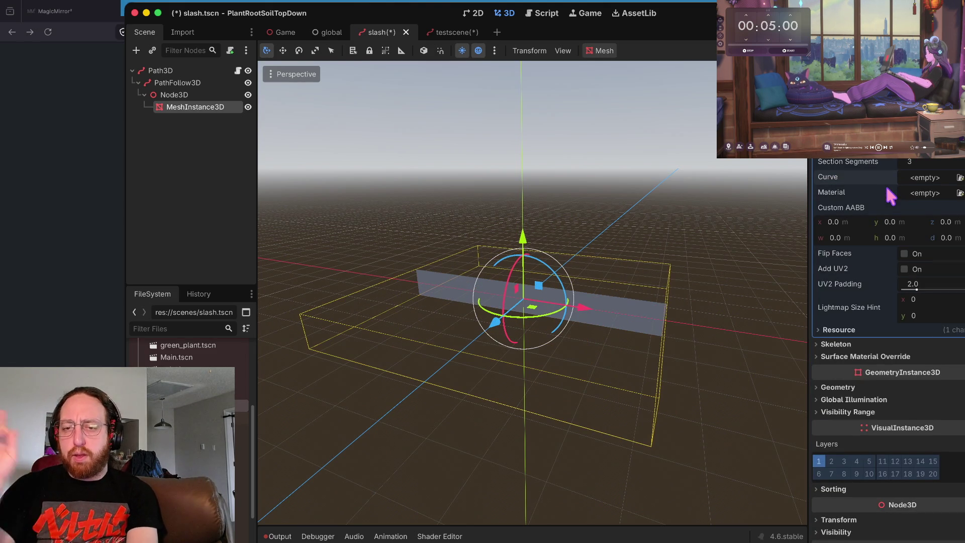
key("ctrl+z")
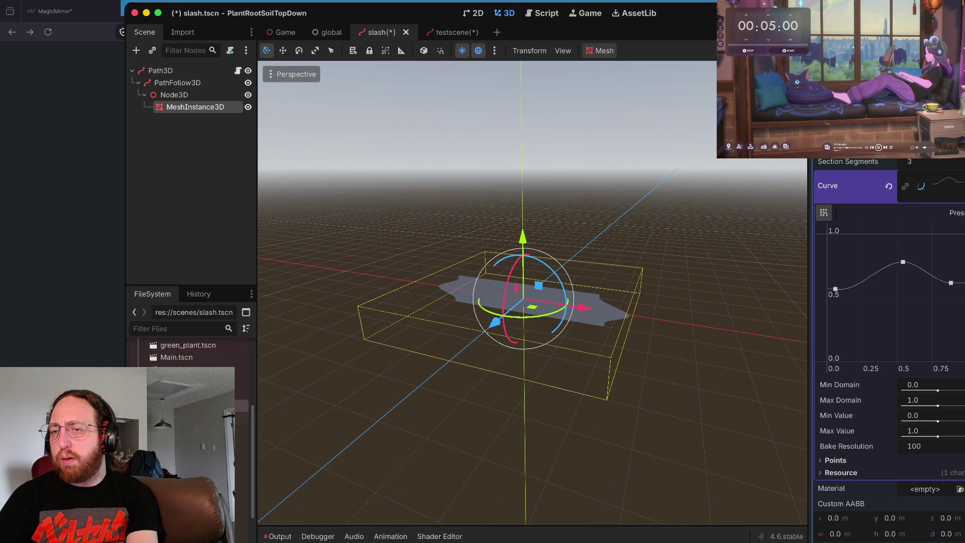
key("ctrl+z")
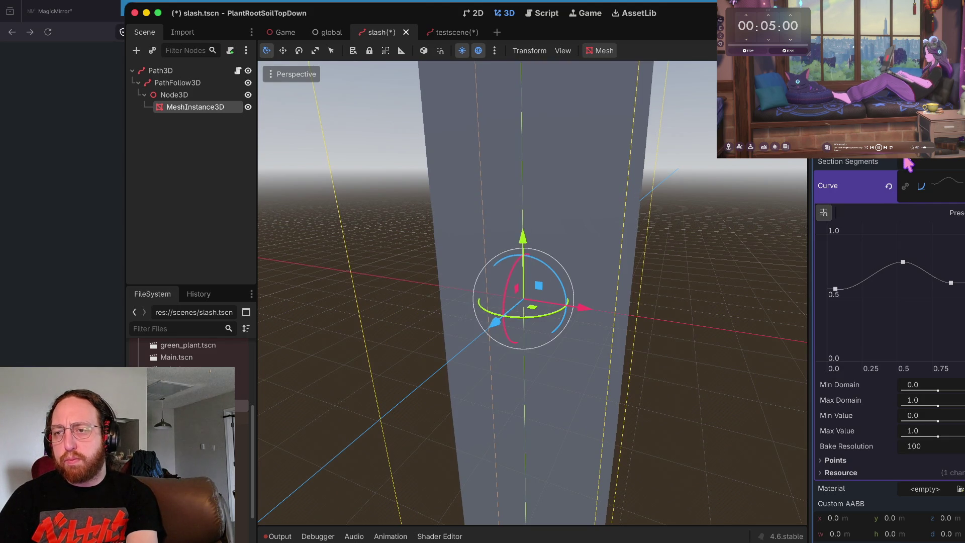
key("ctrl+shift+z")
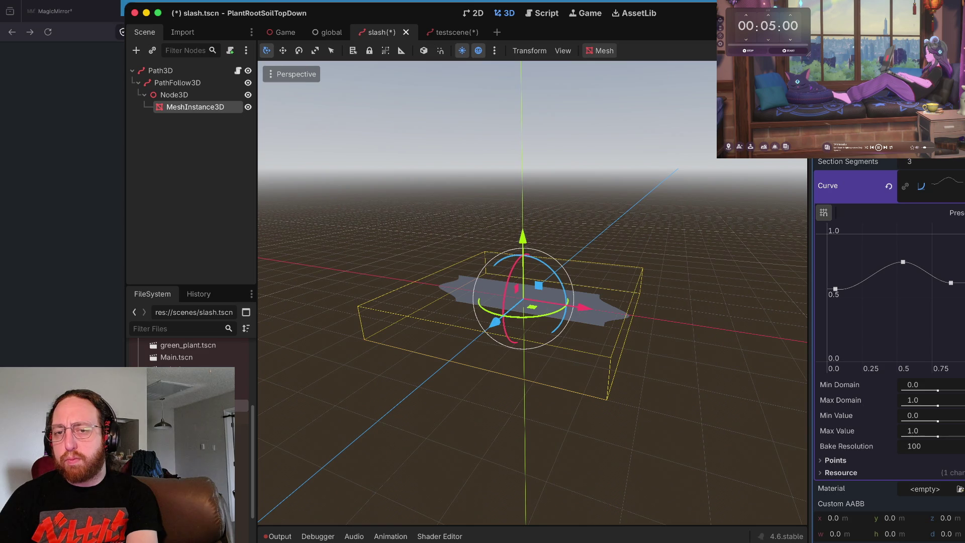
key("ctrl+z")
key("ctrl+shift+z")
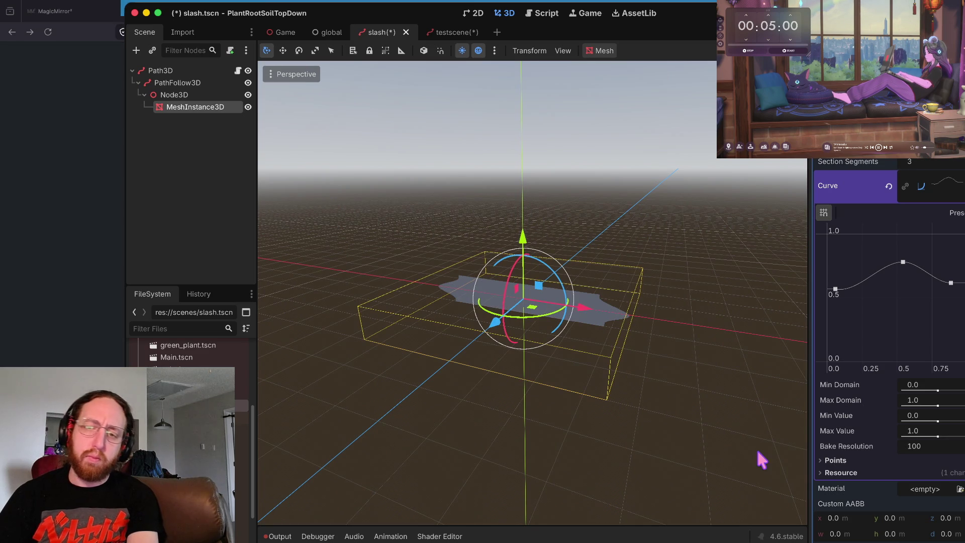
left_click(653, 330)
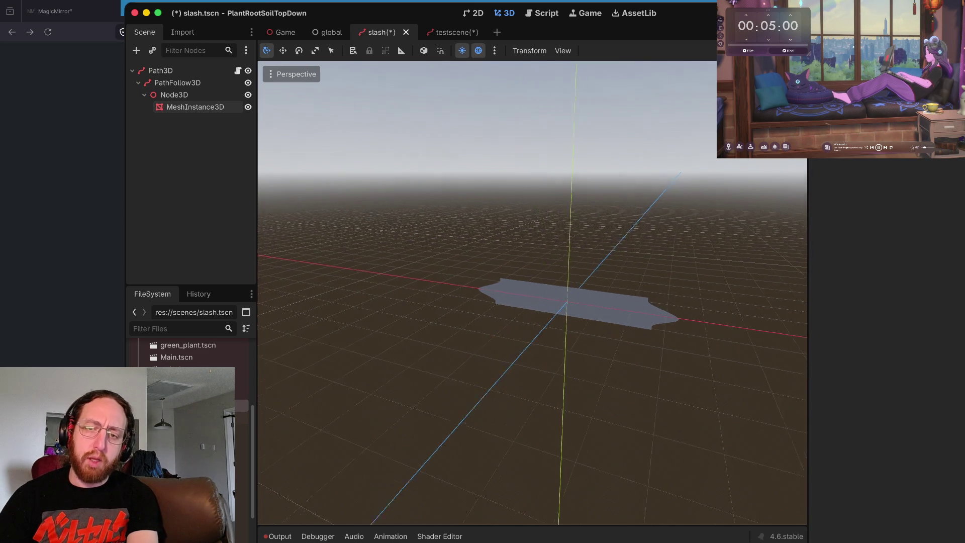
key("super+s")
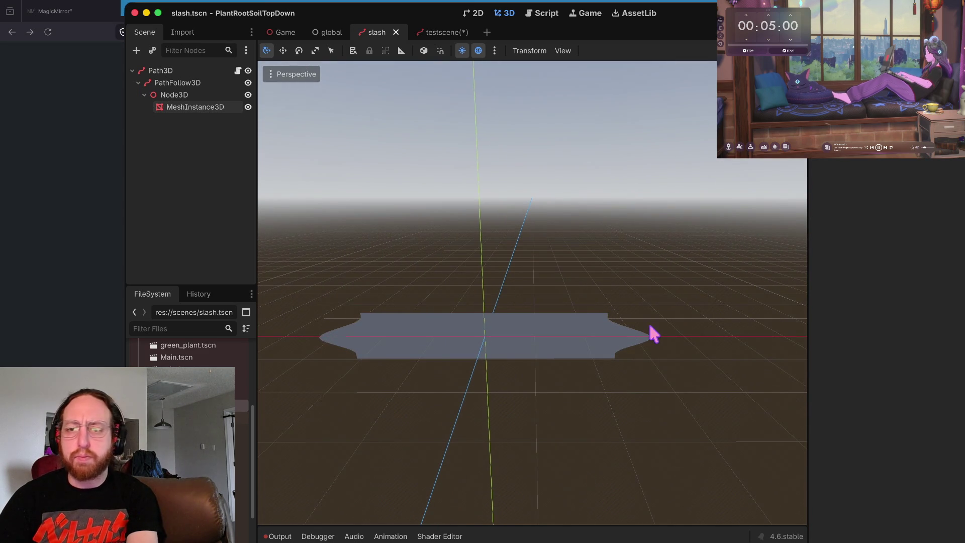
left_click(189, 106)
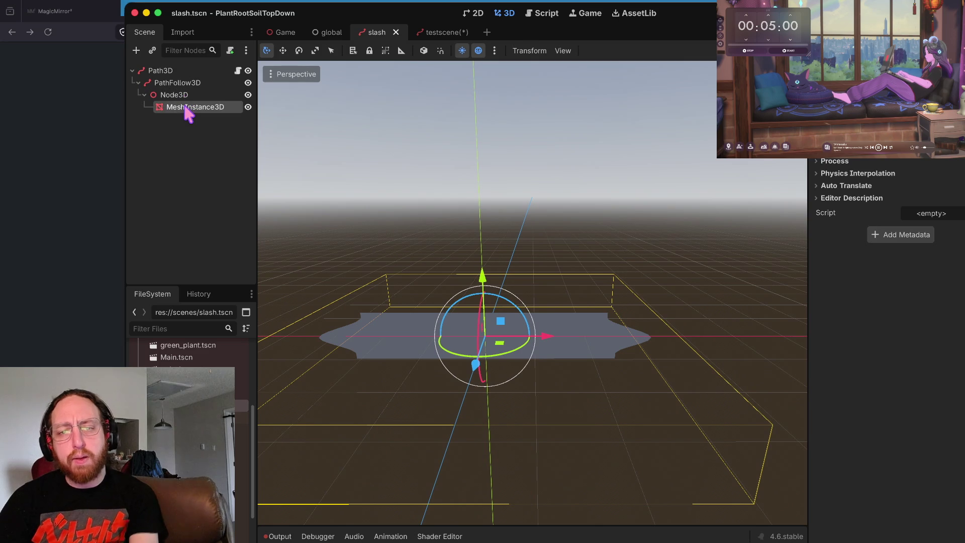
Step: Collapse the curve editor and assign a new StandardMaterial3D to the mesh's Material
scroll(941, 182, "up", 3)
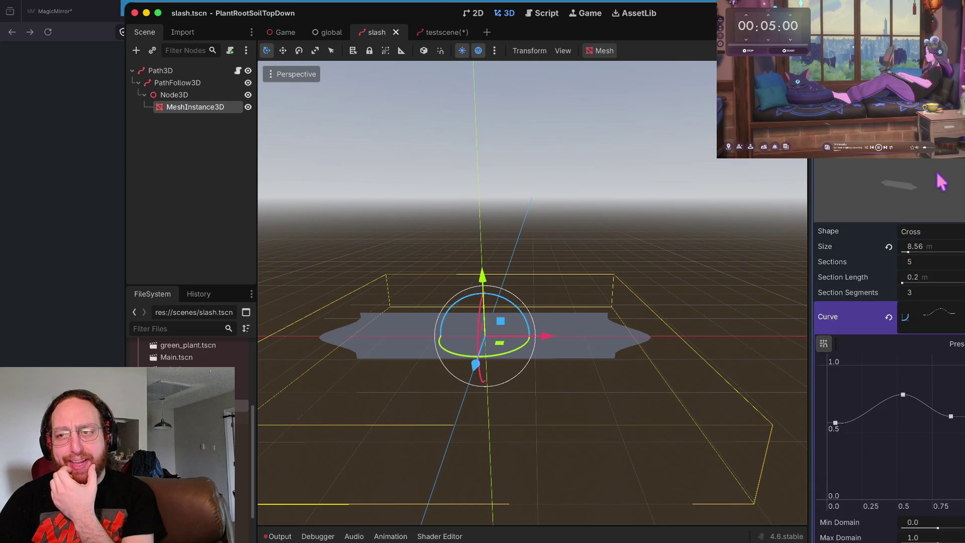
scroll(888, 352, "down", 10)
scroll(930, 248, "up", 10)
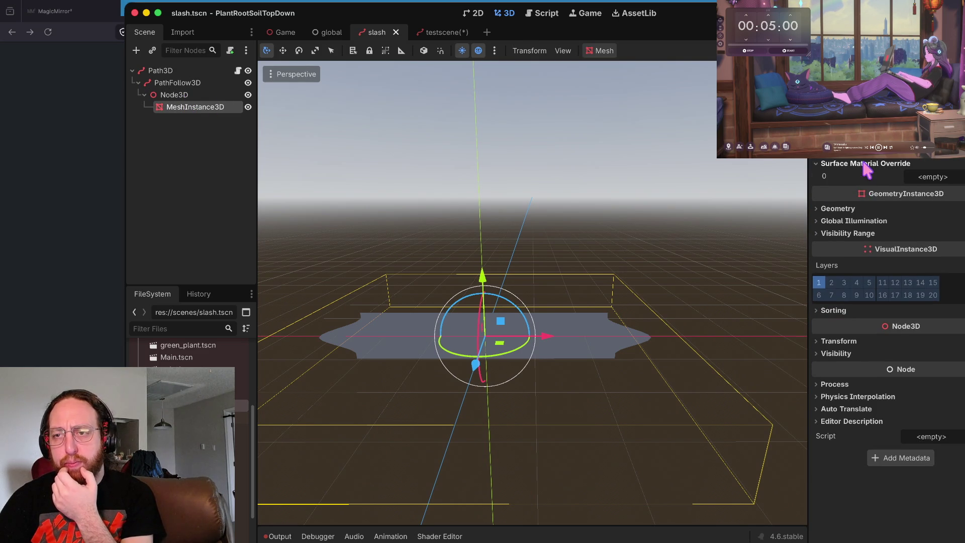
scroll(930, 247, "down", 8)
scroll(930, 247, "up", 3)
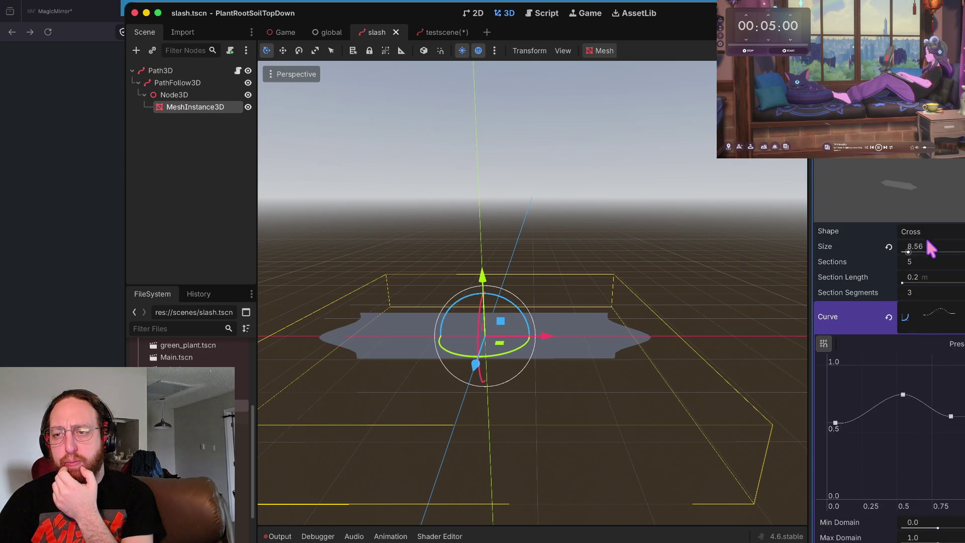
left_click(940, 318)
scroll(938, 318, "down", 1)
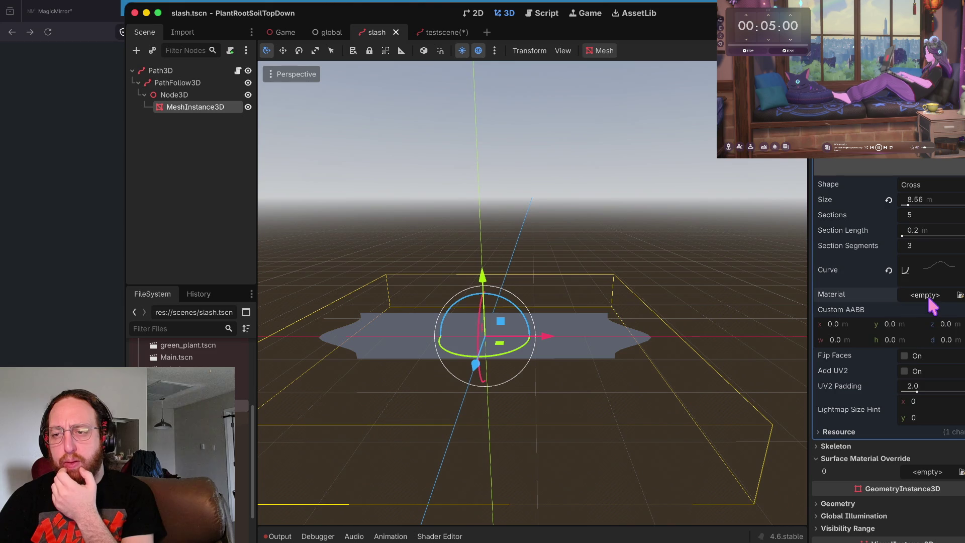
left_click(927, 296)
left_click(927, 315)
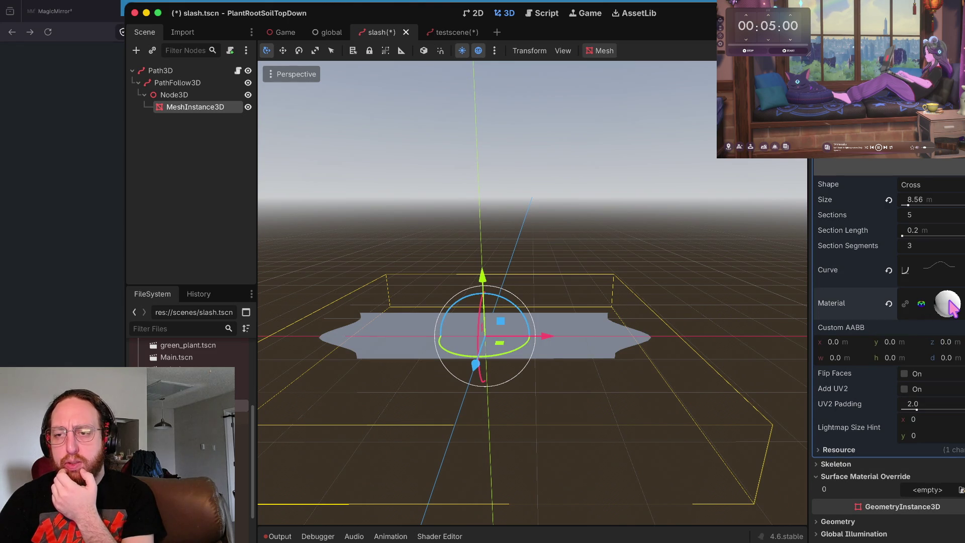
Step: Set the material's Albedo colour to red ff141a and save the scene
left_click(942, 306)
scroll(887, 390, "down", 5)
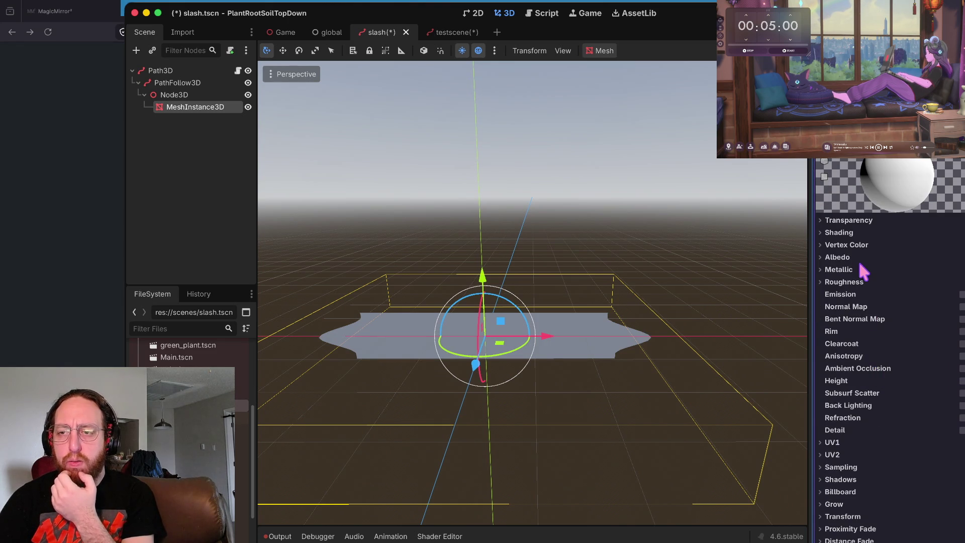
left_click(856, 257)
left_click(928, 270)
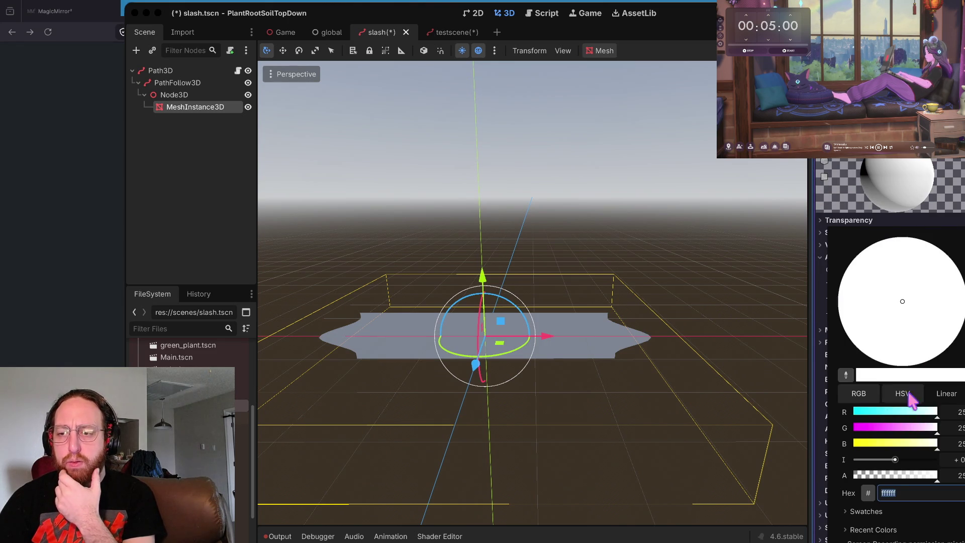
left_click(875, 426)
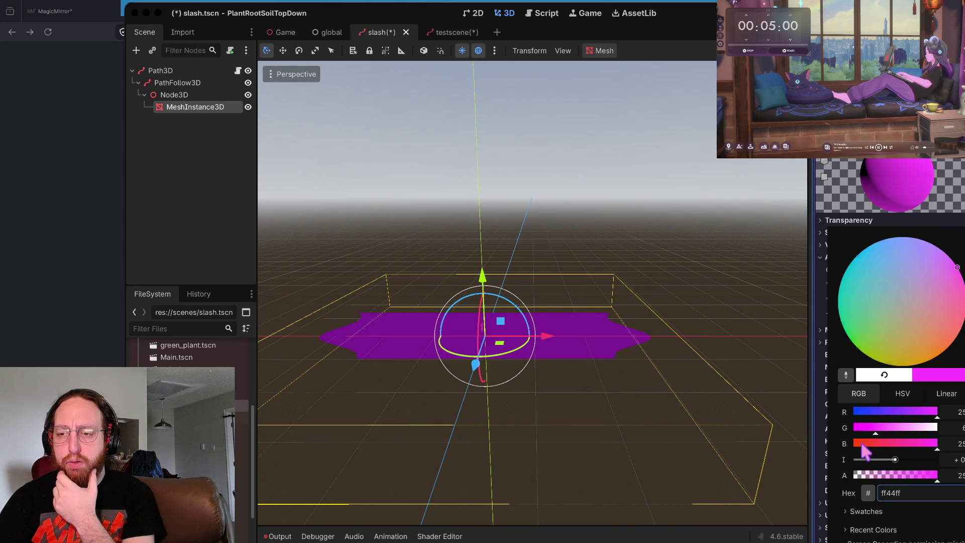
left_click(862, 443)
left_click(860, 427)
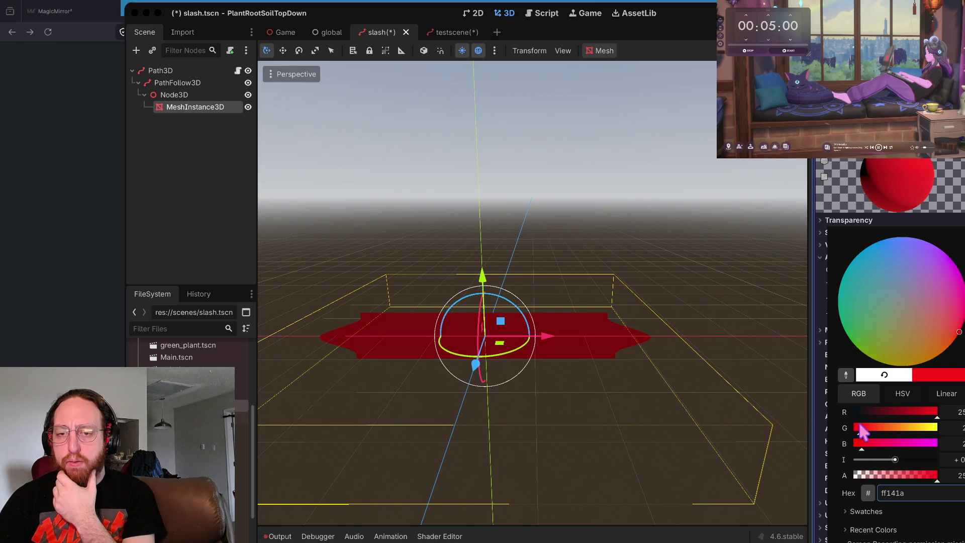
left_click(920, 411)
left_click_drag(928, 411, 939, 411)
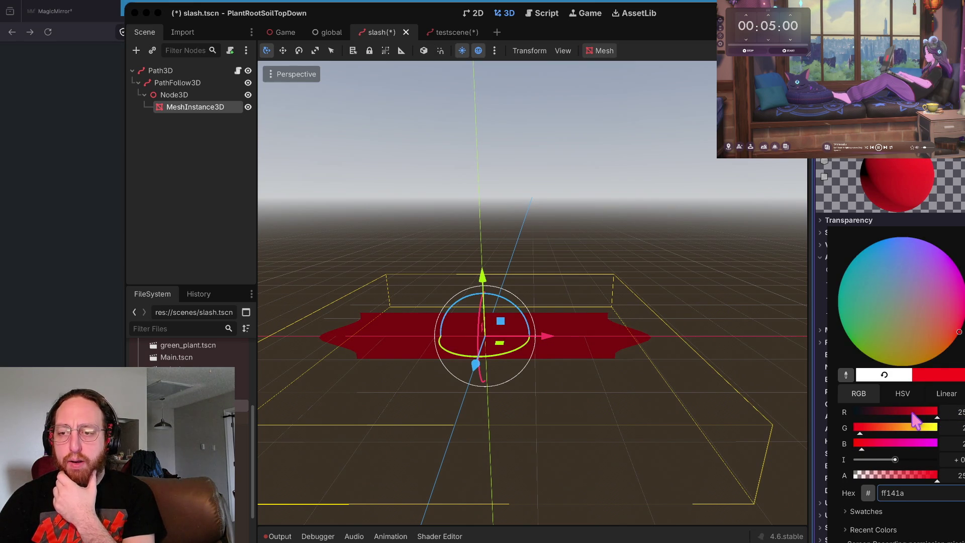
left_click(942, 195)
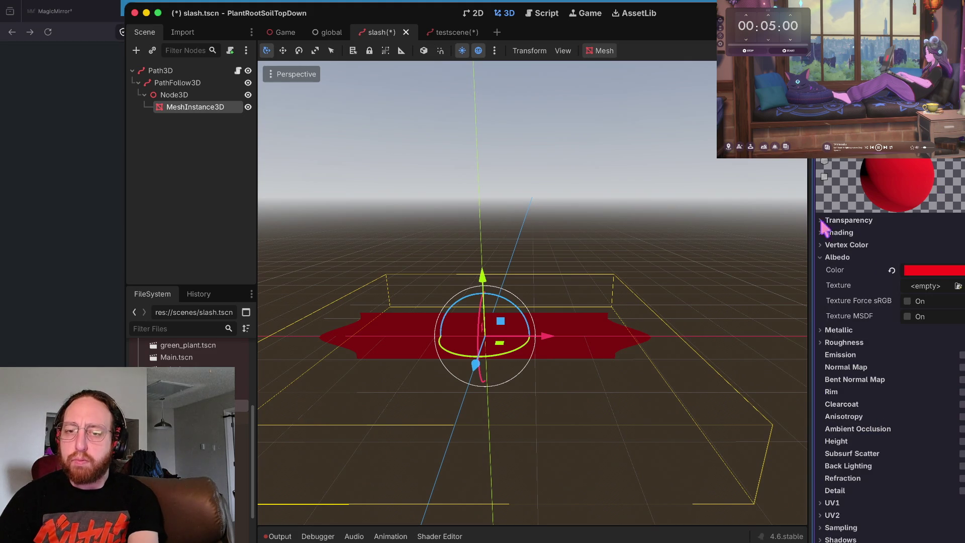
key("ctrl+s")
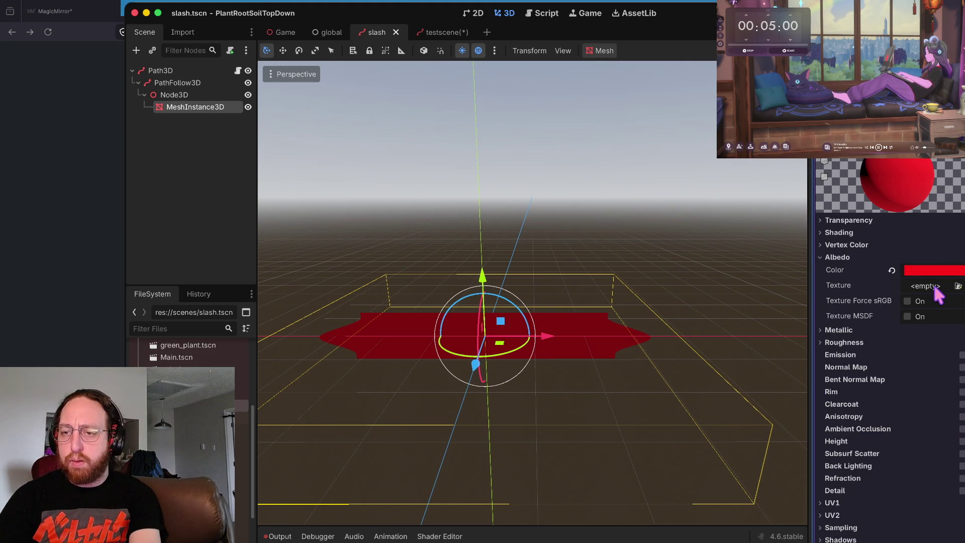
Step: Select the root Path3D node, save the scene, and bring up slash.gd in the script editor
scroll(625, 305, "up", 2)
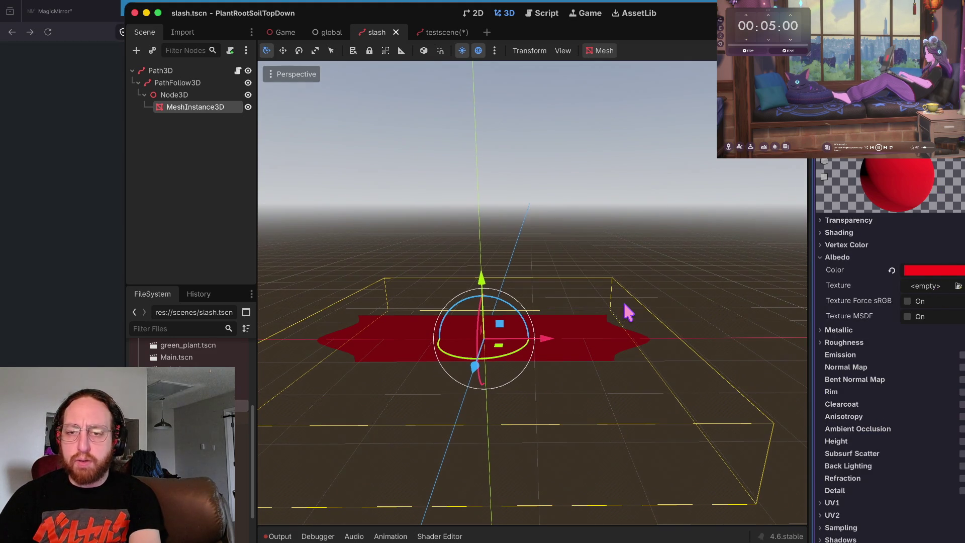
left_click(194, 95)
left_click(691, 207)
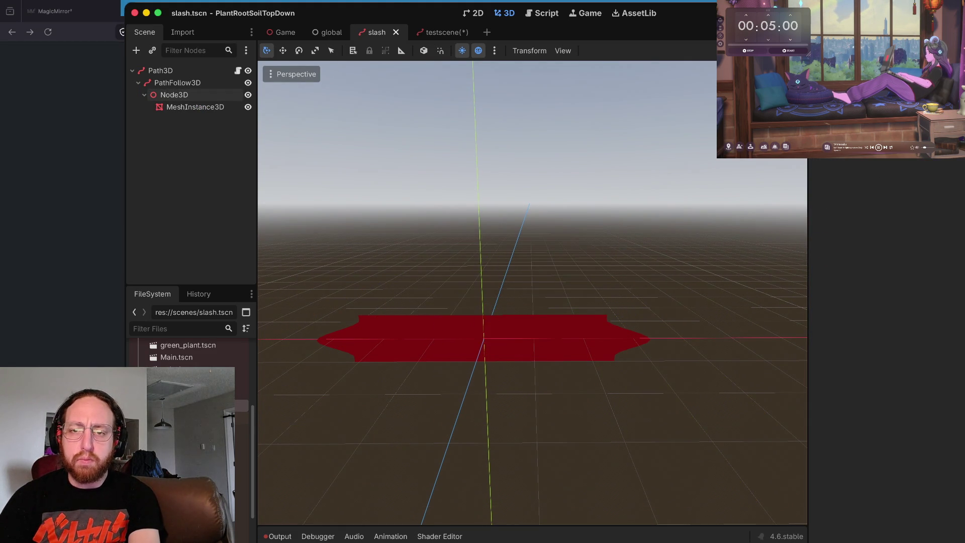
scroll(488, 259, "up", 5)
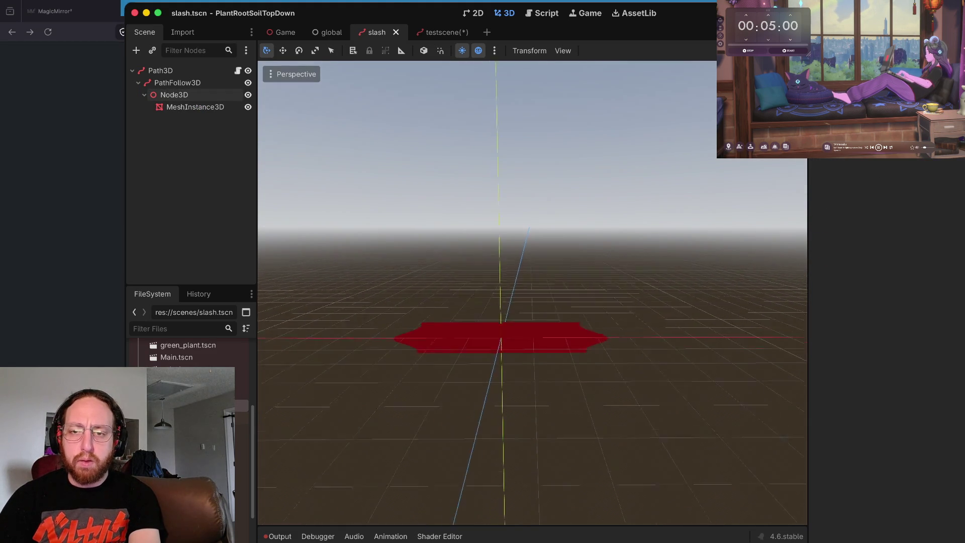
left_click(193, 84)
left_click(165, 69)
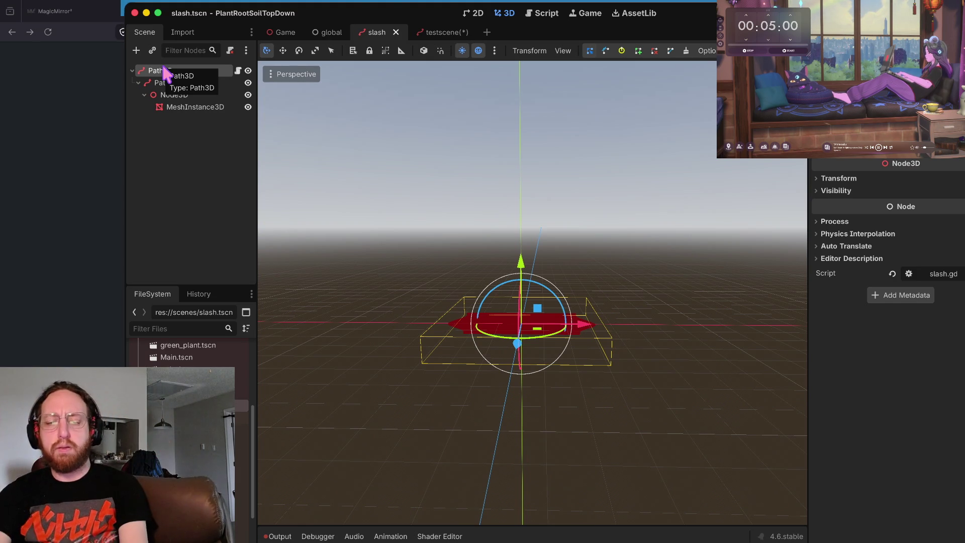
key("ctrl+s")
left_click(545, 14)
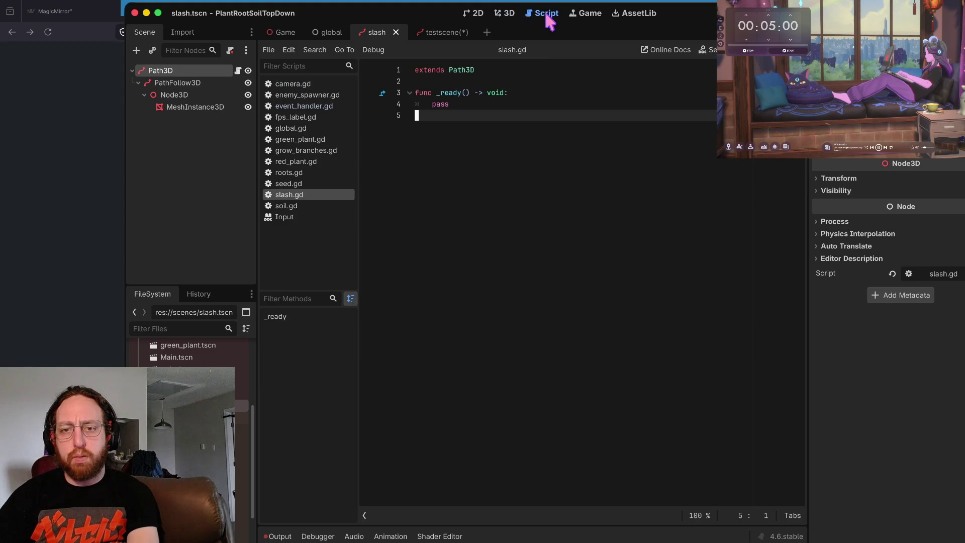
Step: In the terminal, stage all changes, commit them as wip with the 'x' alias, and git push
key("super+Tab")
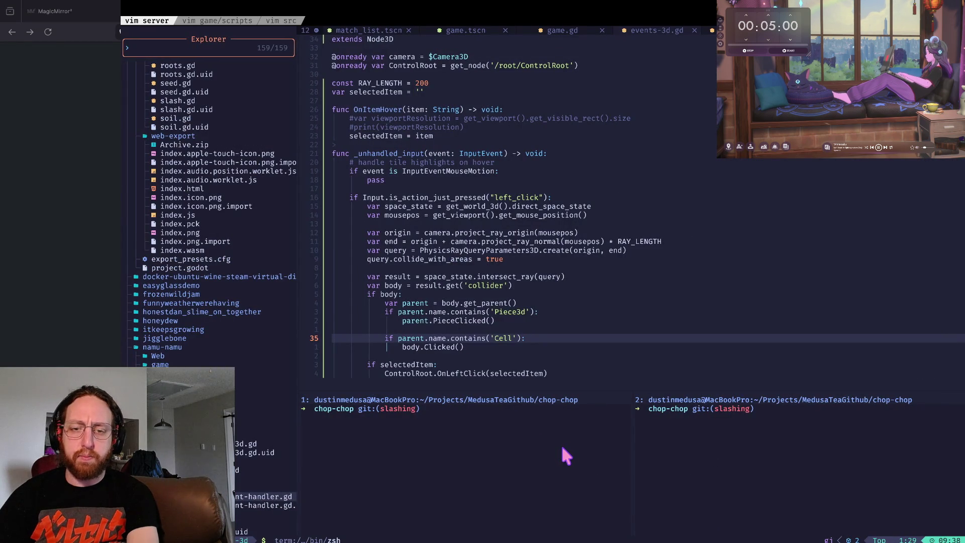
type("a")
key("Return")
type("s")
key("Return")
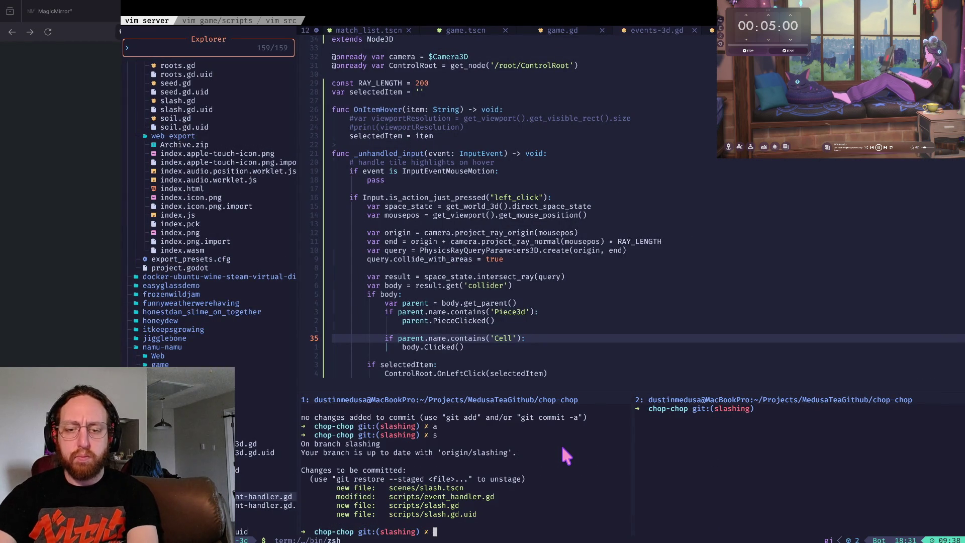
type("git com")
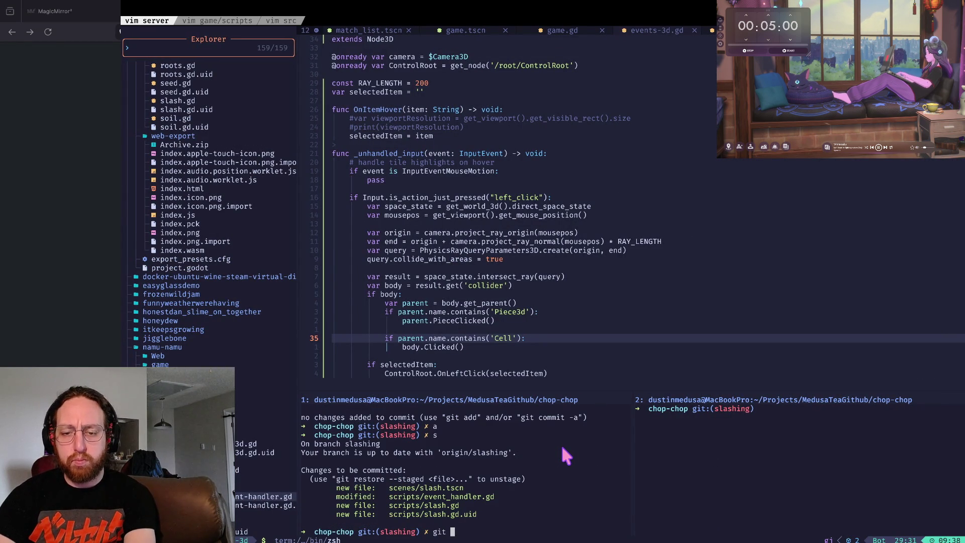
key("ctrl+c")
type("x")
key("Return")
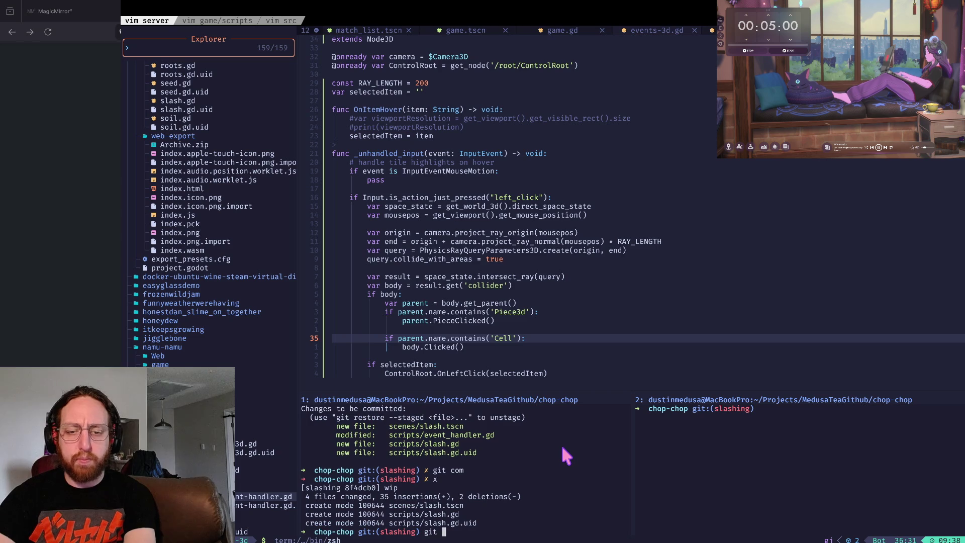
type("git push")
key("Return")
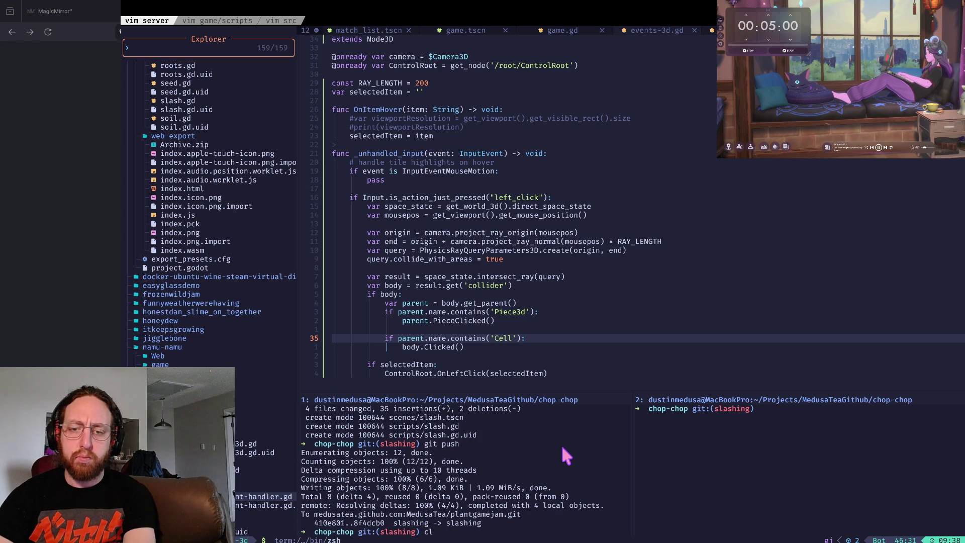
Step: Rebase the slashing branch interactively onto origin/main, saving the todo list with :wq
type("git rebase -i origin/main")
key("Return")
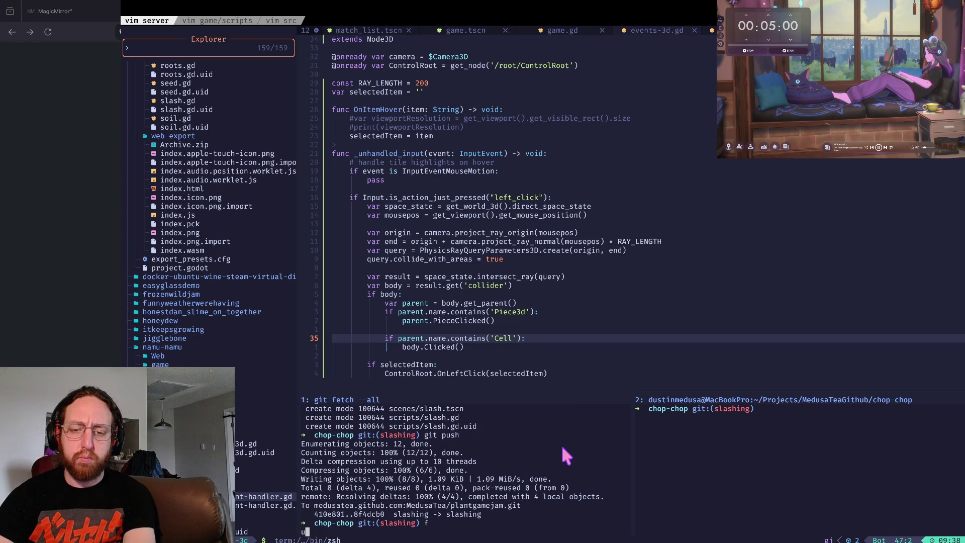
type("cwf")
key("Escape")
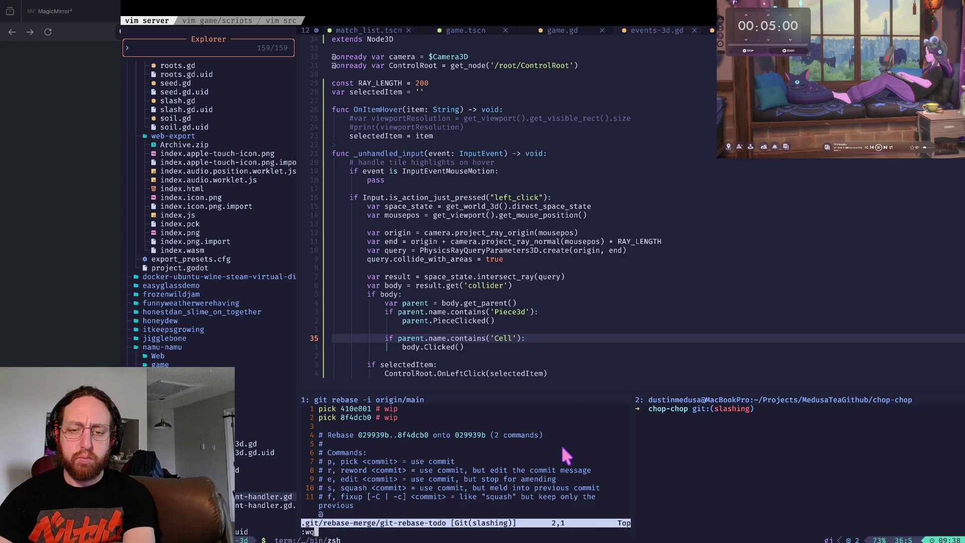
type(":wq")
key("Return")
key("ctrl+l")
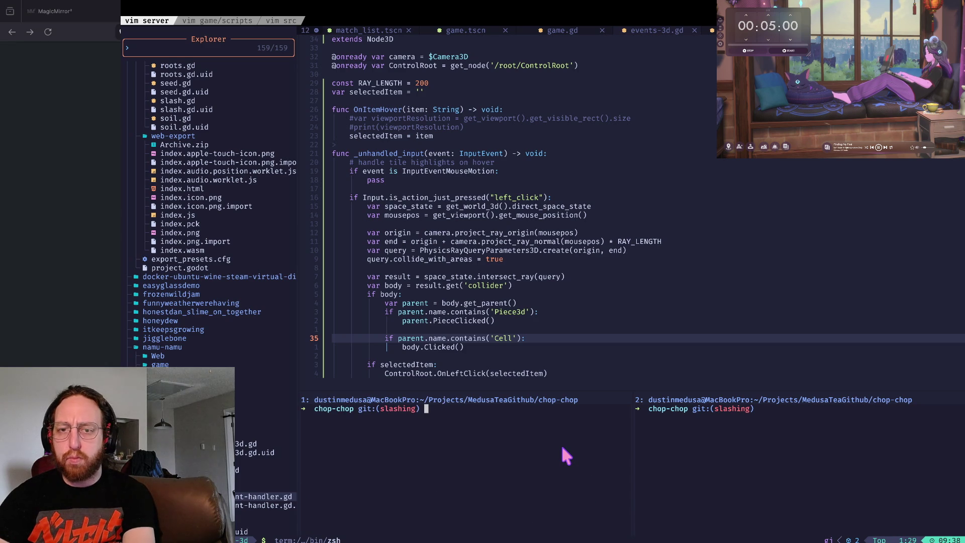
key("super+Tab")
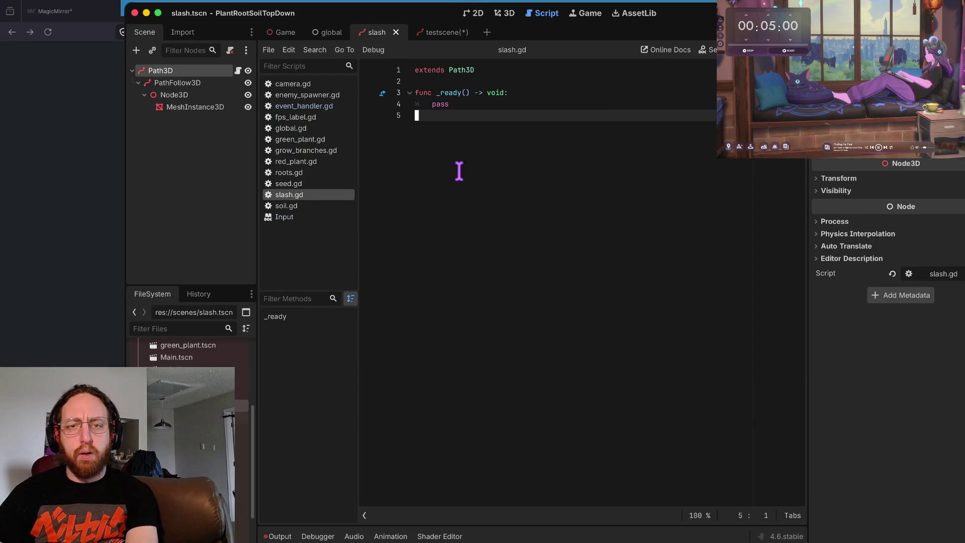
Step: Open event_handler.gd and view the is_action_just_pressed documentation on line 22
left_click(508, 13)
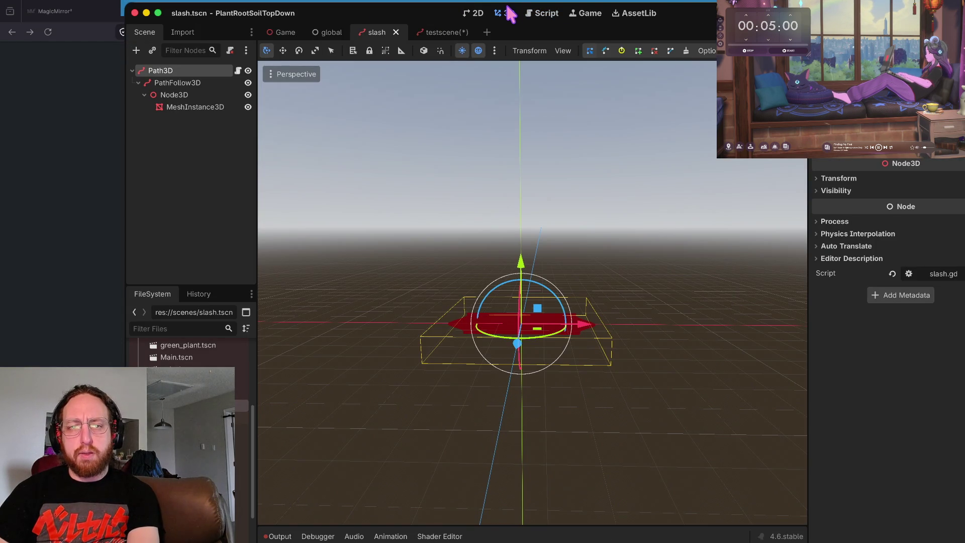
left_click(546, 14)
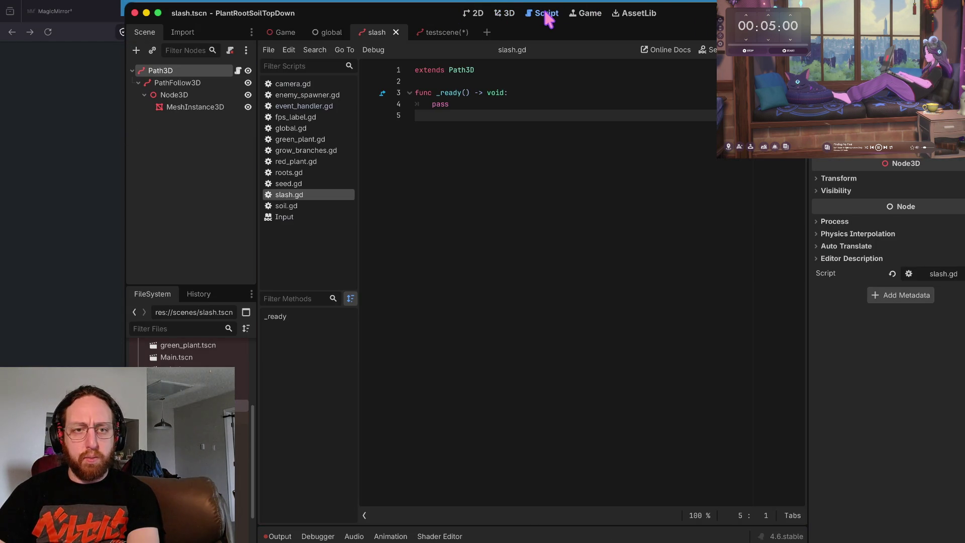
left_click(324, 106)
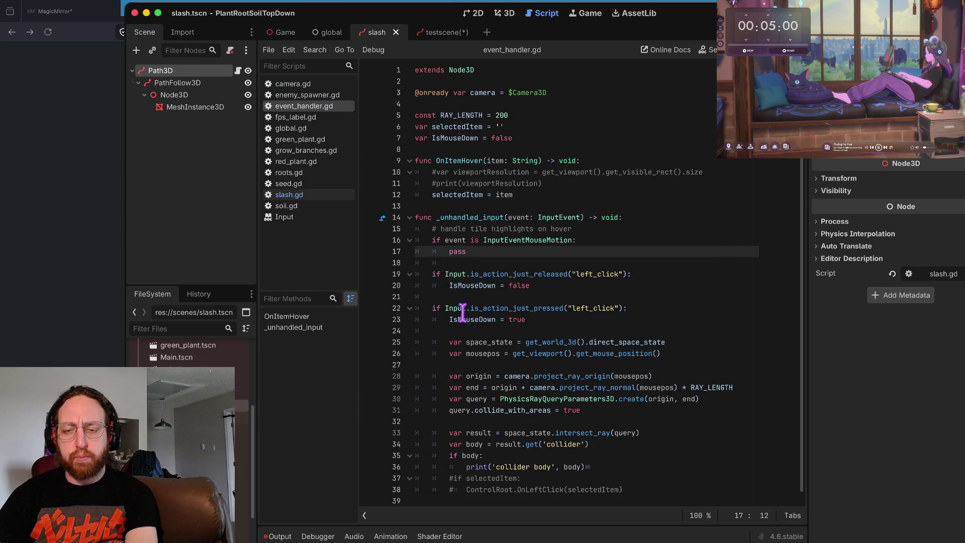
left_click_drag(429, 308, 670, 315)
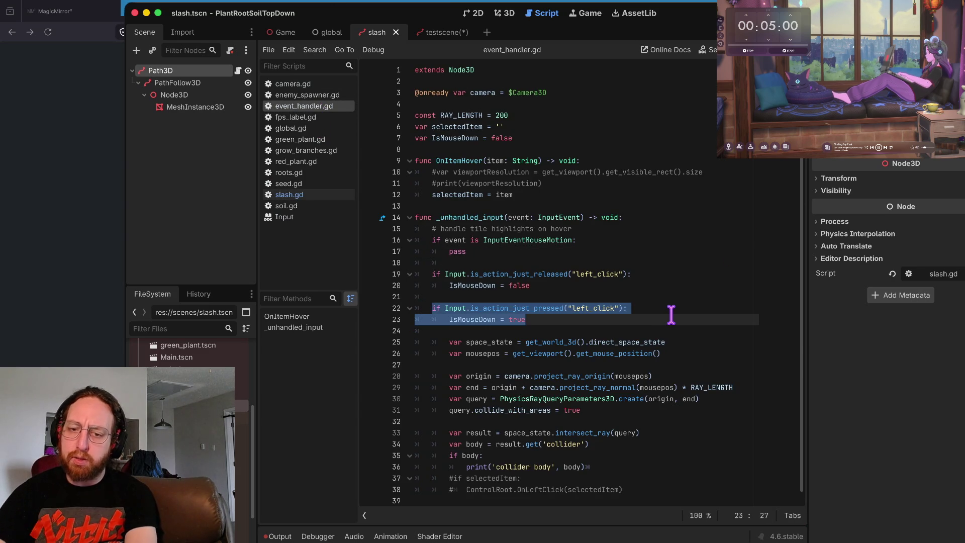
left_click(681, 347)
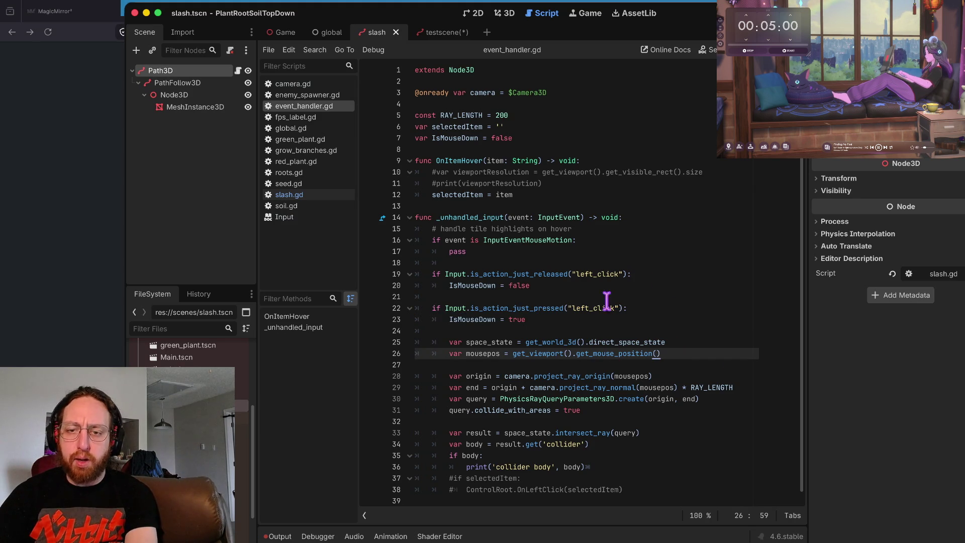
mouse_move(533, 307)
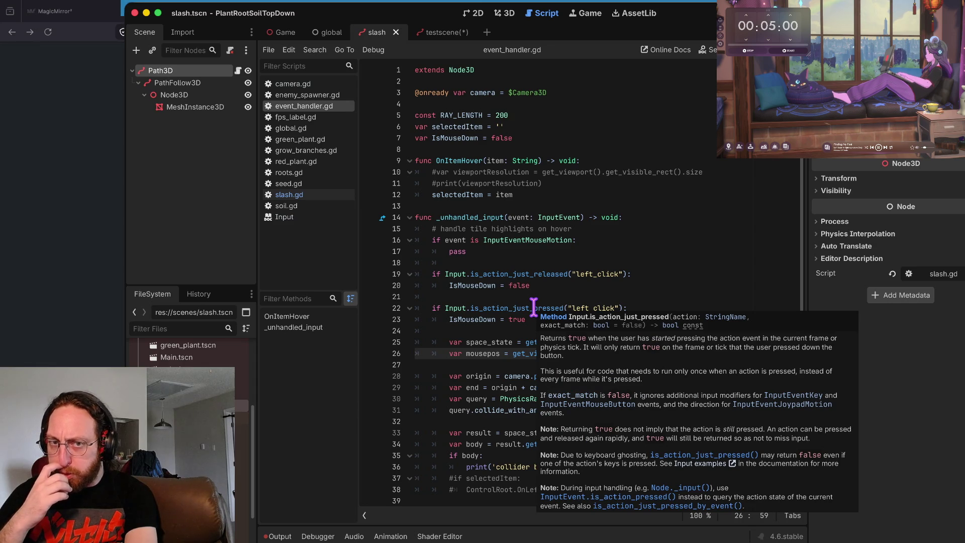
left_click(549, 152)
type("var")
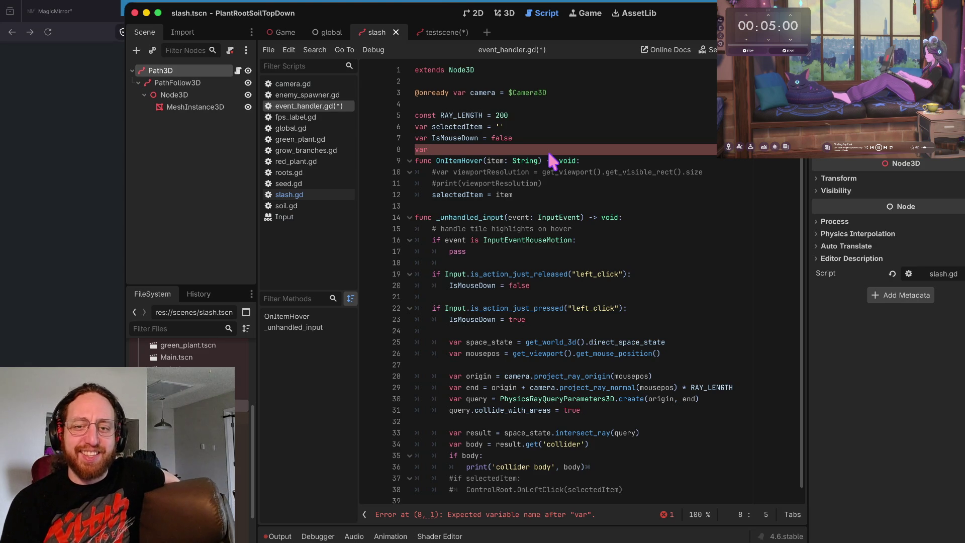
Step: Delete the stray var on line 8 and save event_handler.gd
key("BackSpace")
key("BackSpace")
key("BackSpace")
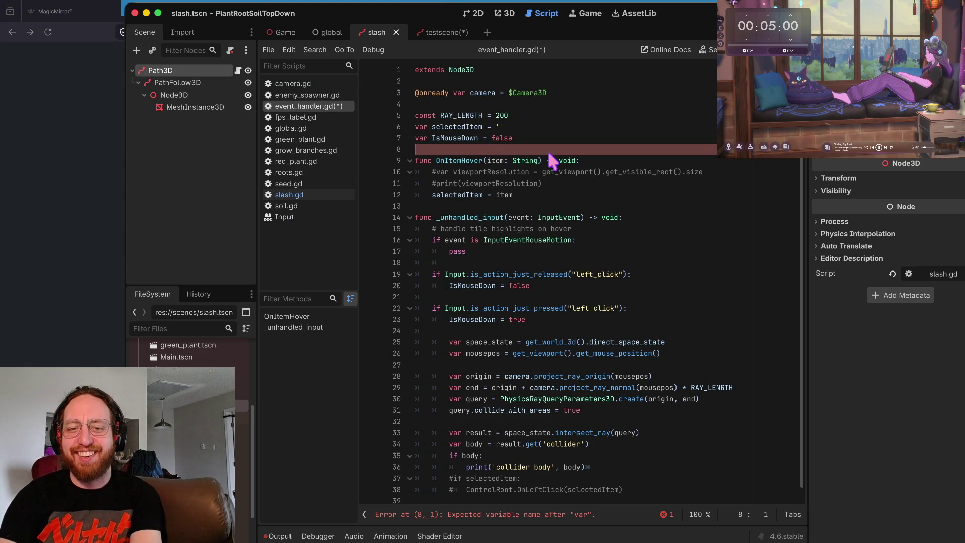
key("Down")
key("ctrl+s")
key("Down")
key("Down")
key("Down")
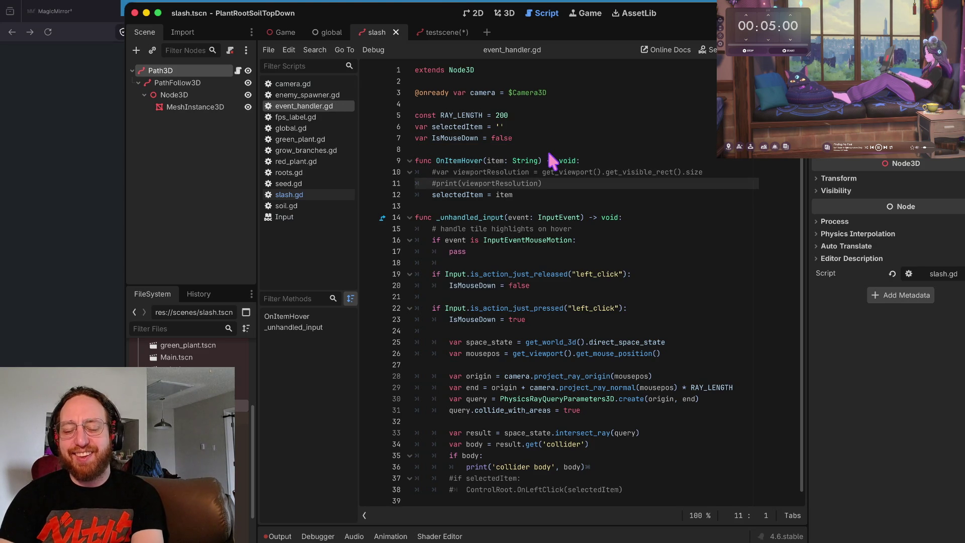
key("Down")
key("Down")
key("Down")
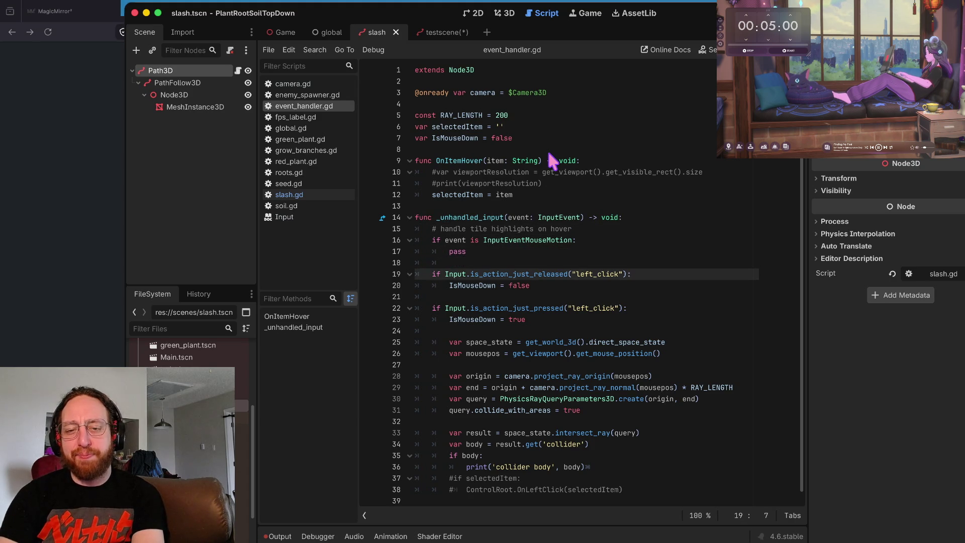
key("Down")
key("Down")
key("Down")
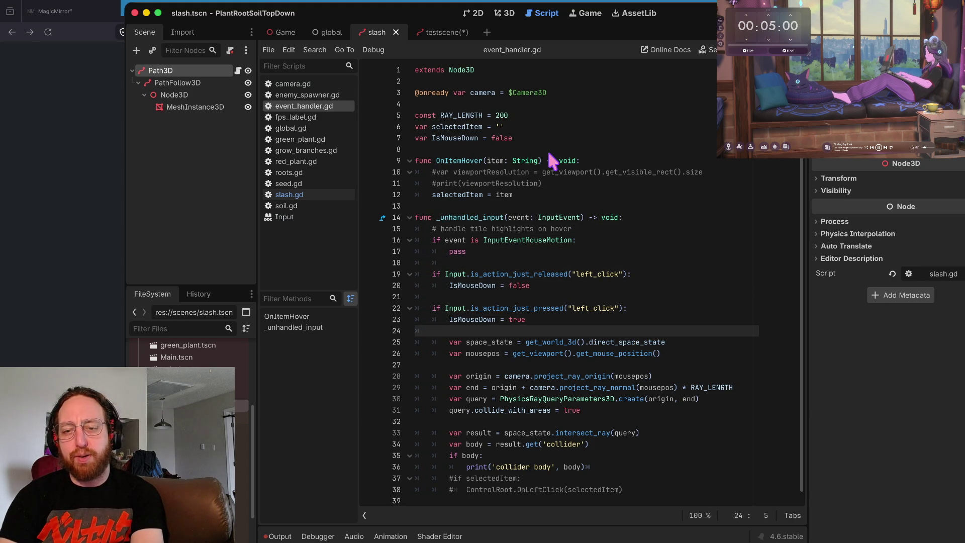
Step: Review the script's lines 11–27, then save testscene and run the game in debug
key("Down")
key("Down")
key("Down")
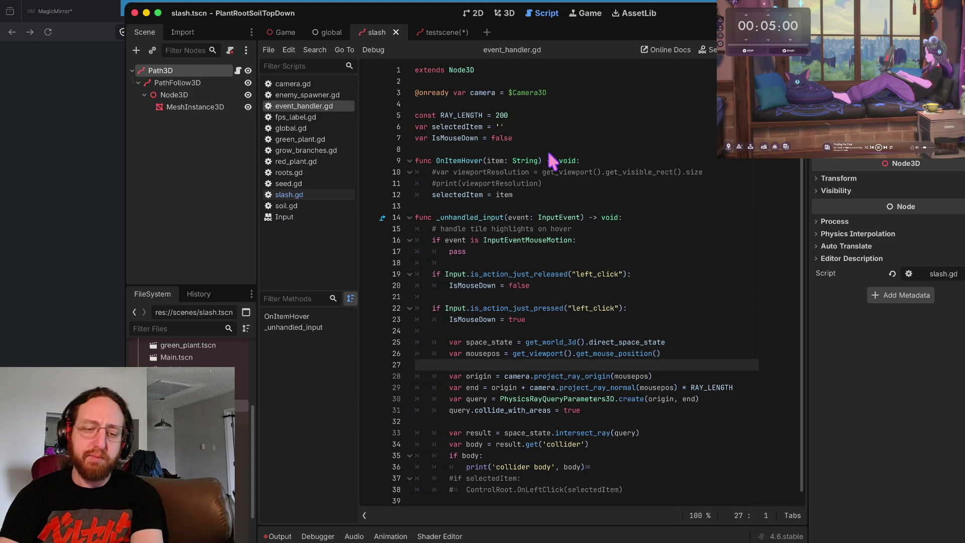
key("Up")
key("Up")
key("Up")
key("Up")
key("Up")
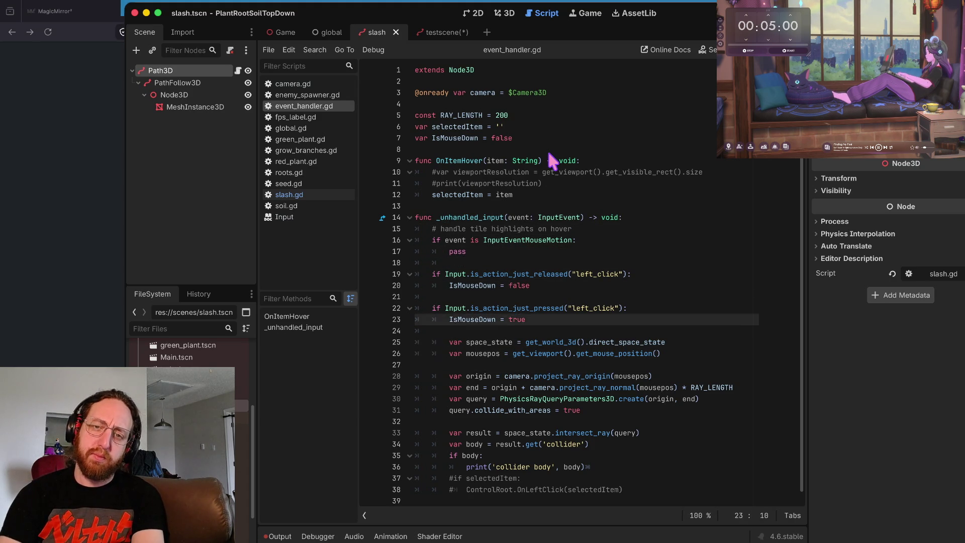
key("Down")
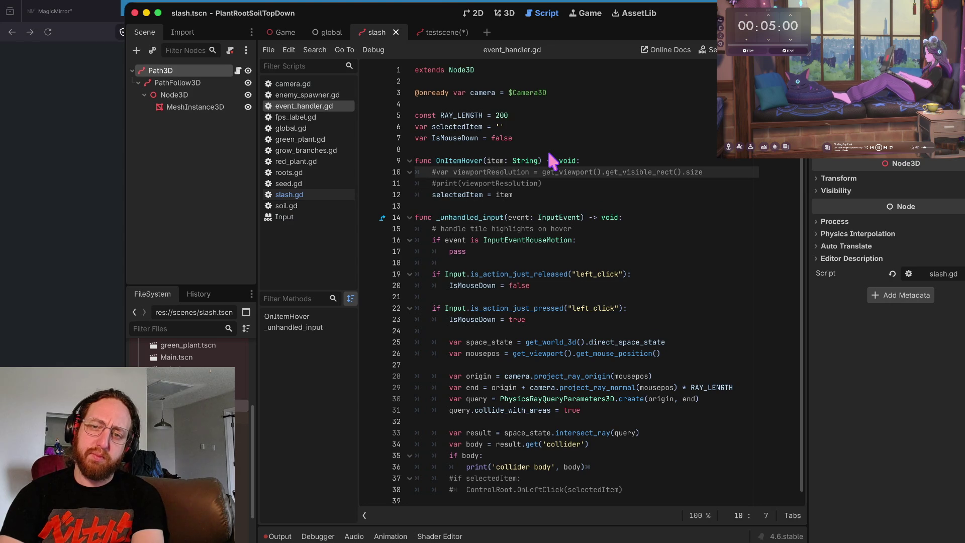
key("End")
key("Down")
key("Down")
key("Down")
key("Down")
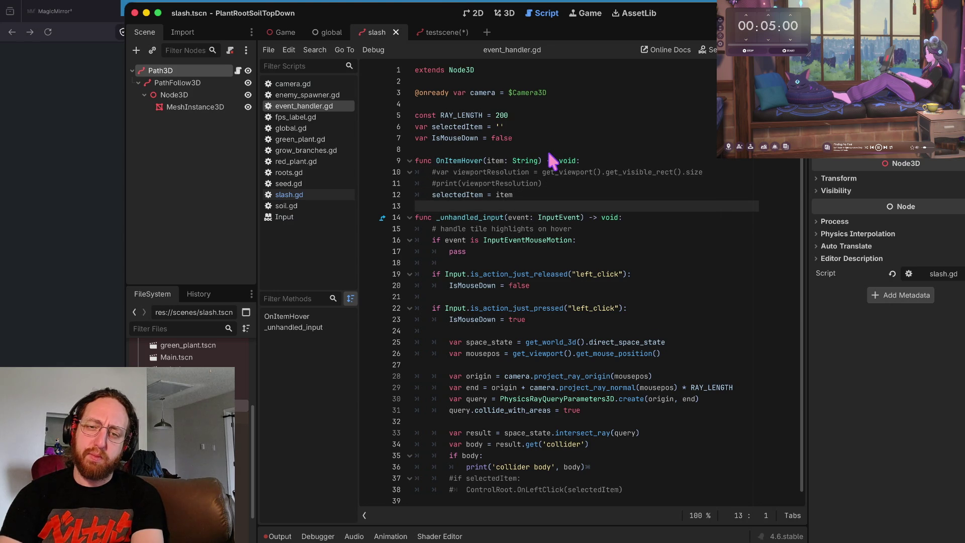
key("Down")
key("Down")
key("Up")
key("Up")
key("Up")
key("Up")
key("Up")
key("Up")
key("Up")
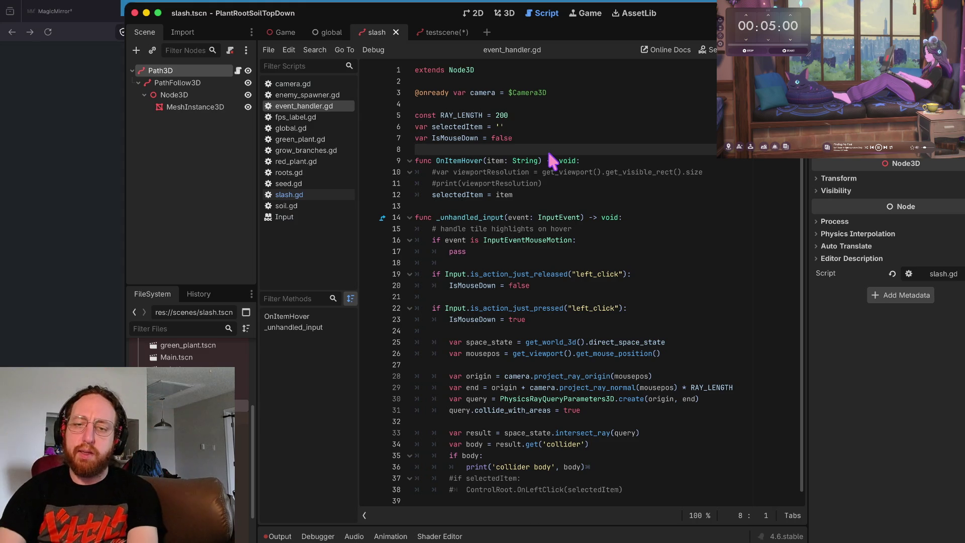
key("super+b")
Step: Plant eleven seeds across the field, including a quick burst near the left-centre, and watch roots grow
left_click(476, 298)
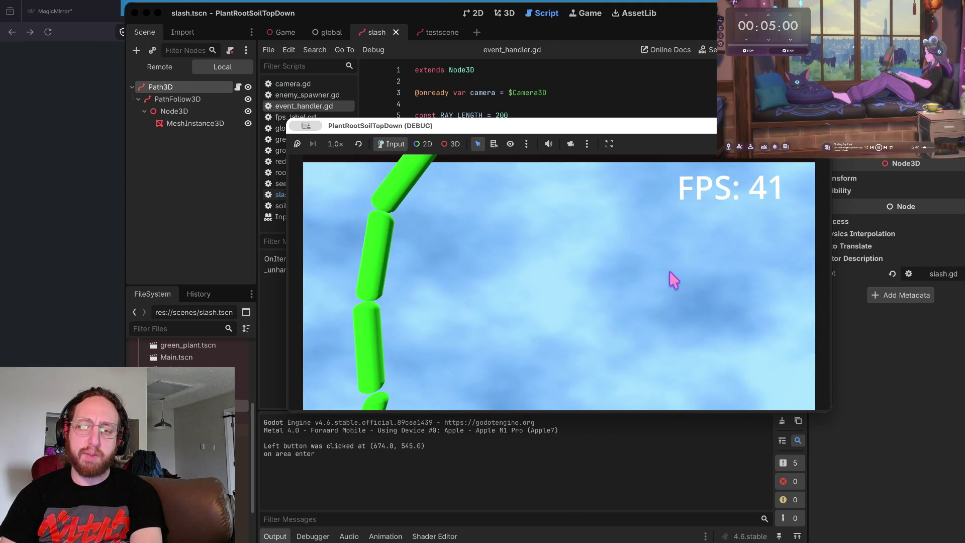
left_click(416, 306)
left_click(619, 317)
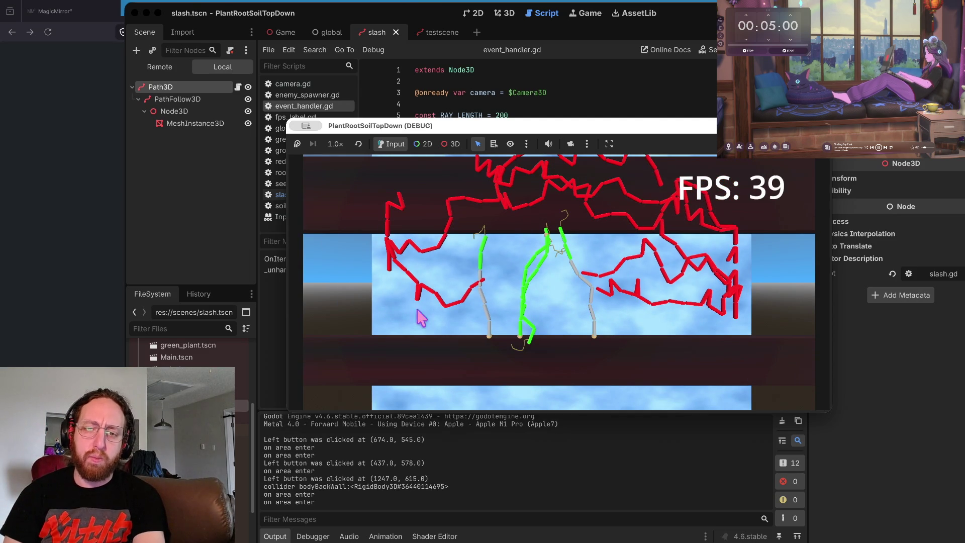
left_click(403, 317)
left_click(442, 273)
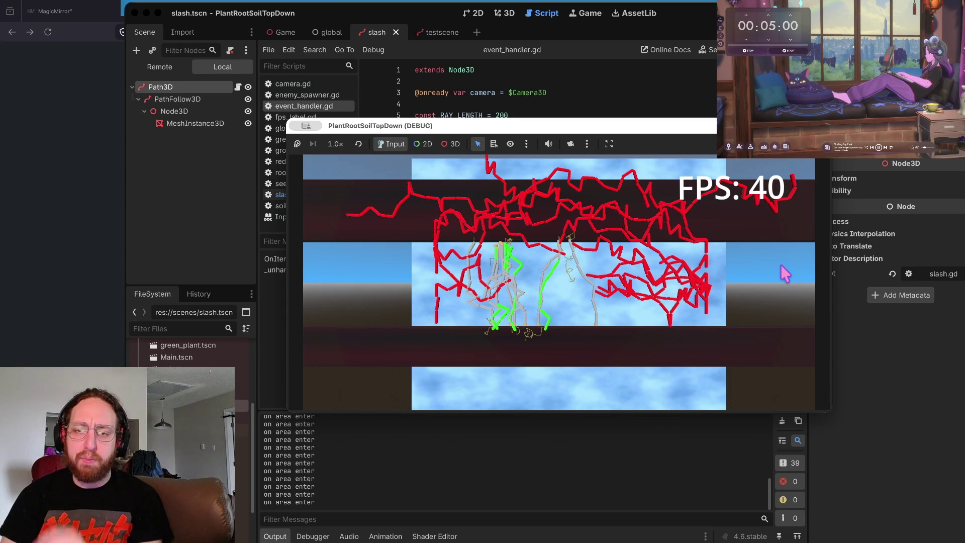
left_click(568, 318)
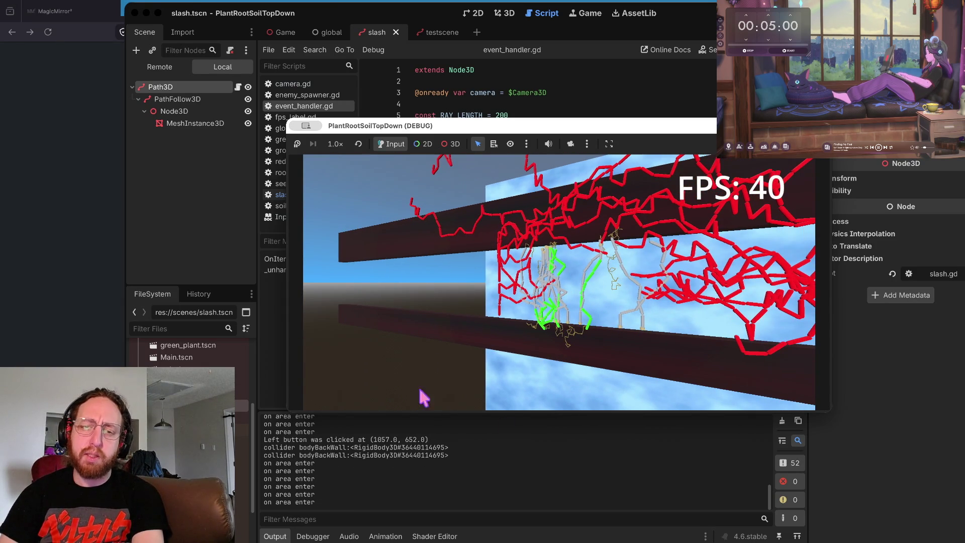
left_click(424, 300)
left_click(426, 287)
left_click(426, 287)
left_click(427, 286)
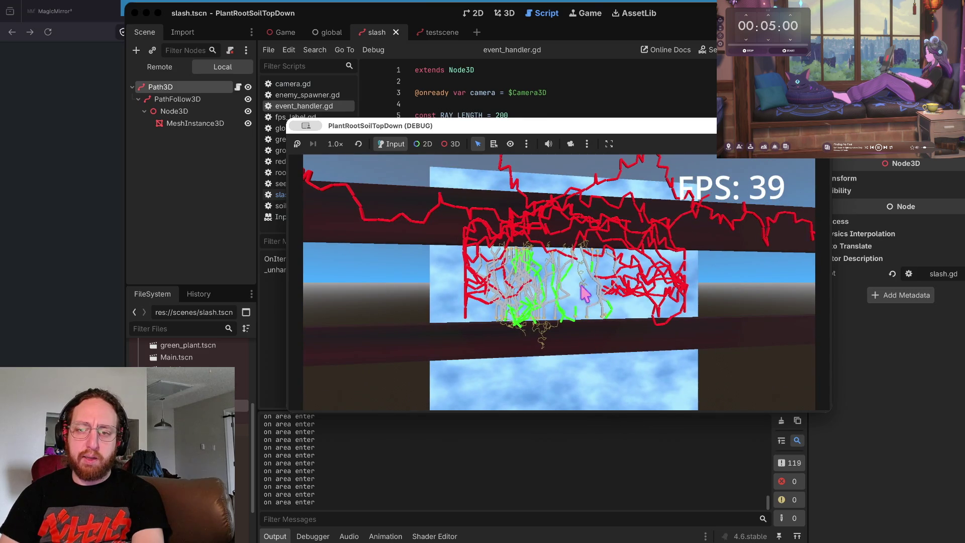
left_click(601, 297)
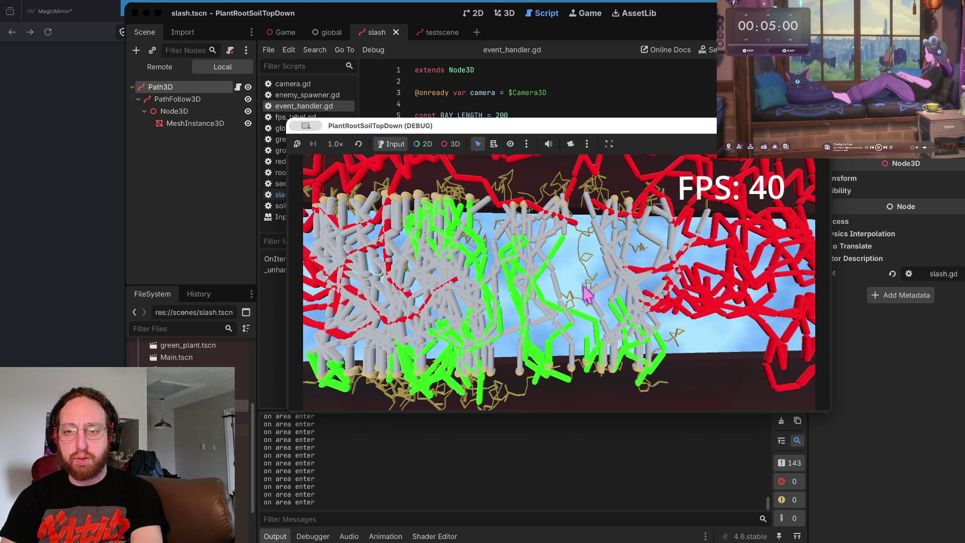
Step: Zoom the game camera out, plant five more seeds on the right, then stop the game
scroll(587, 294, "down", 1)
left_click(618, 307)
left_click(610, 400)
left_click(621, 363)
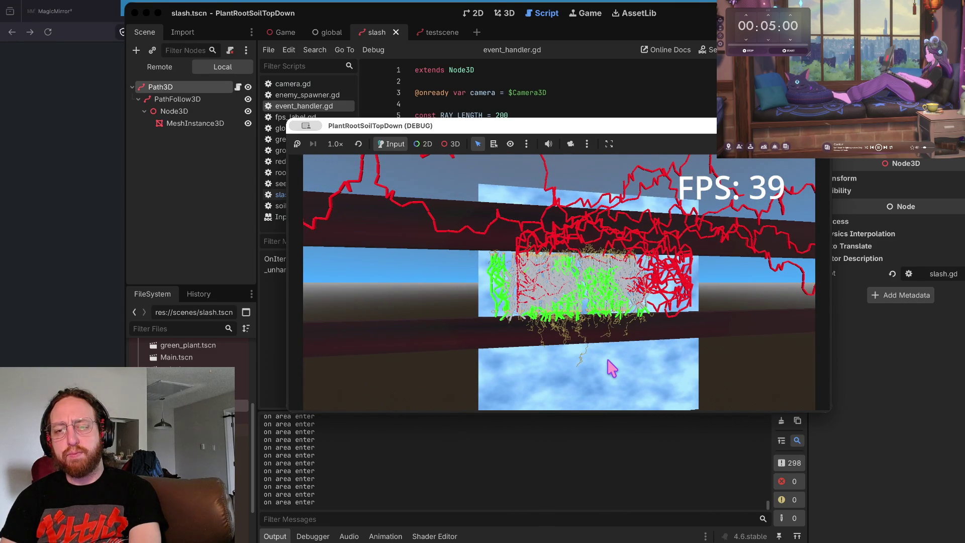
left_click(608, 361)
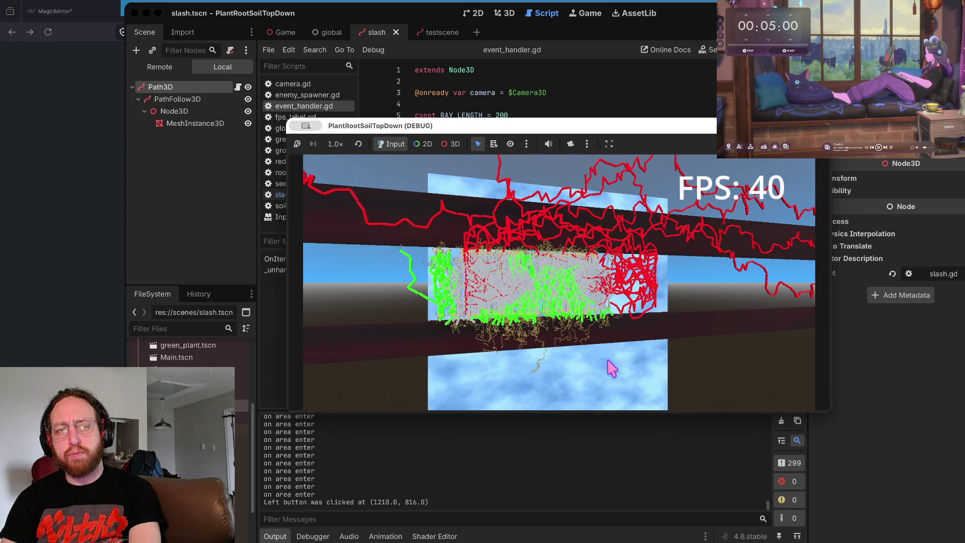
left_click(625, 279)
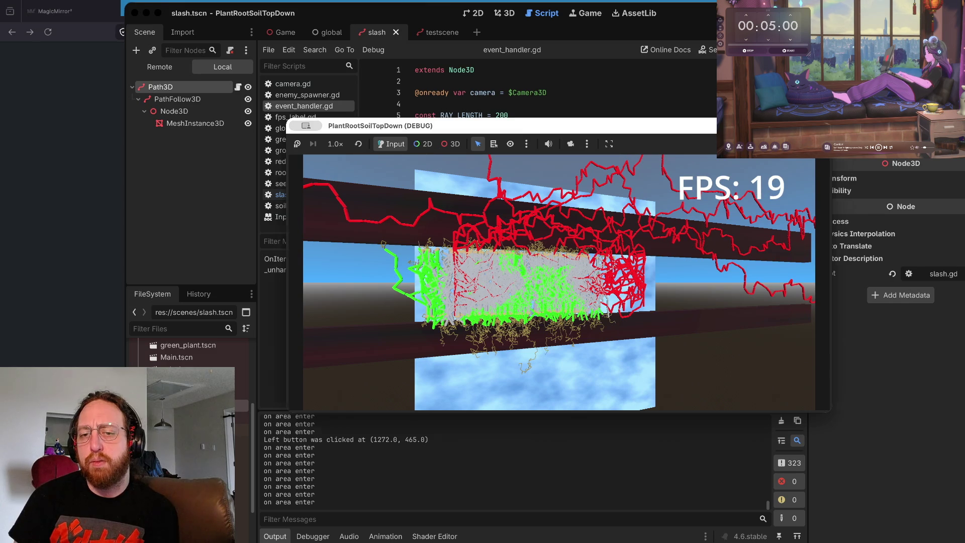
key("super+q")
scroll(512, 251, "down", 4)
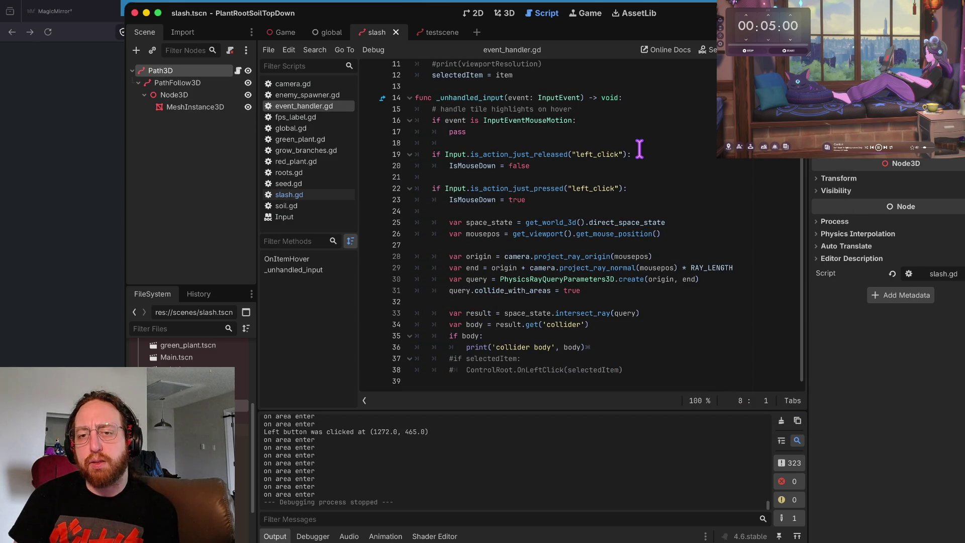
scroll(608, 241, "up", 1)
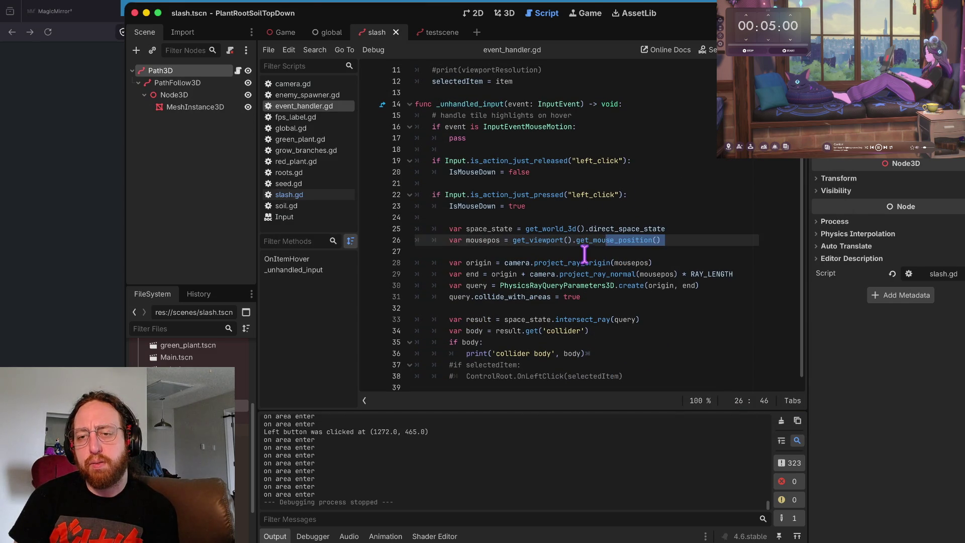
left_click(585, 252)
mouse_move(533, 316)
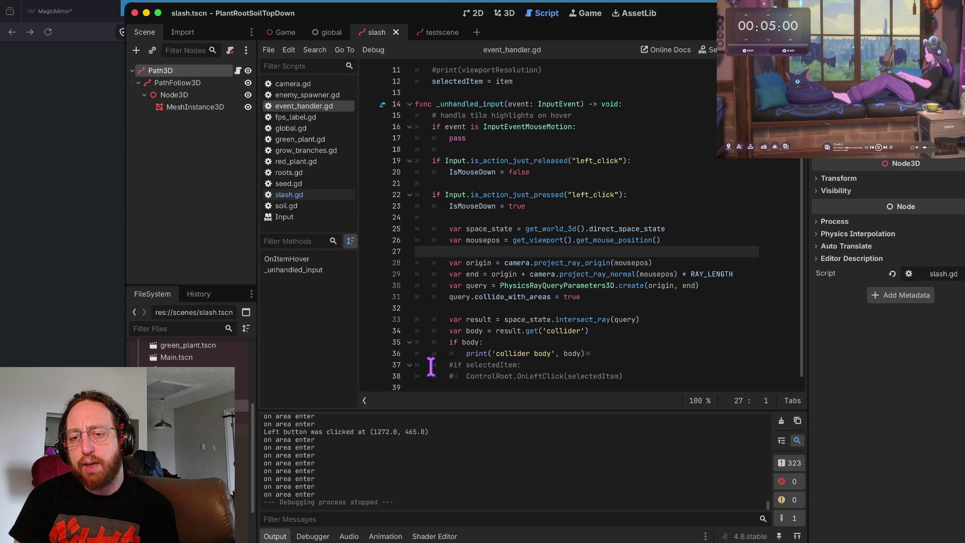
left_click_drag(449, 172, 578, 172)
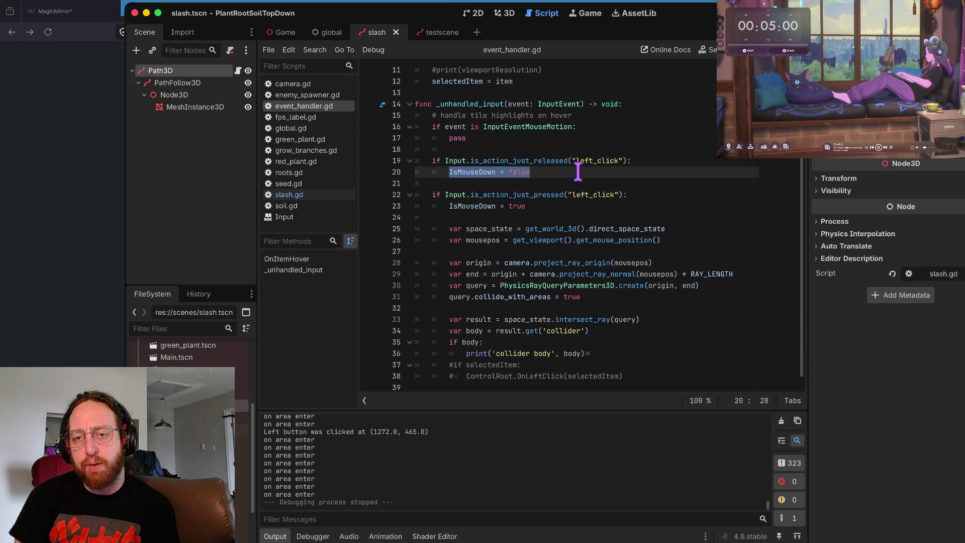
left_click(428, 349)
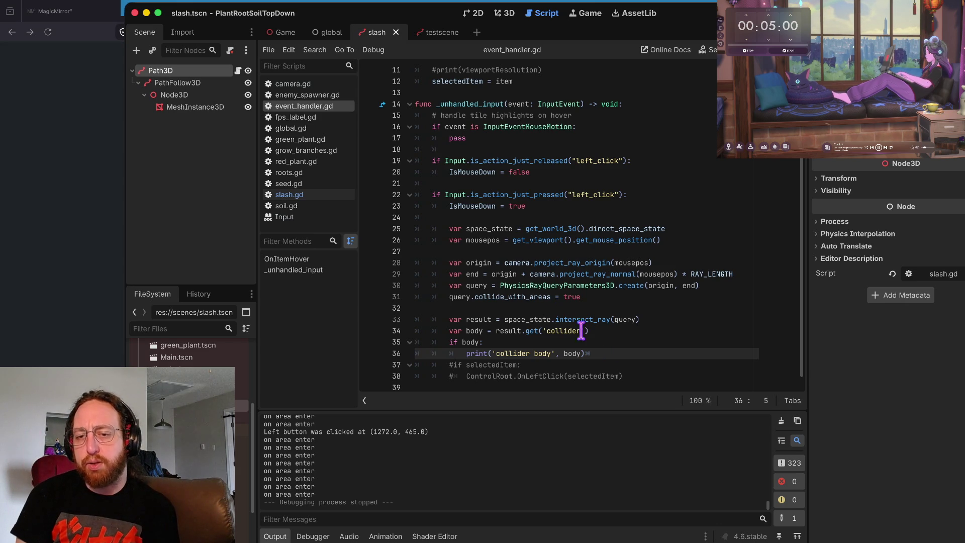
left_click(550, 204)
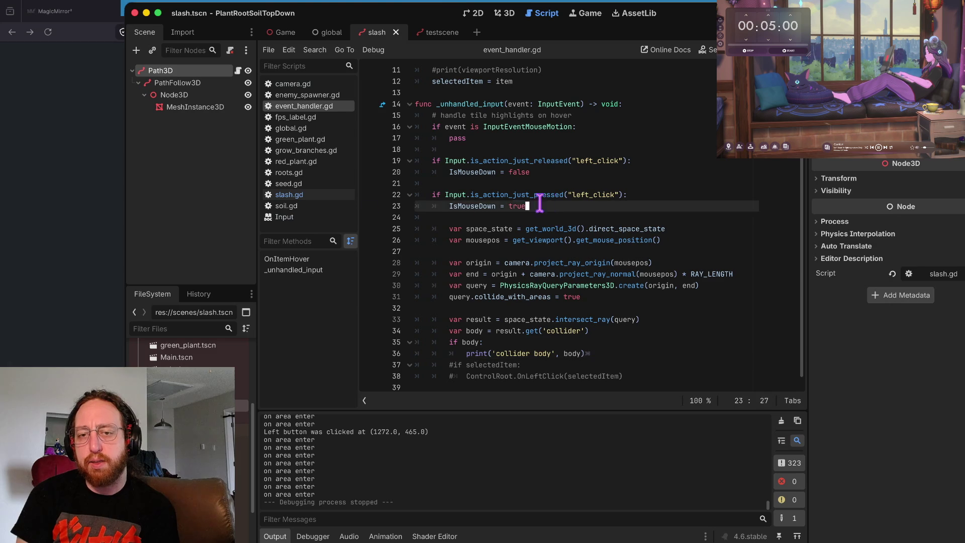
left_click(373, 218)
left_click(463, 183)
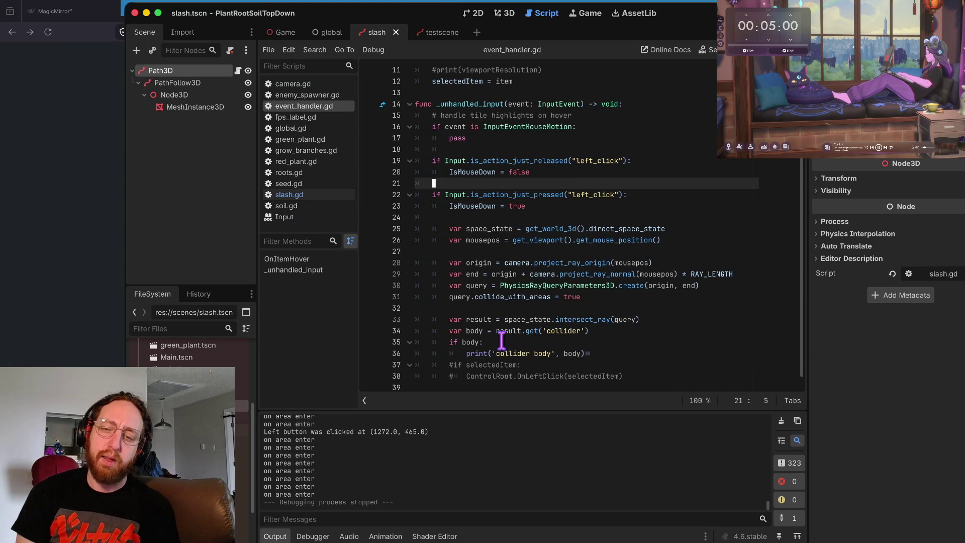
left_click_drag(587, 353, 552, 330)
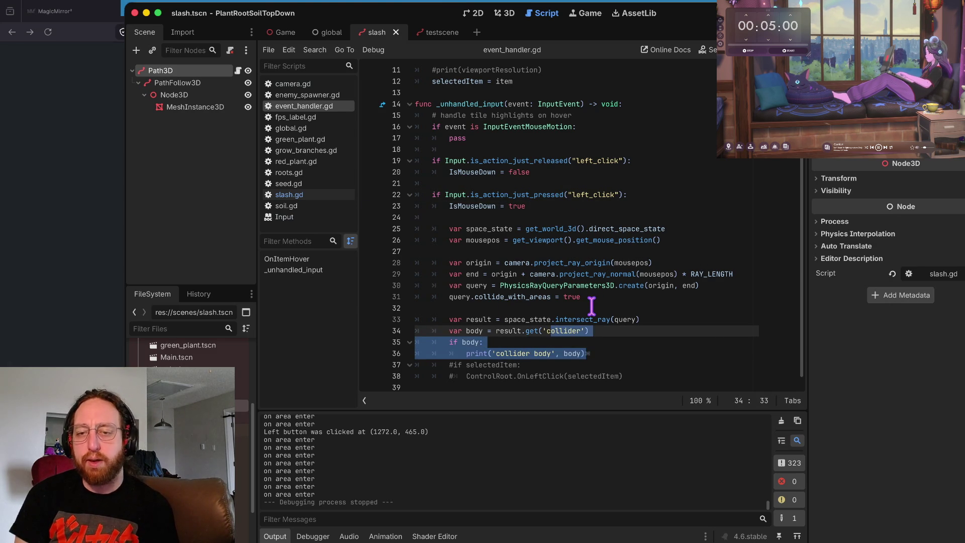
left_click(639, 207)
scroll(577, 181, "up", 5)
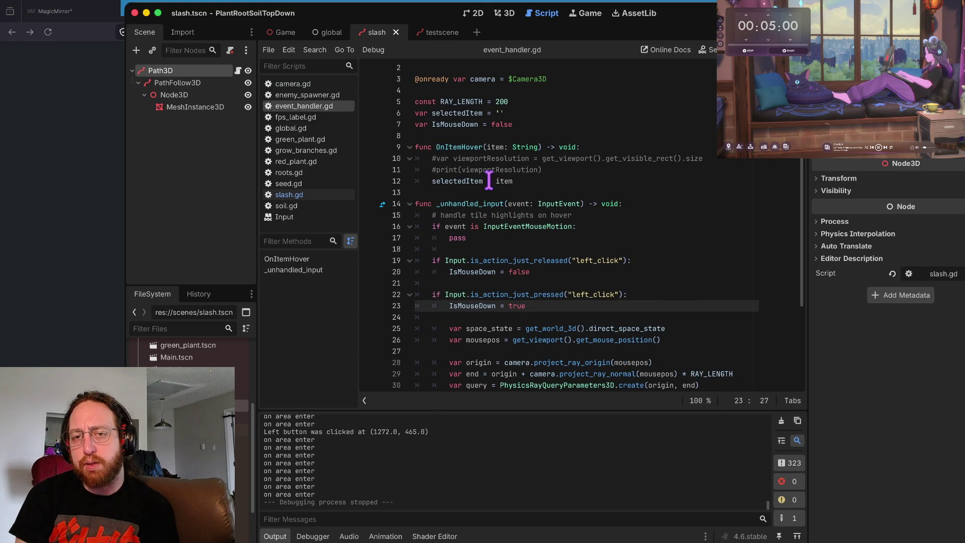
scroll(488, 179, "down", 5)
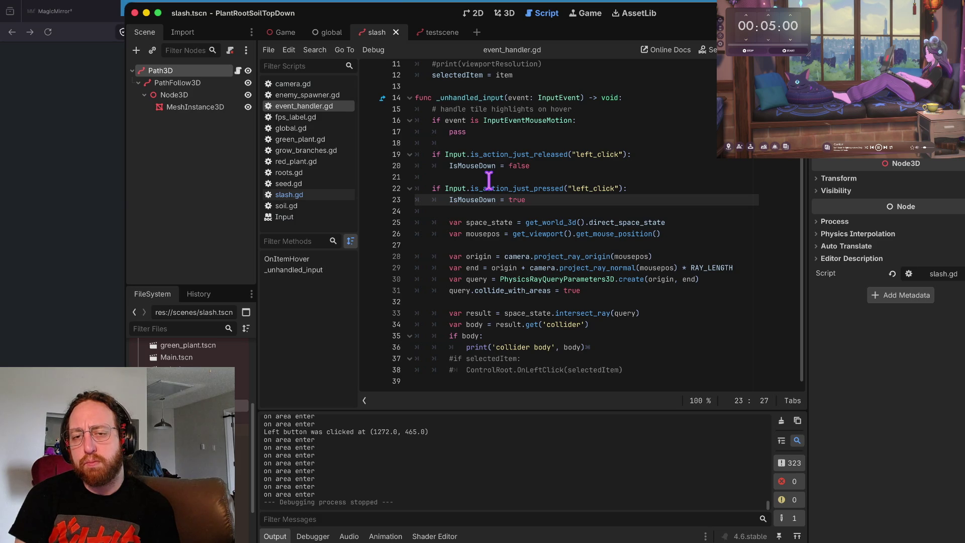
left_click(488, 180)
left_click(482, 151)
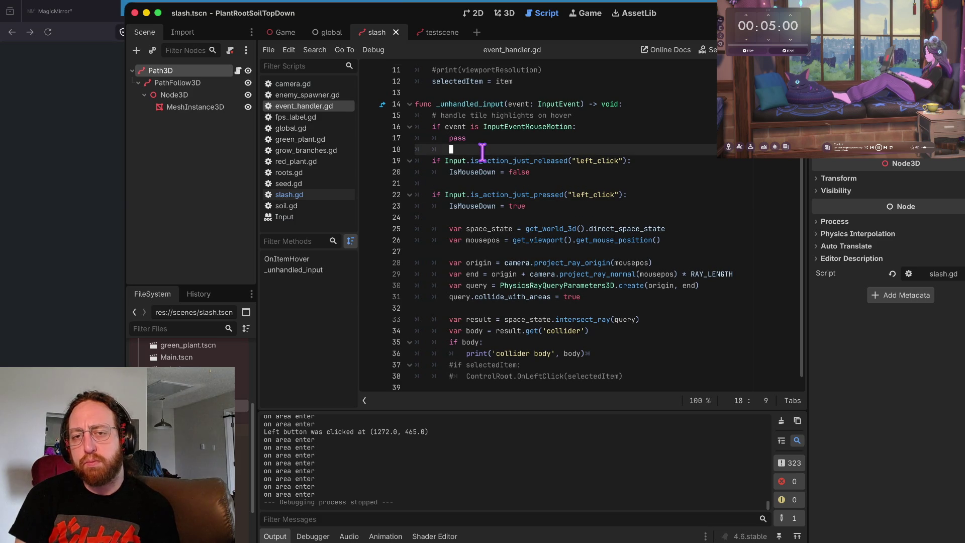
mouse_move(490, 154)
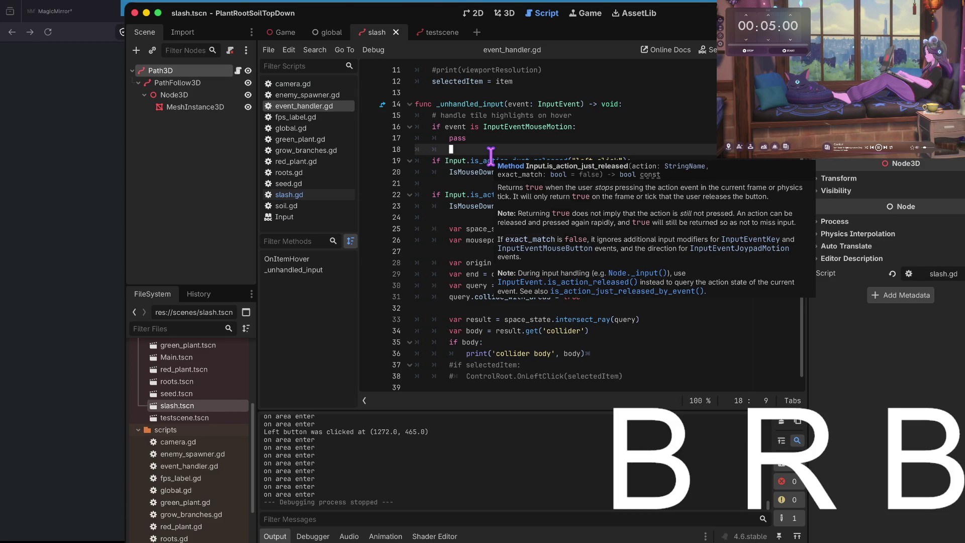
Step: Relaunch the game and plant three seeds across the field
key("super+b")
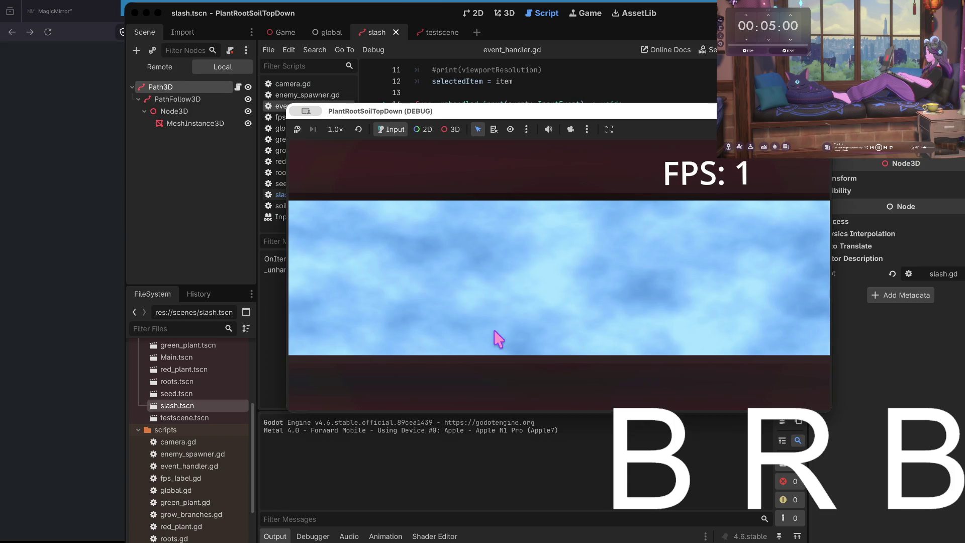
left_click(493, 332)
left_click(694, 322)
left_click(368, 321)
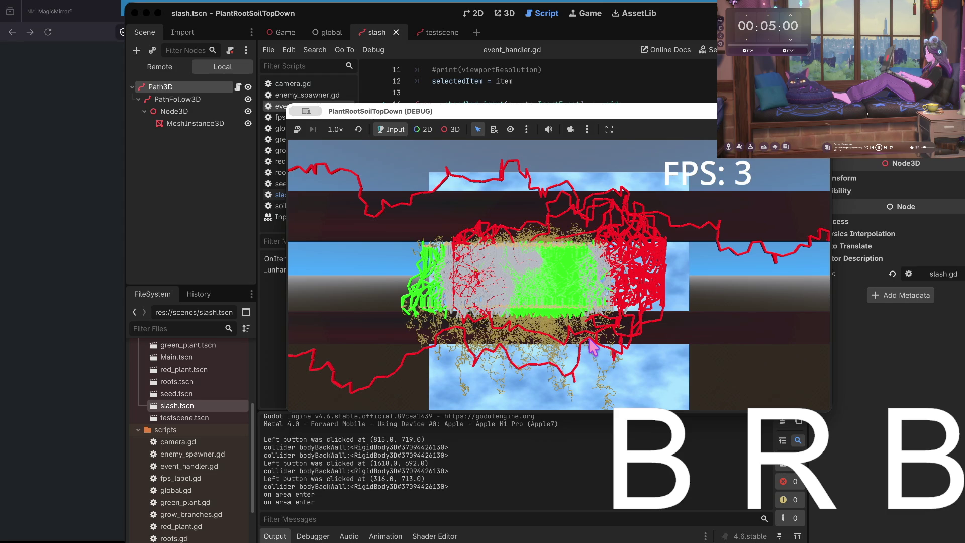
Step: While the game runs, dismiss a rank notification, test two clicks, and browse ambient soundscape presets
left_click(785, 146)
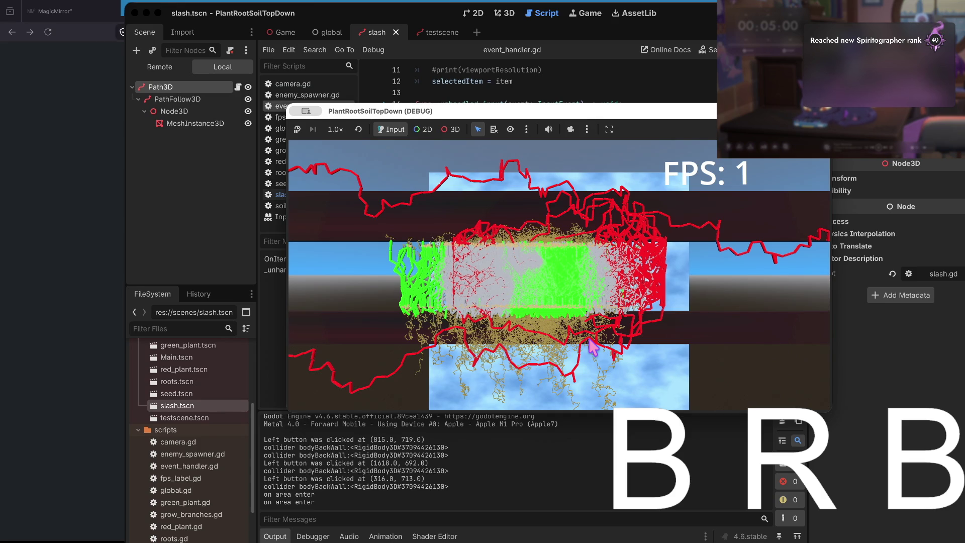
left_click(886, 98)
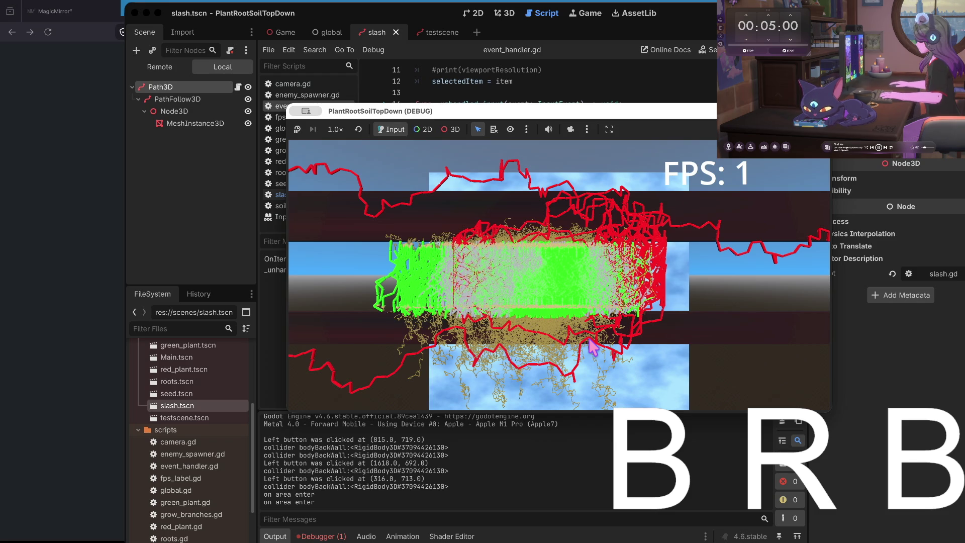
left_click(647, 387)
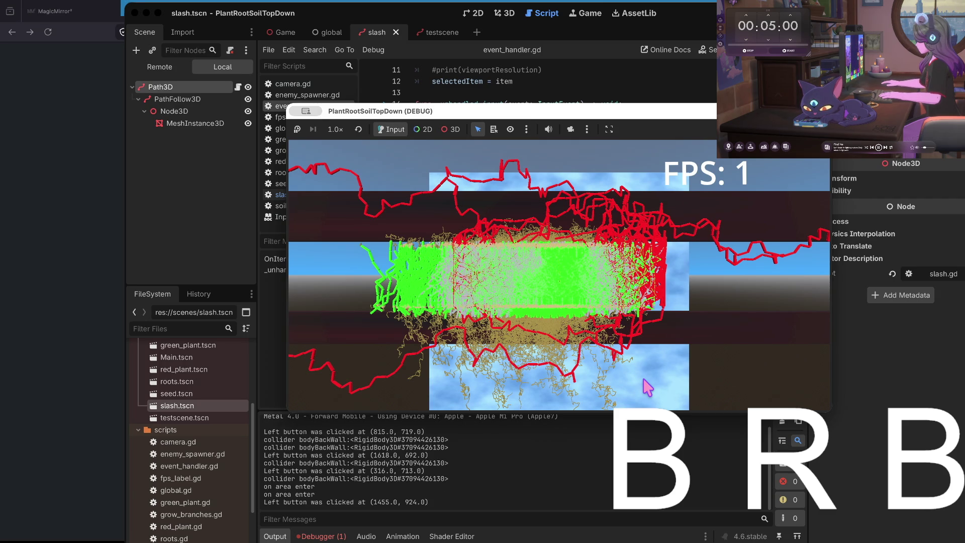
left_click(635, 395)
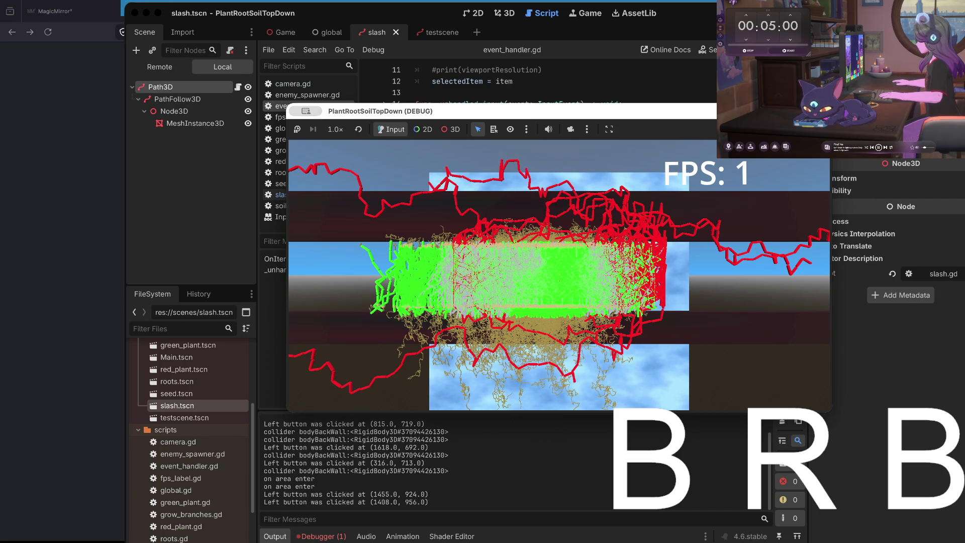
left_click(786, 147)
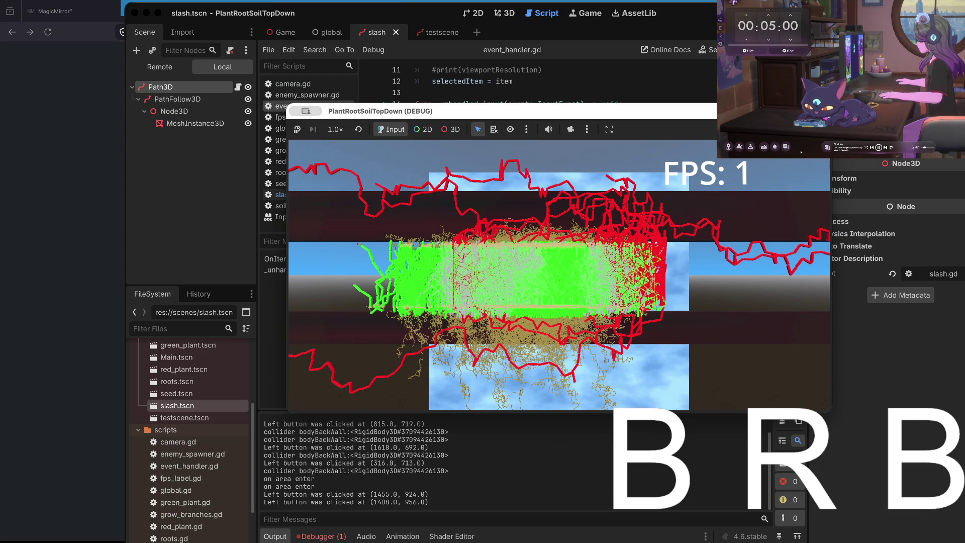
left_click(785, 147)
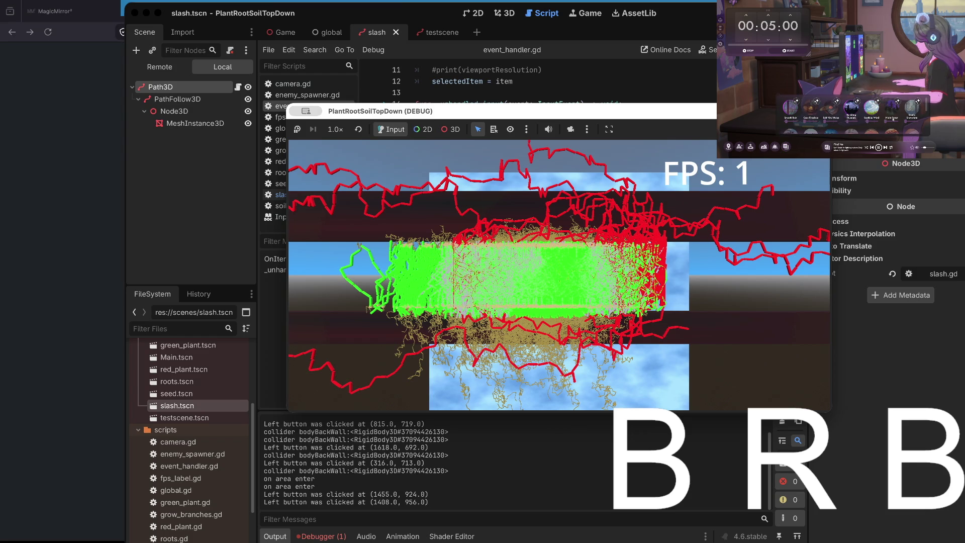
scroll(875, 99, "down", 2)
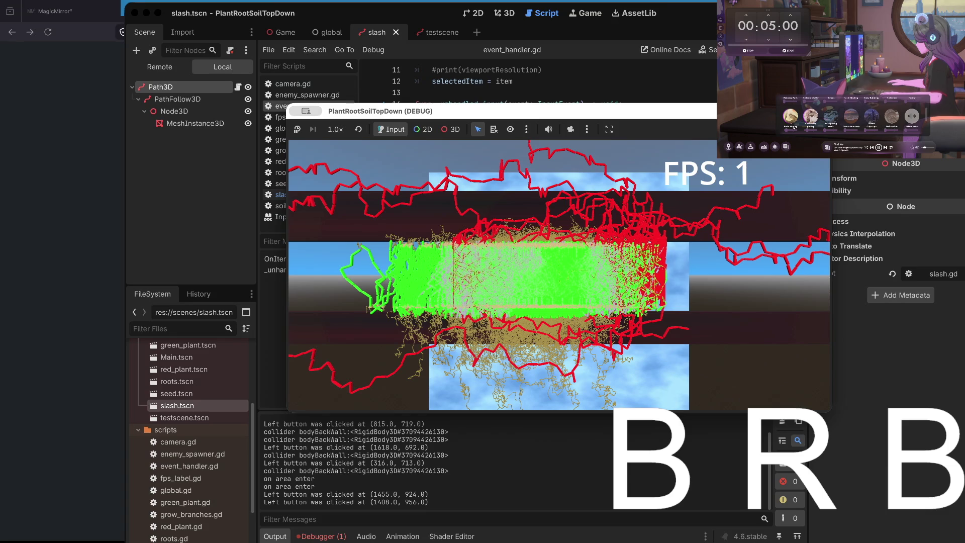
scroll(854, 115, "down", 2)
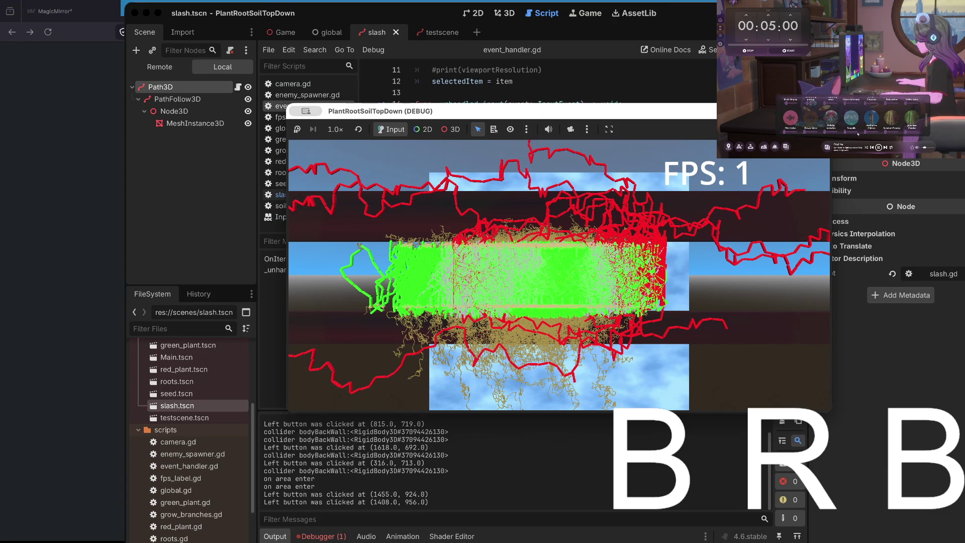
scroll(856, 130, "down", 2)
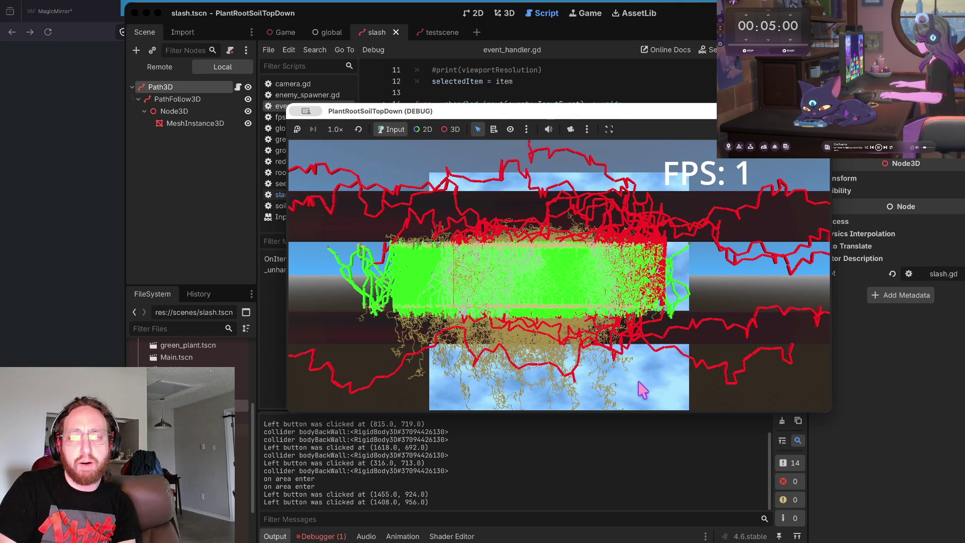
Step: Review the root-growth planning notes in Excalidraw
key("alt+Tab")
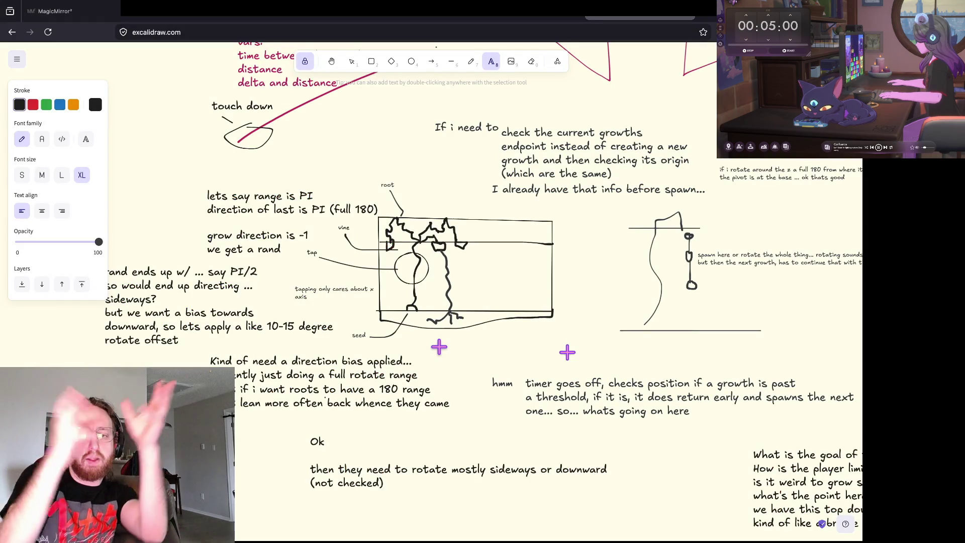
scroll(438, 346, "up", 3)
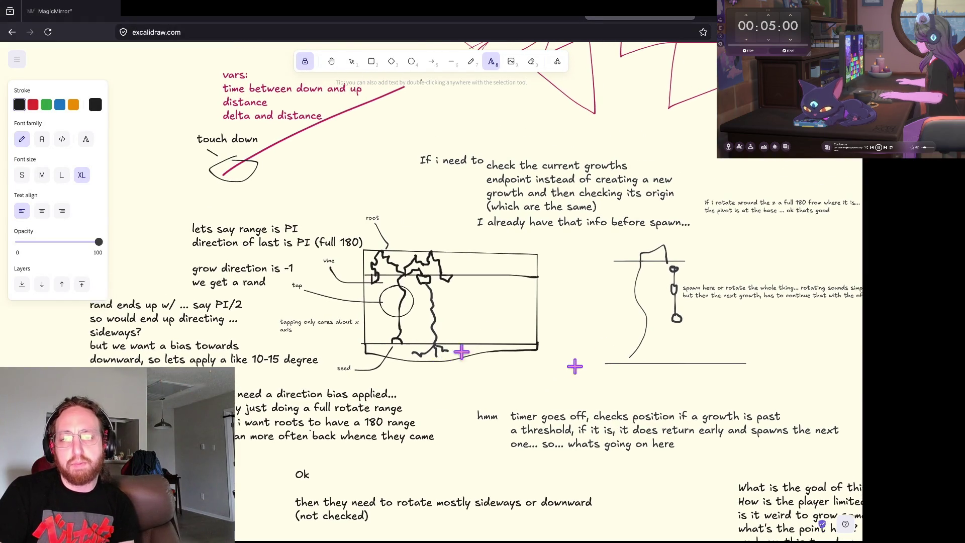
scroll(506, 285, "up", 2)
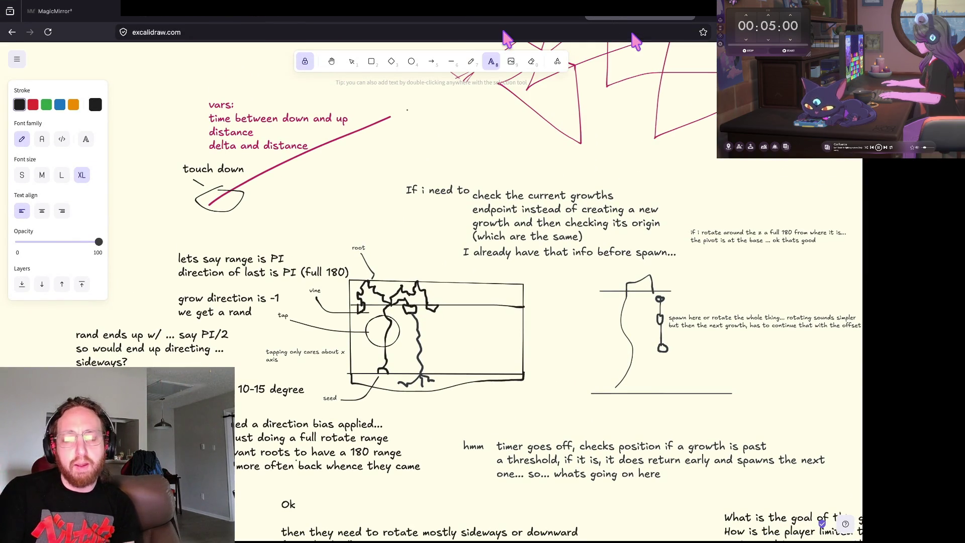
Step: Return to Godot by way of the vim workspace and relaunch the game
key("alt+Tab")
key("alt+Tab")
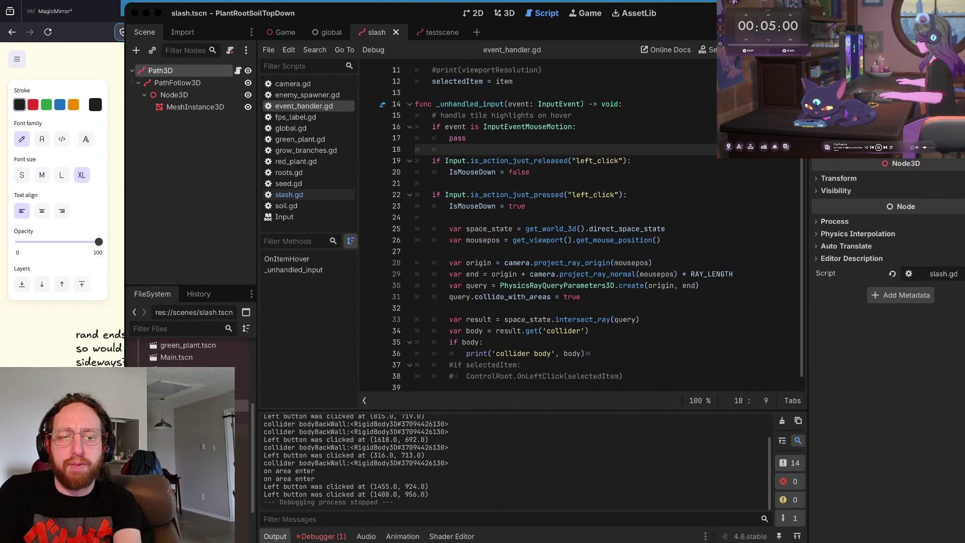
key("ctrl+Right")
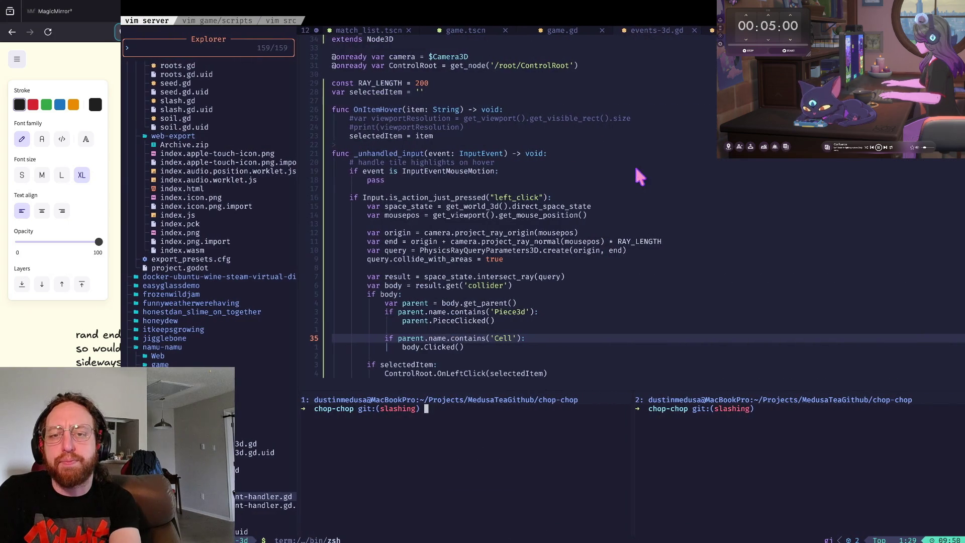
key("ctrl+Left")
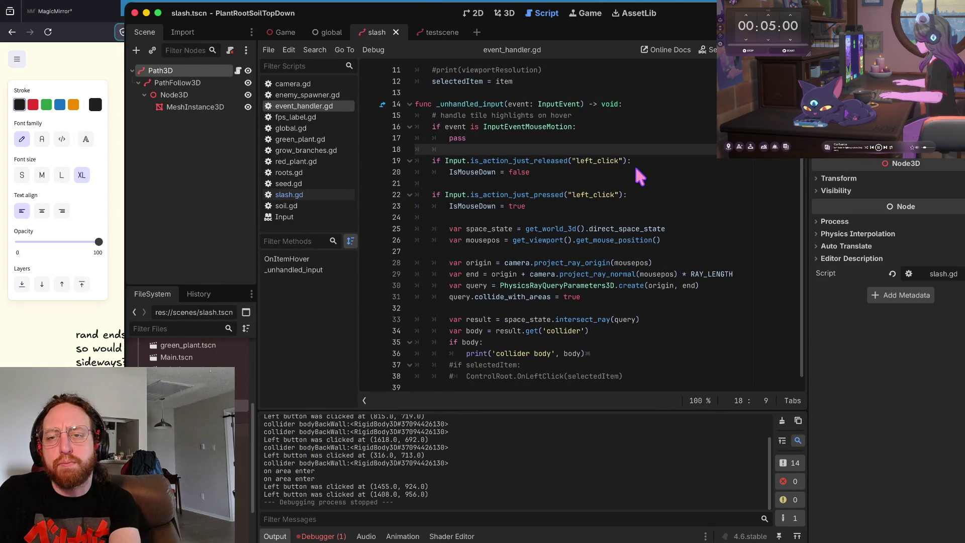
key("super+b")
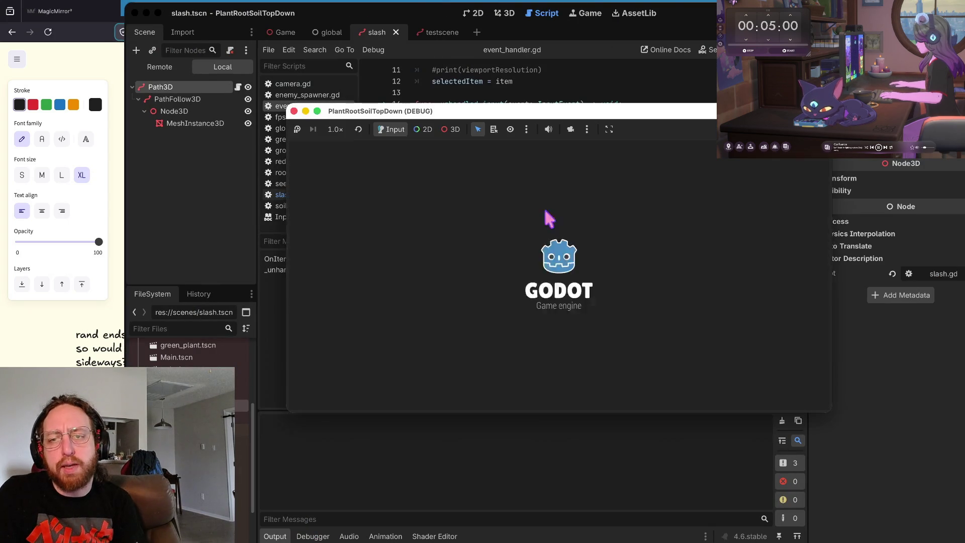
Step: Plant six roots and stalks across the field, from the centre to the bottom right
left_click(481, 280)
left_click(613, 279)
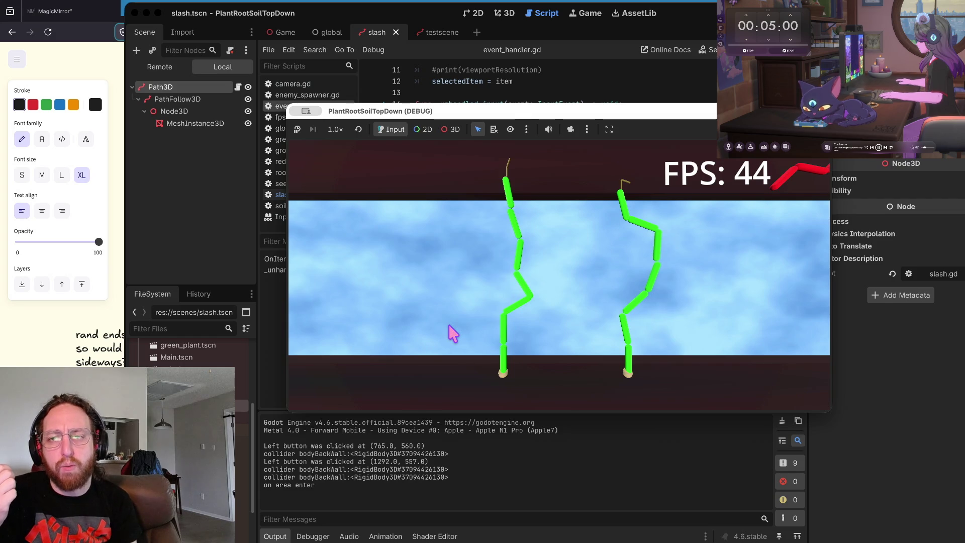
left_click(421, 323)
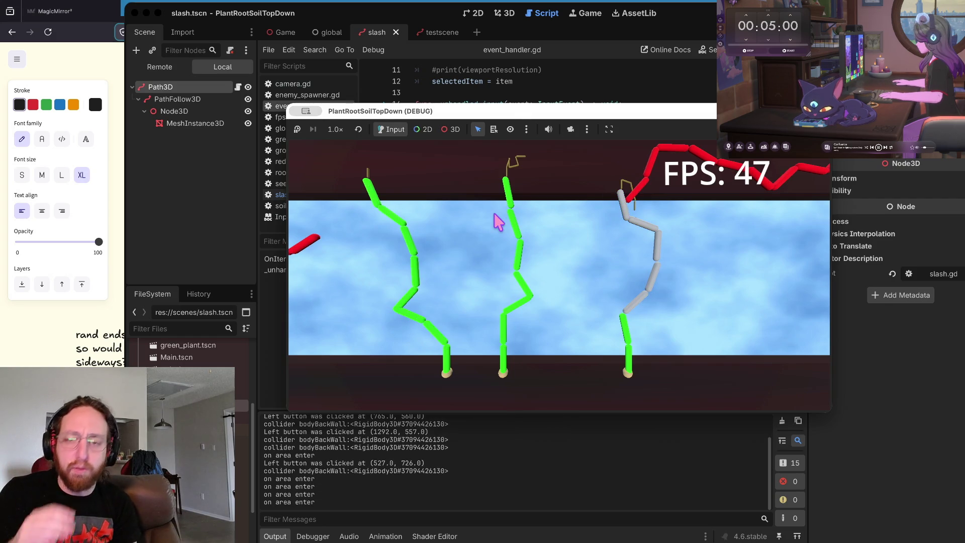
left_click(490, 255)
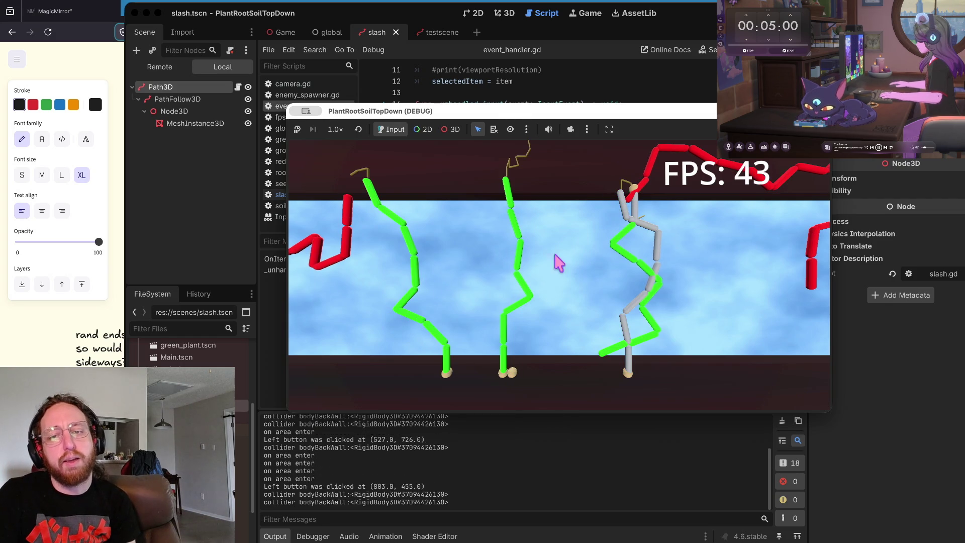
left_click(399, 275)
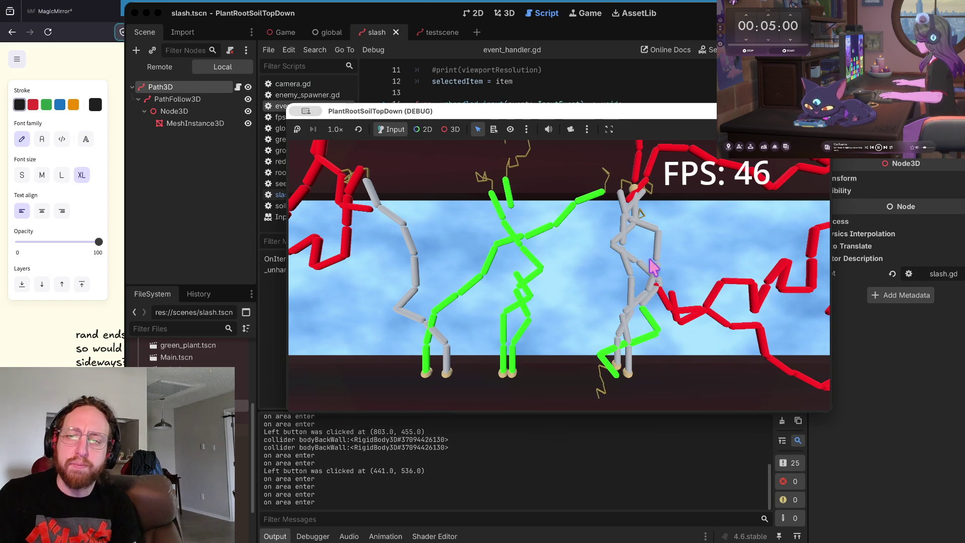
left_click(703, 254)
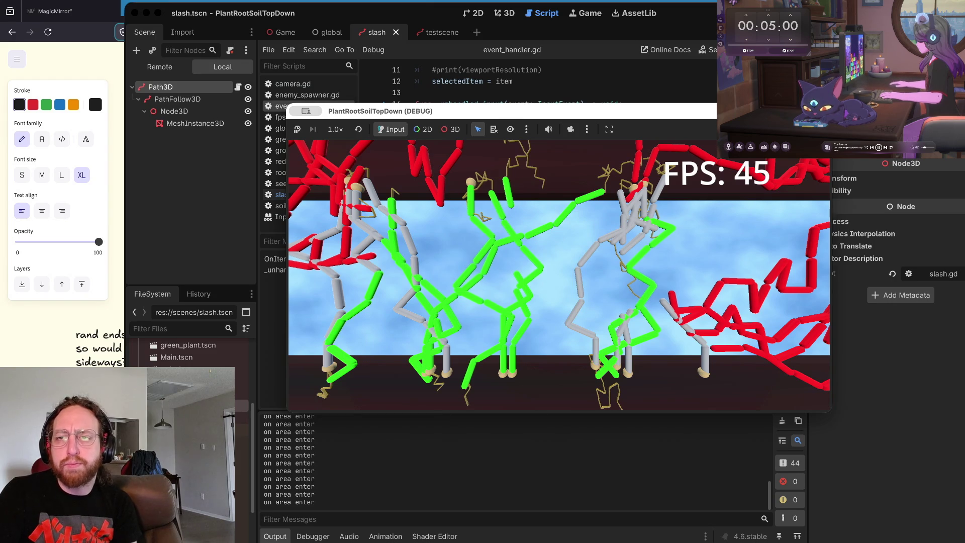
Step: Stop debugging, close the game, and put the caret back on line 25 of the script
key("super+period")
left_click(587, 201)
left_click(501, 224)
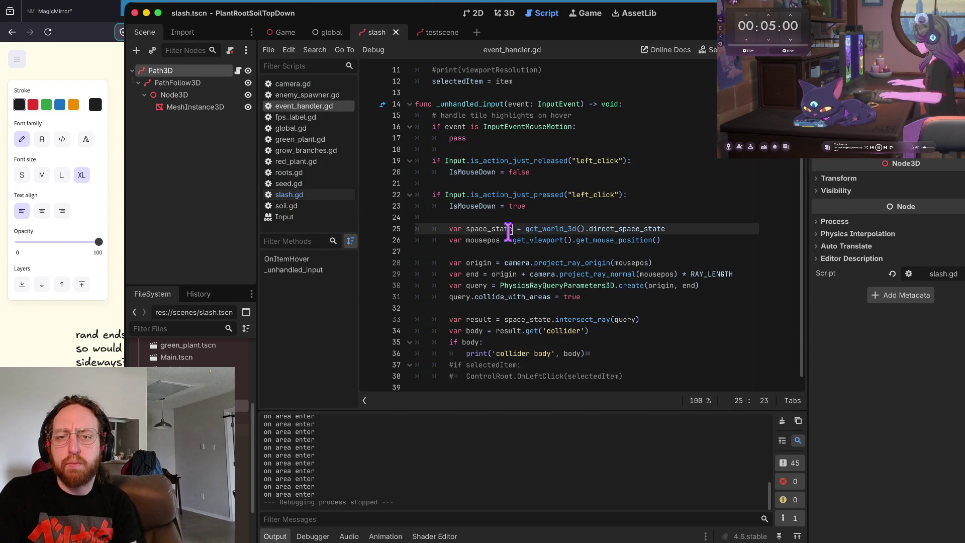
Step: Select the MeshInstance3D under PathFollow3D to inspect its red material
left_click(496, 221)
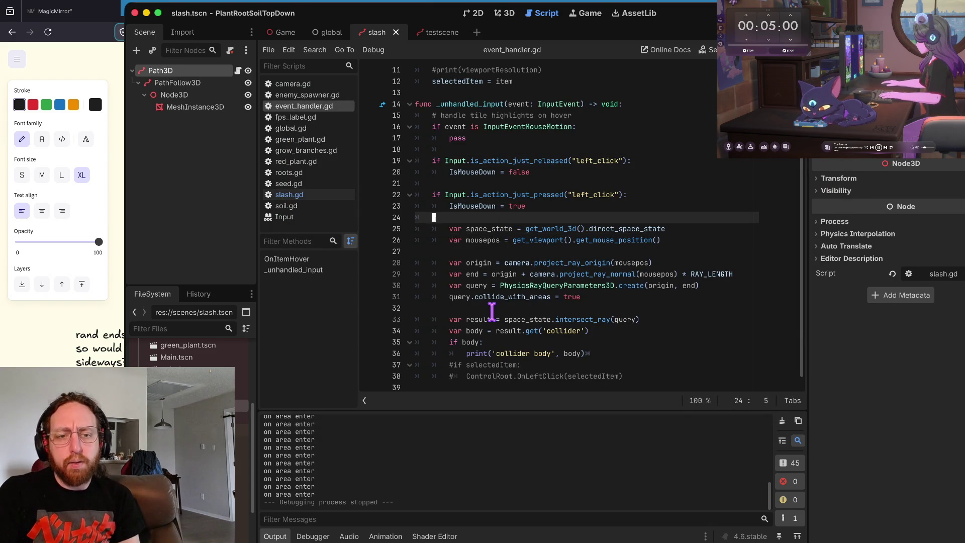
left_click(194, 83)
left_click(191, 94)
left_click(193, 106)
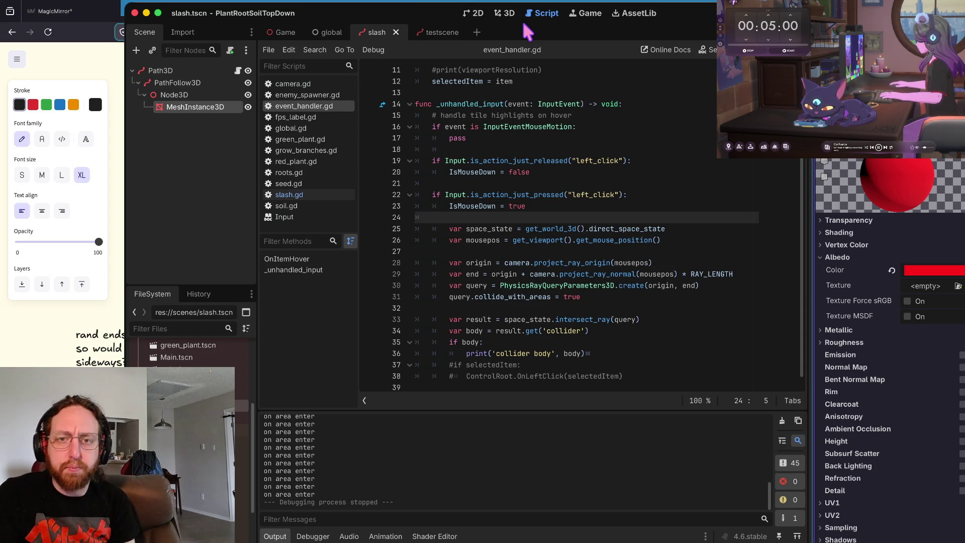
Step: Pick bodyBackWall out of the output log and run a Find in Files search for it
left_click(547, 184)
scroll(547, 184, "up", 2)
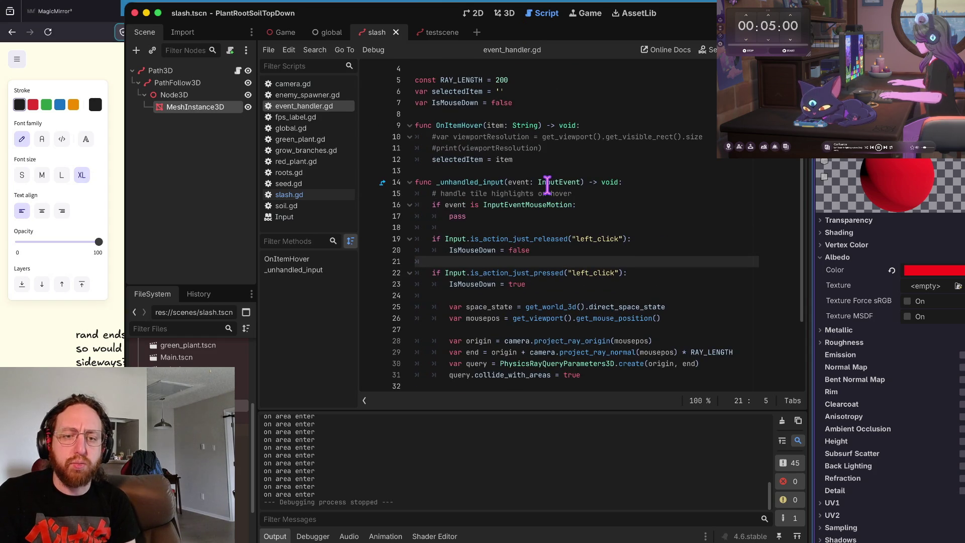
scroll(401, 469, "up", 4)
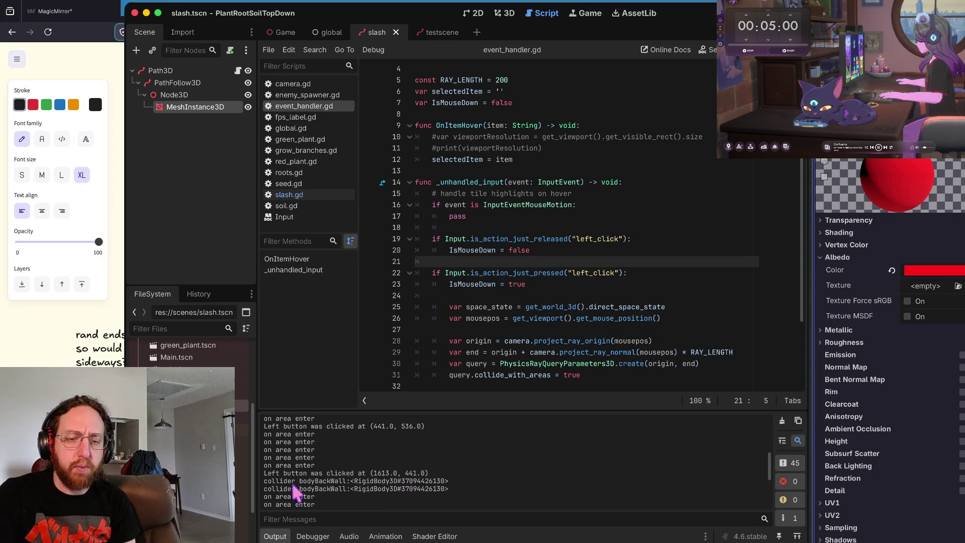
double_click(333, 481)
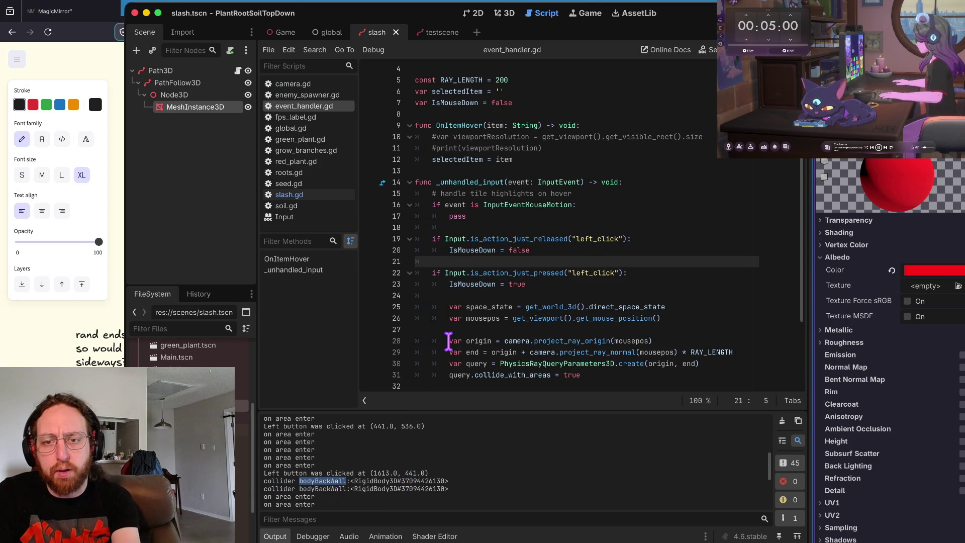
left_click(587, 239)
key("ctrl+shift+f")
key("Return")
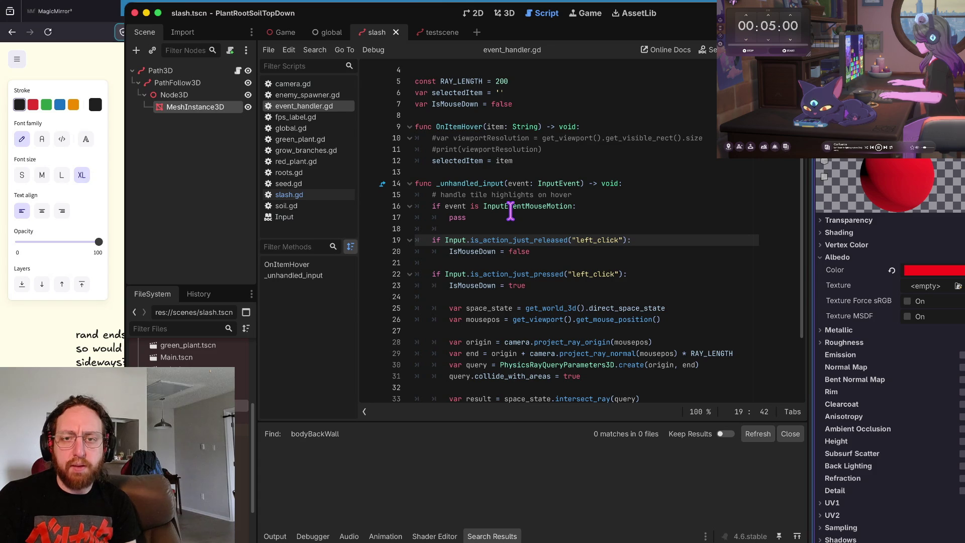
Step: Reopen the output log, select the word collider, and search the project for it
scroll(537, 201, "down", 2)
scroll(537, 201, "down", 2)
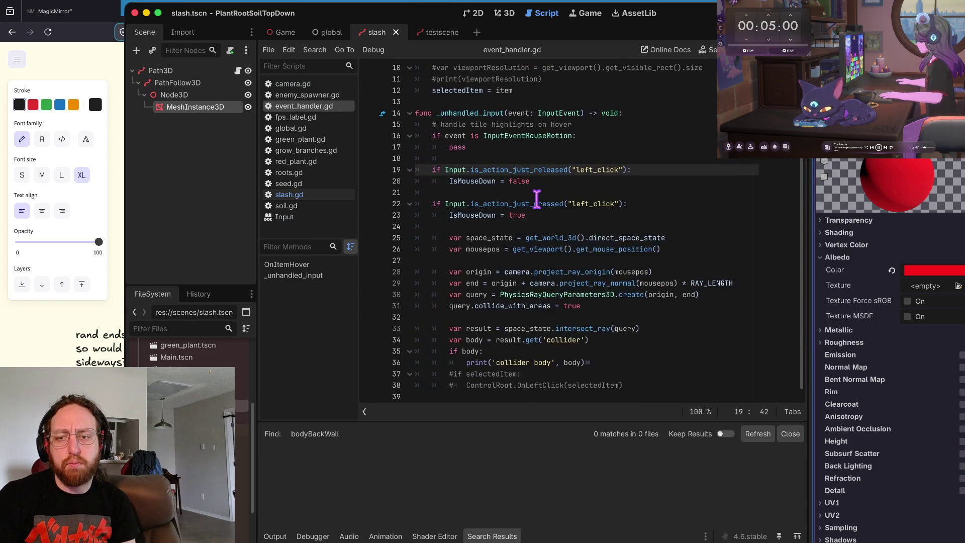
left_click(274, 536)
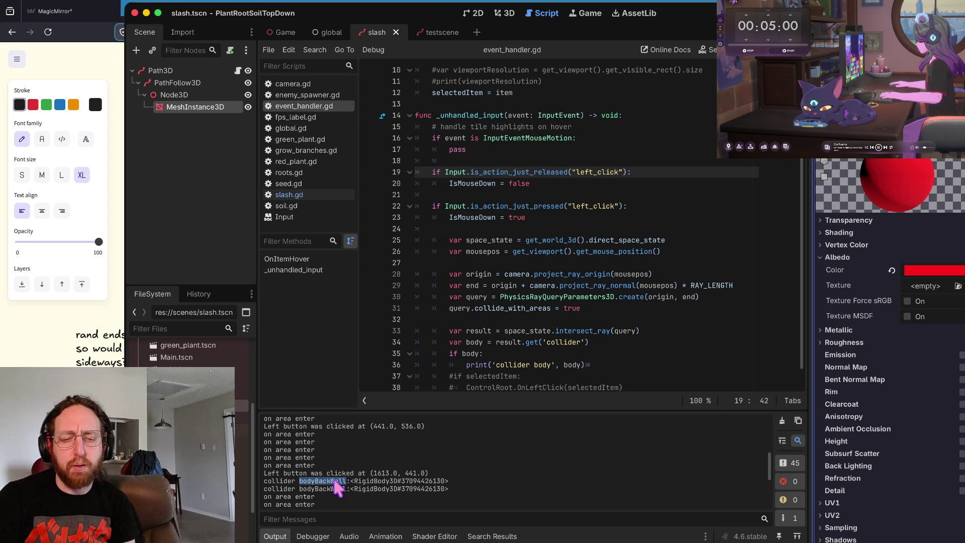
left_click(273, 482)
double_click(273, 481)
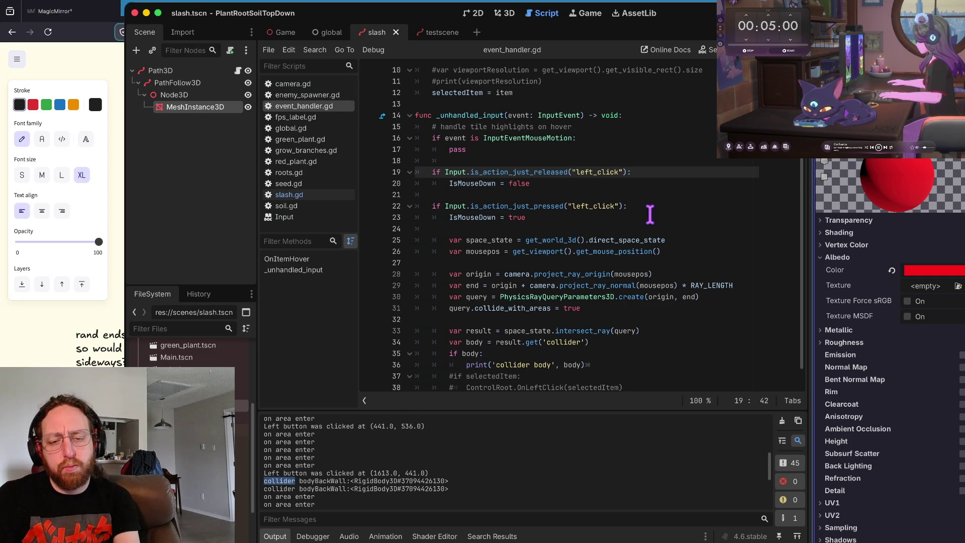
key("ctrl+shift+f")
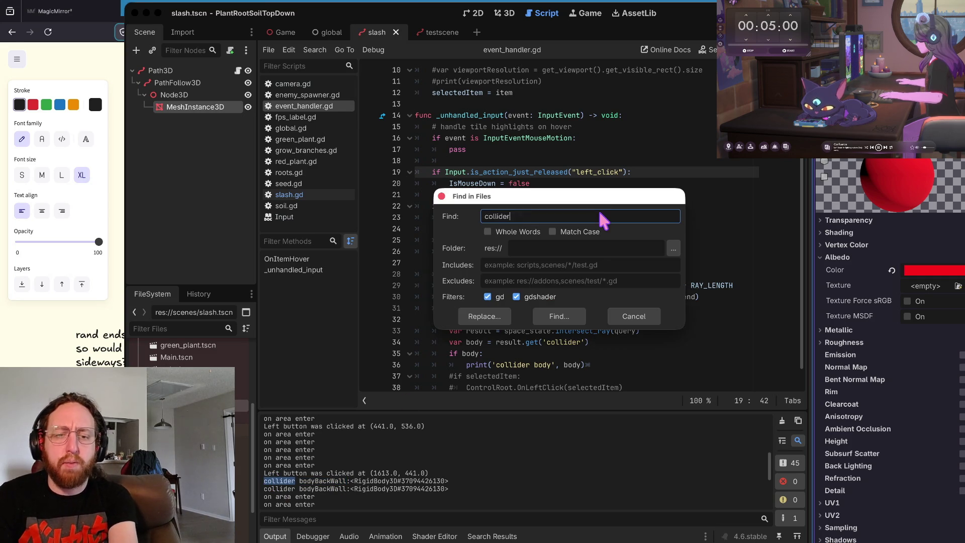
key("Return")
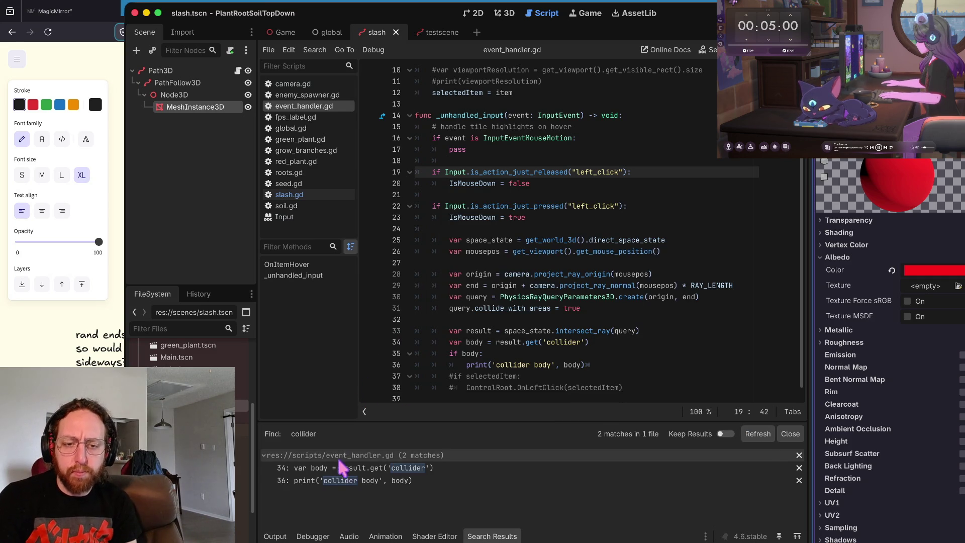
Step: Jump between the collider matches on lines 34 and 36
left_click(341, 468)
left_click(341, 481)
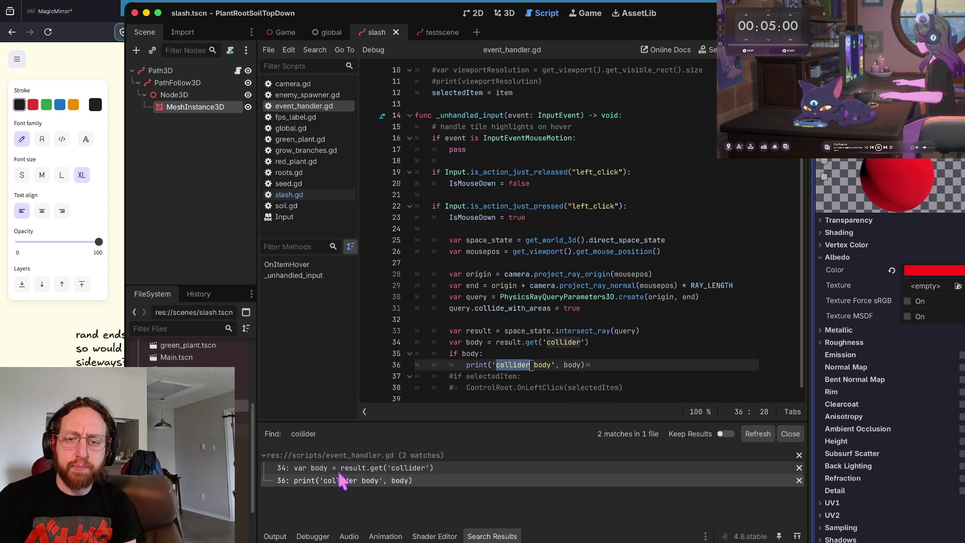
left_click(347, 468)
left_click(344, 480)
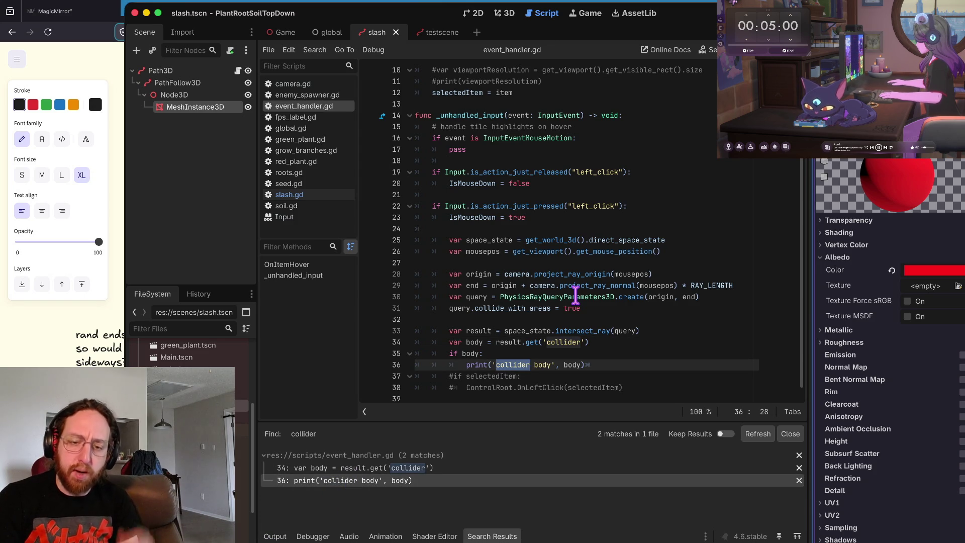
mouse_move(575, 293)
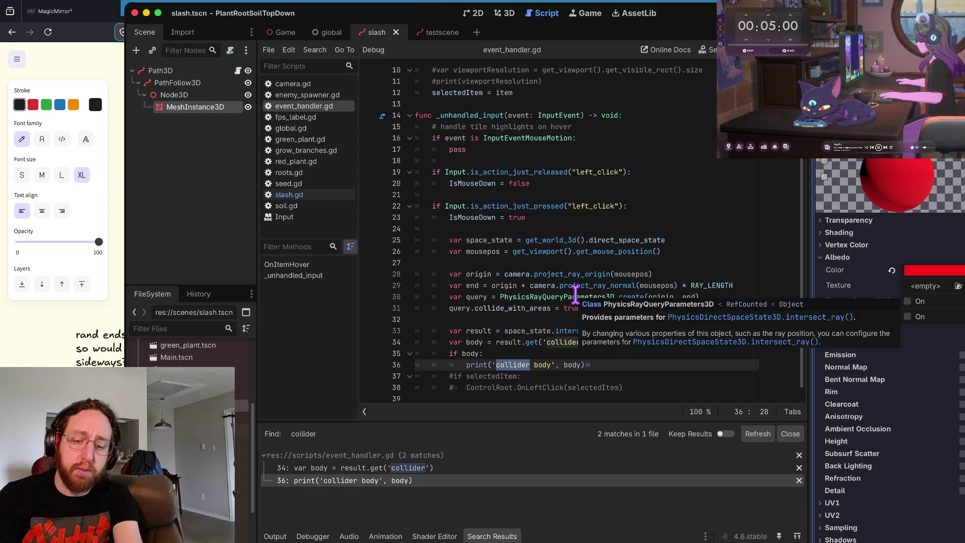
Step: Cancel the old search and search all files for bodyBackWall with Includes set to *
key("ctrl+shift+f")
key("BackSpace")
left_click(281, 538)
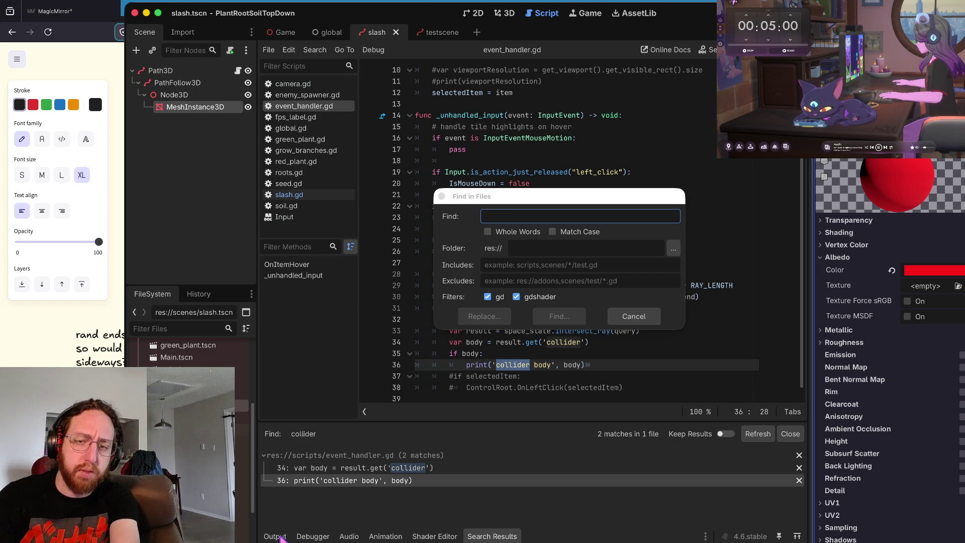
left_click(652, 322)
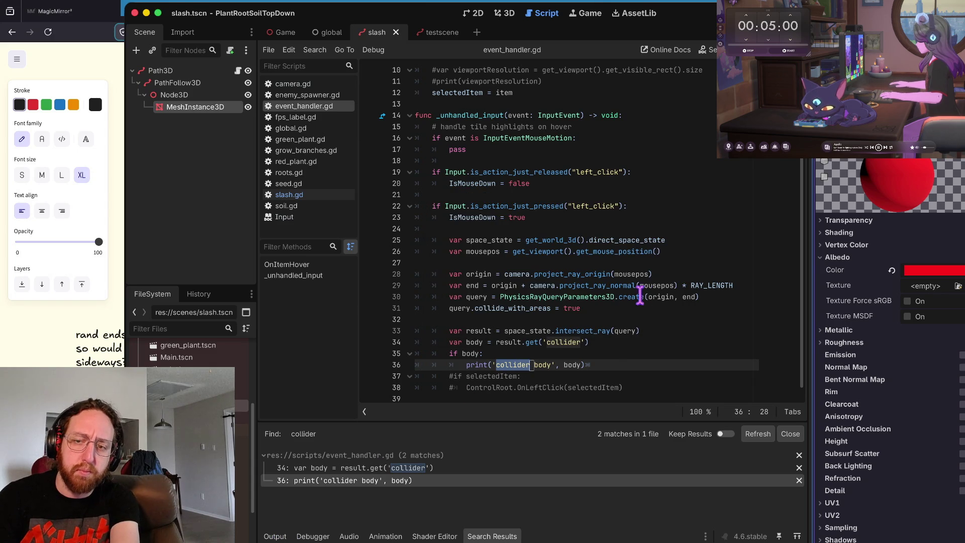
left_click(274, 536)
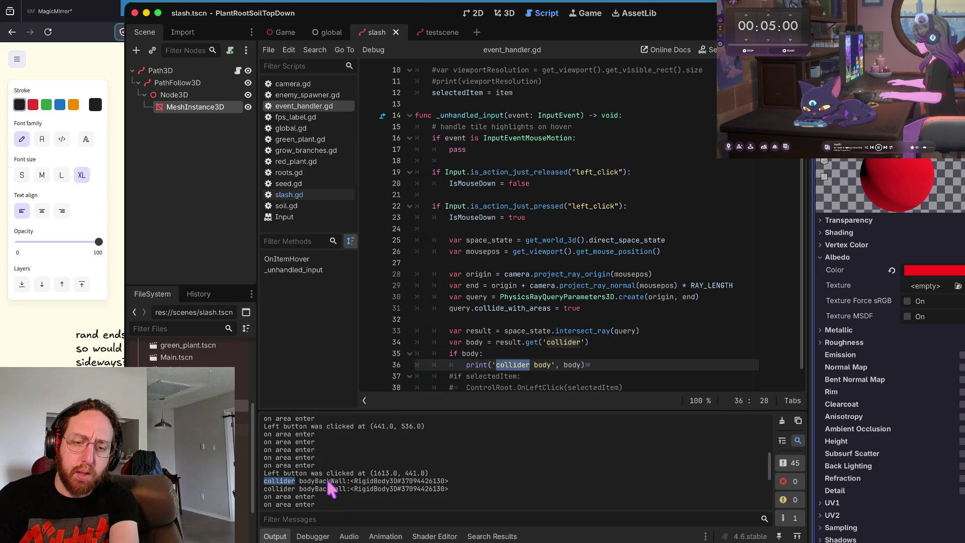
key("ctrl+shift+f")
type("body")
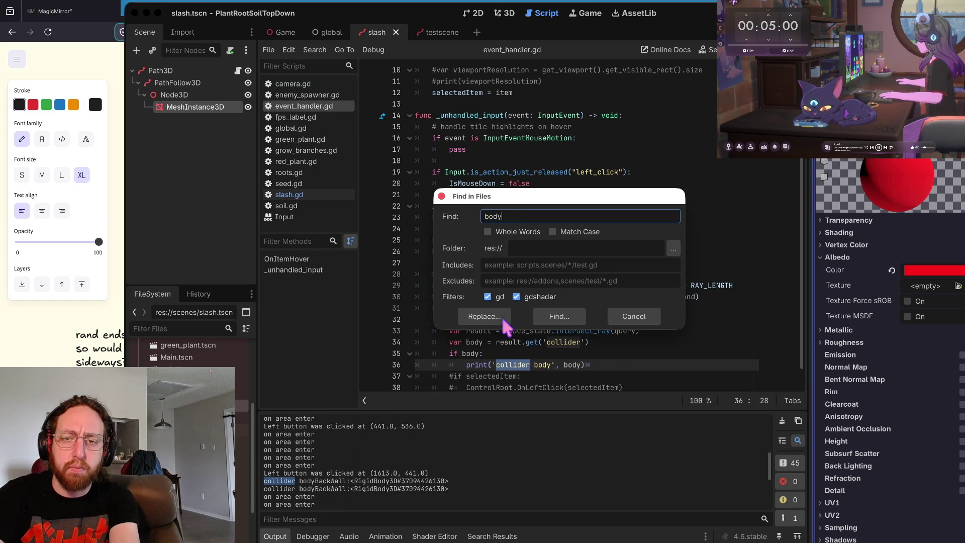
type("BackWall")
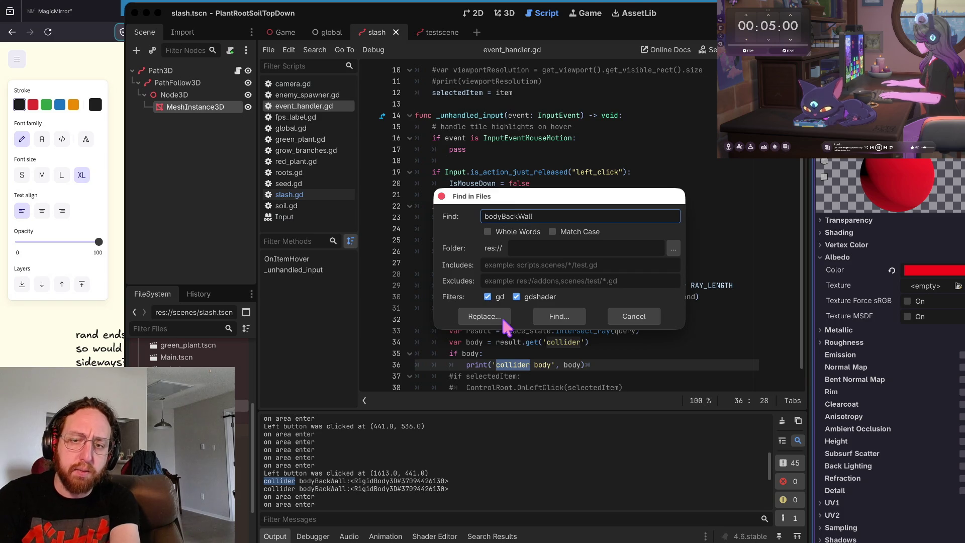
left_click(498, 266)
type("*")
key("Return")
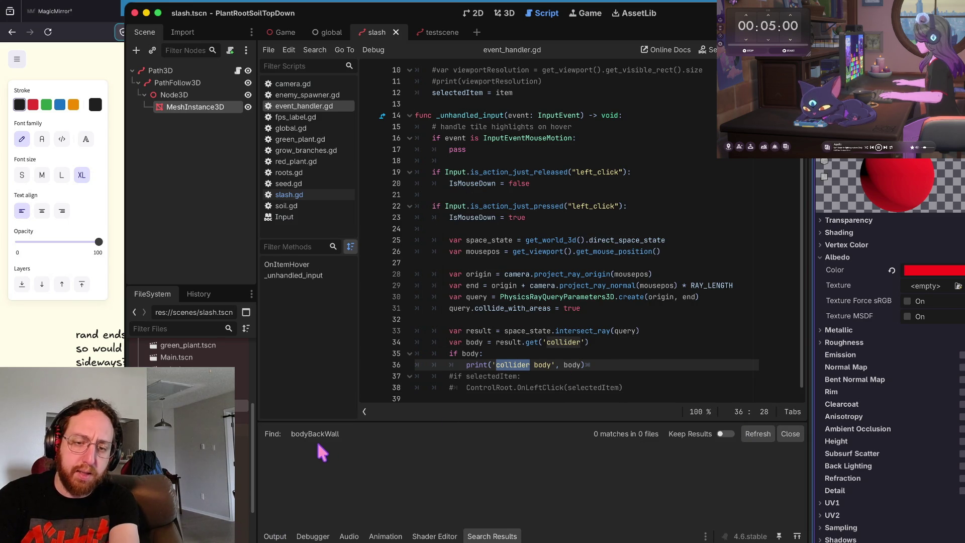
Step: Return to the output log, reselect MeshInstance3D, and switch over to Neovim
left_click(274, 535)
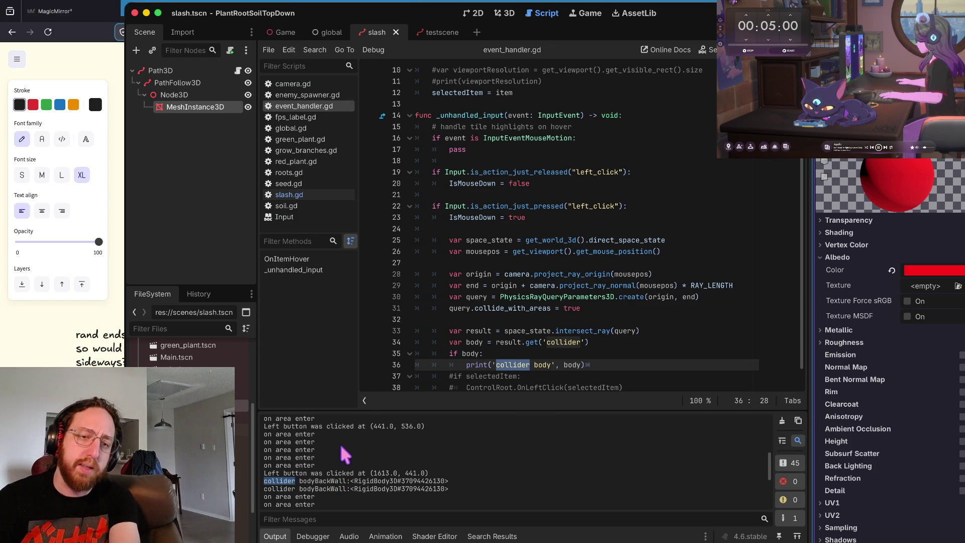
scroll(191, 397, "up", 1)
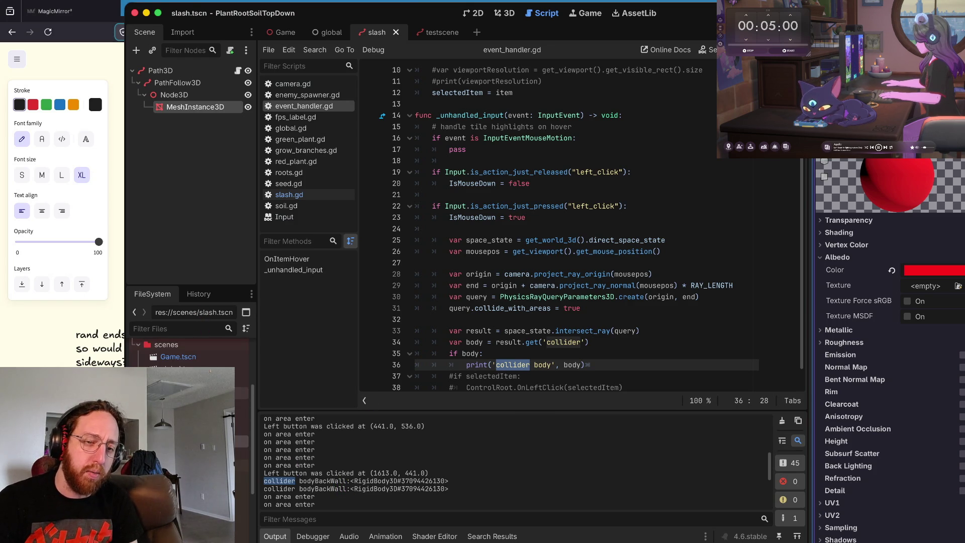
left_click(183, 106)
key("super+Tab")
Step: Start a project-wide Neovim grep for backBody
left_click(630, 212)
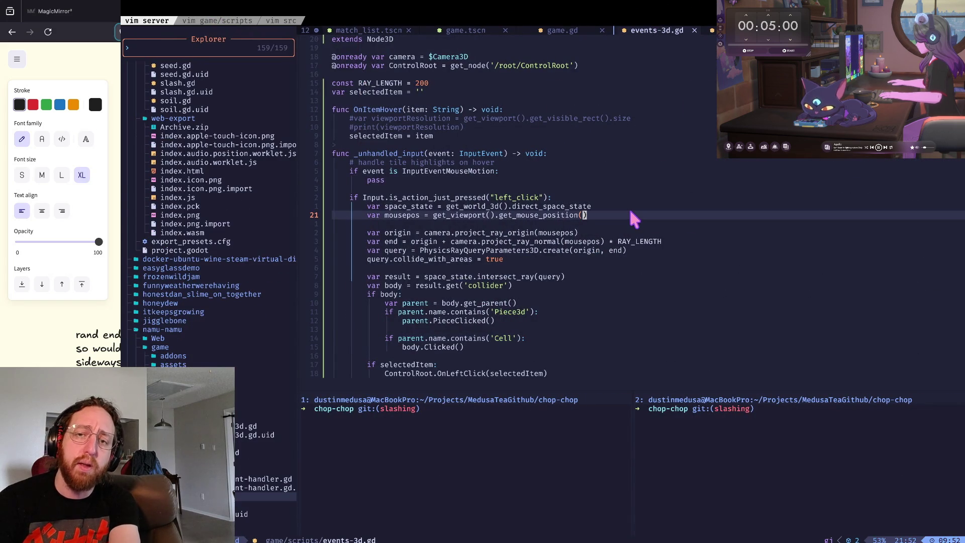
key("k")
key("k")
key("k")
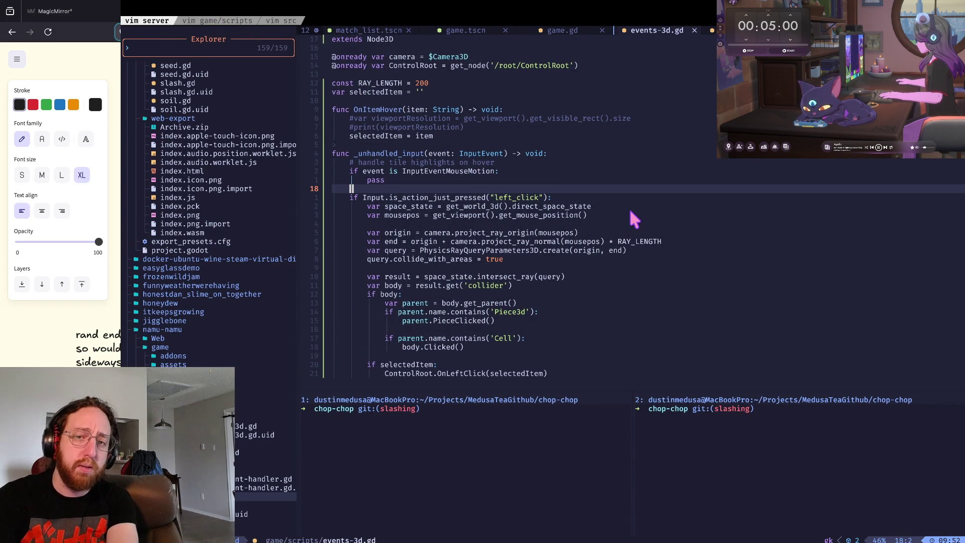
key("space")
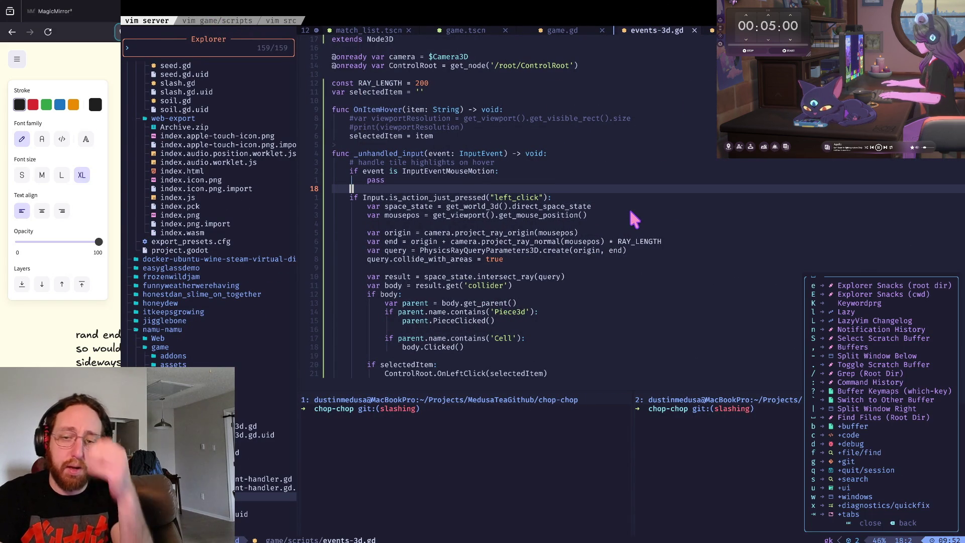
key("slash")
type("backBody")
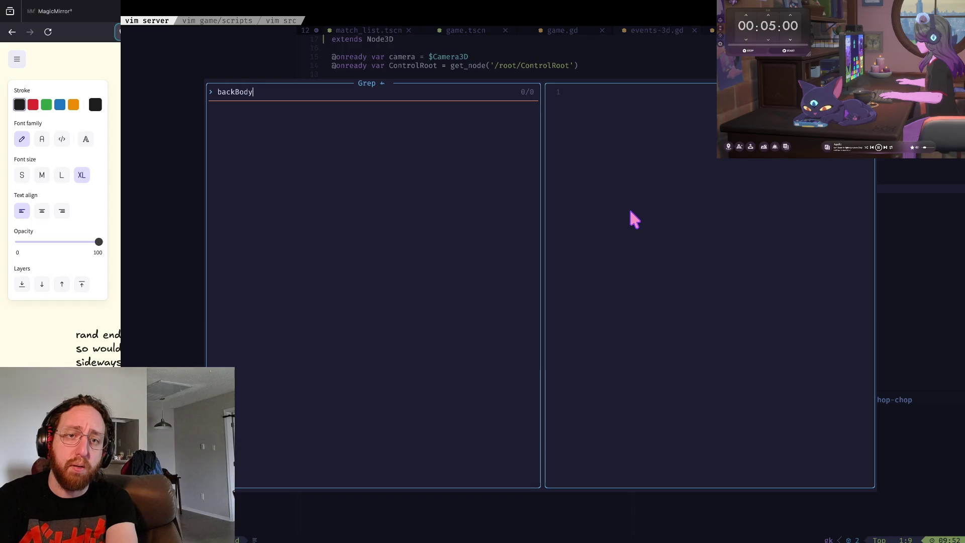
key("super+Tab")
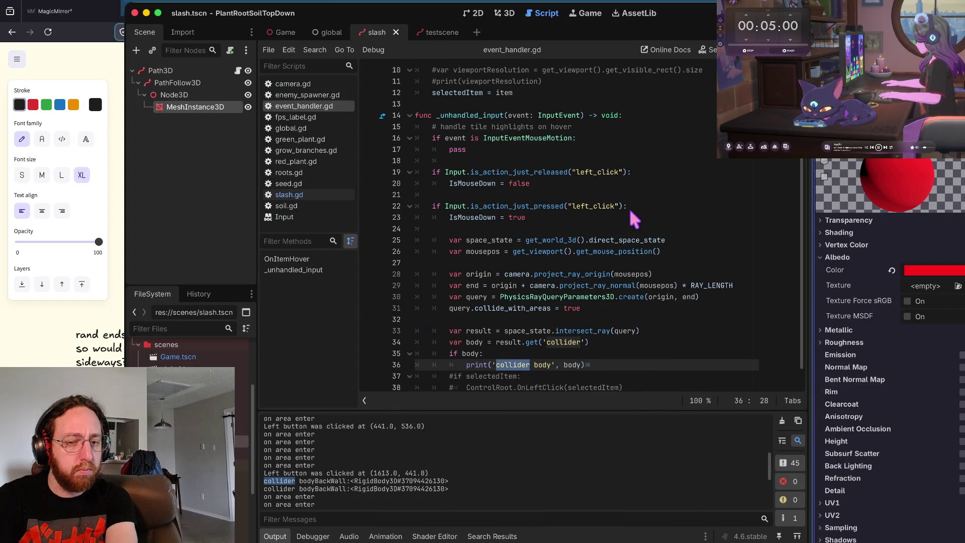
Step: Refine the grep query to bodyBac and then body, and return to Godot
key("super+Tab")
key("BackSpace")
key("BackSpace")
key("BackSpace")
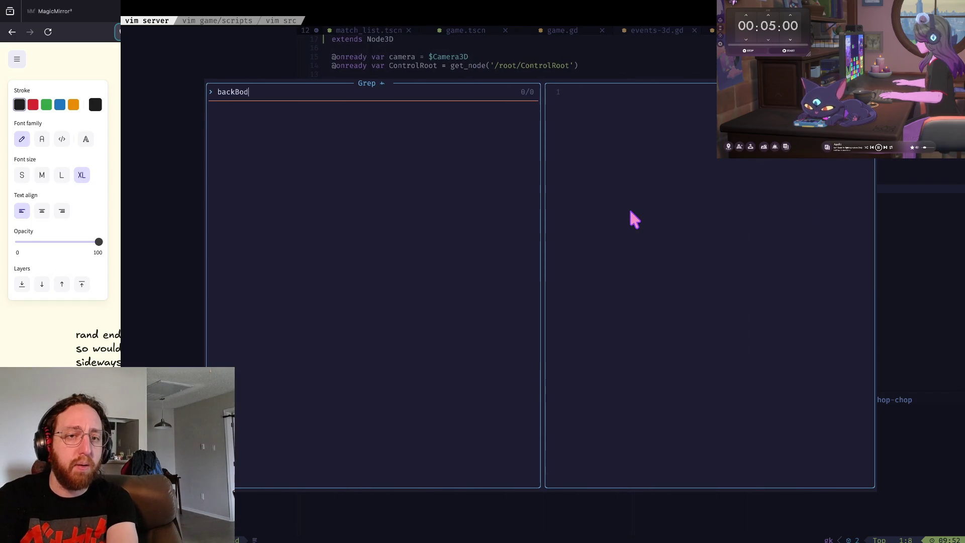
type("odyback")
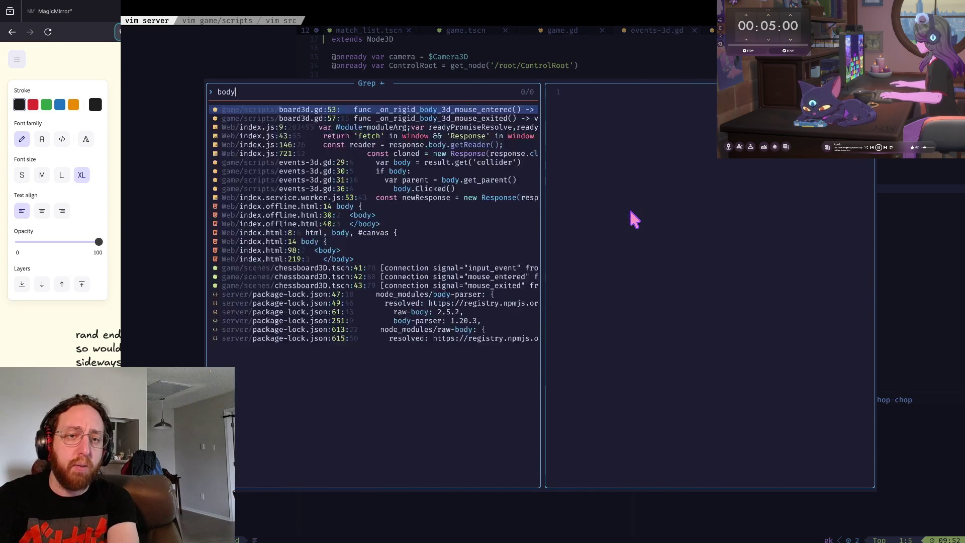
key("BackSpace")
type("Bac")
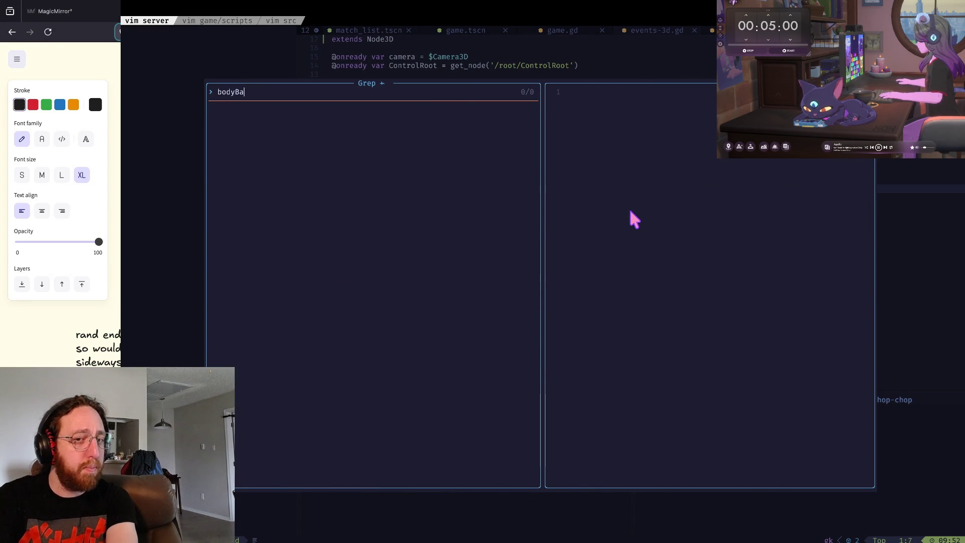
key("BackSpace")
key("BackSpace")
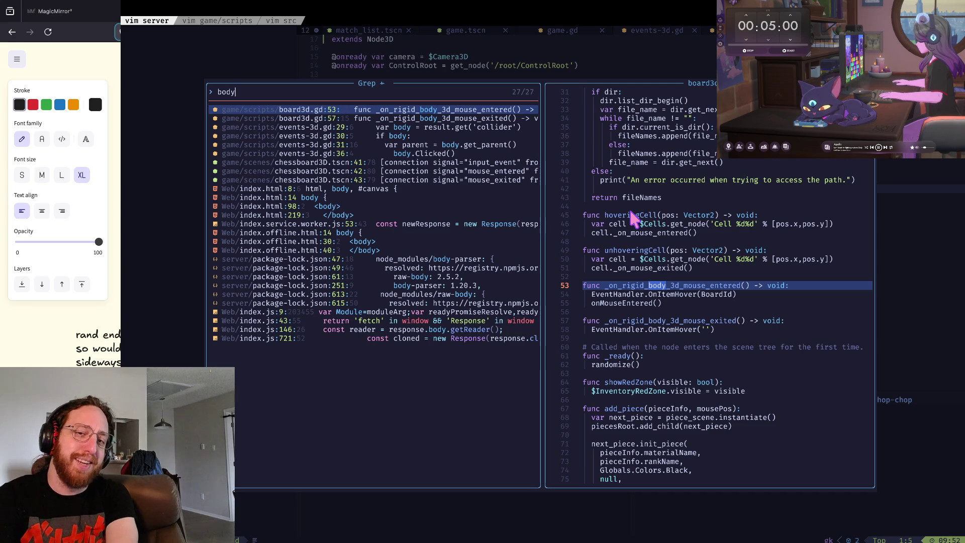
key("BackSpace")
key("alt+Tab")
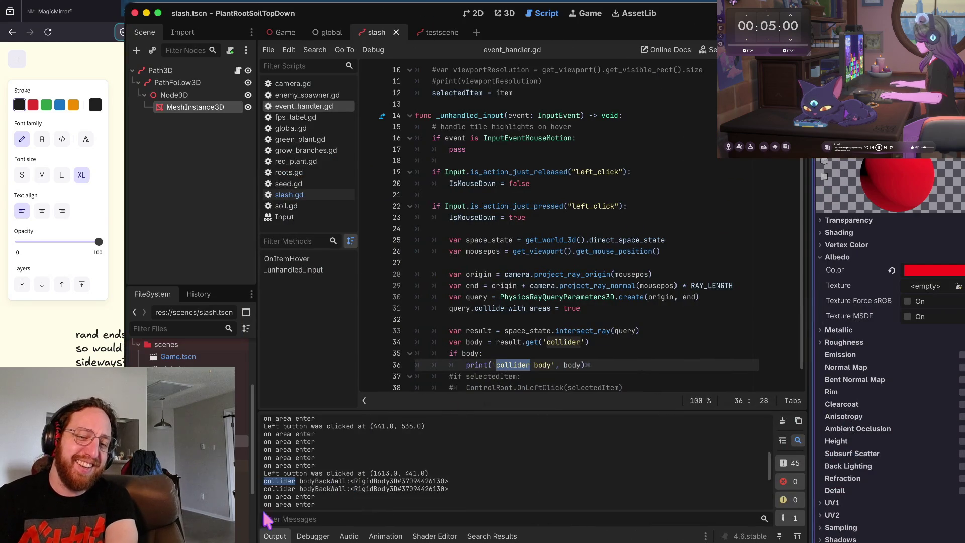
Step: Select bodyBackWall in the output log, search project files for BackWall, and return to Output
left_click_drag(314, 481, 270, 482)
double_click(325, 480)
left_click(502, 296)
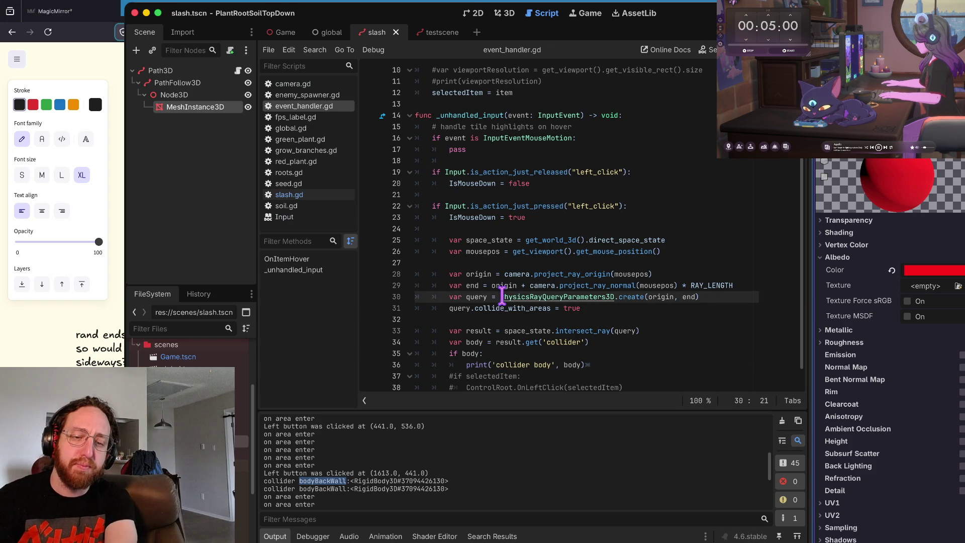
key("ctrl+shift+f")
type("Bl")
key("Return")
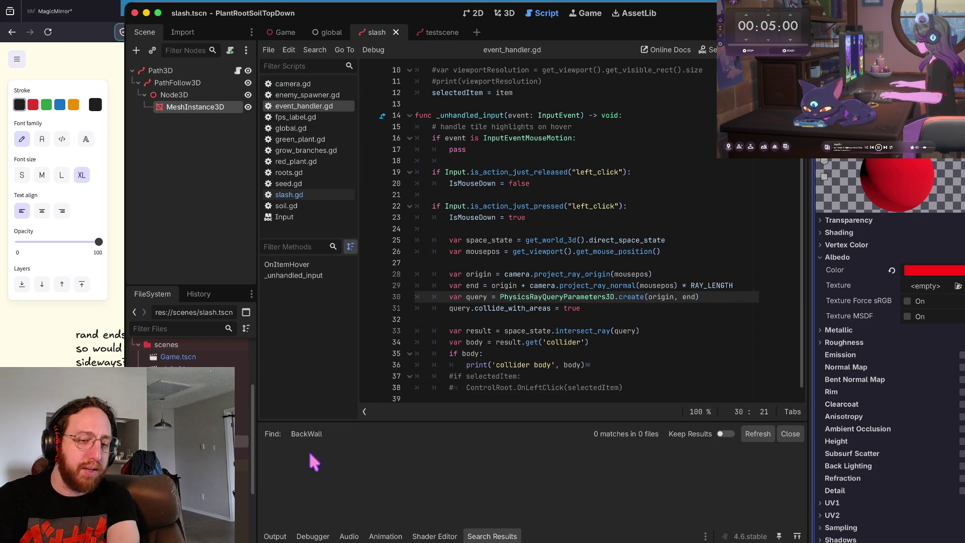
left_click(282, 535)
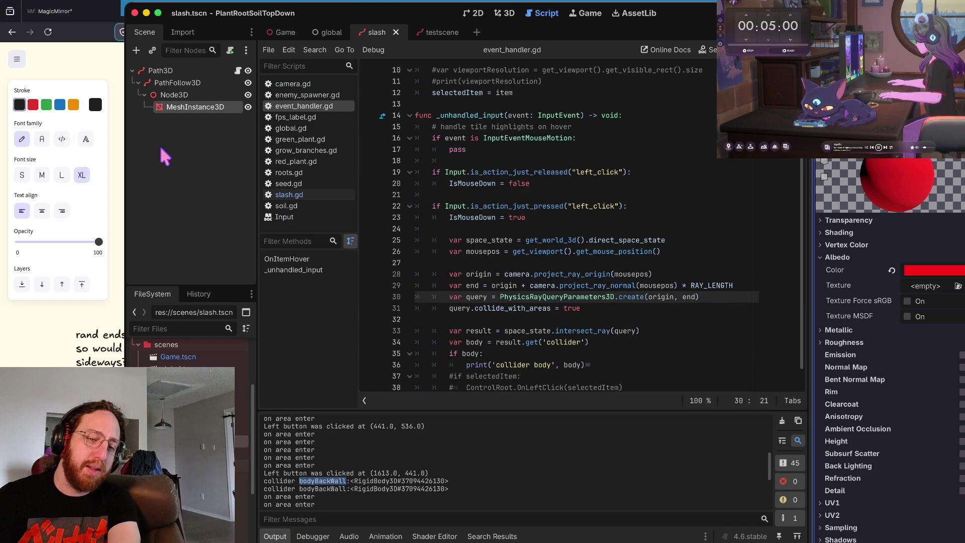
Step: Grep the Neovim project for backwall, BackWal and Back, find no matches, then return to Godot
key("ctrl+Right")
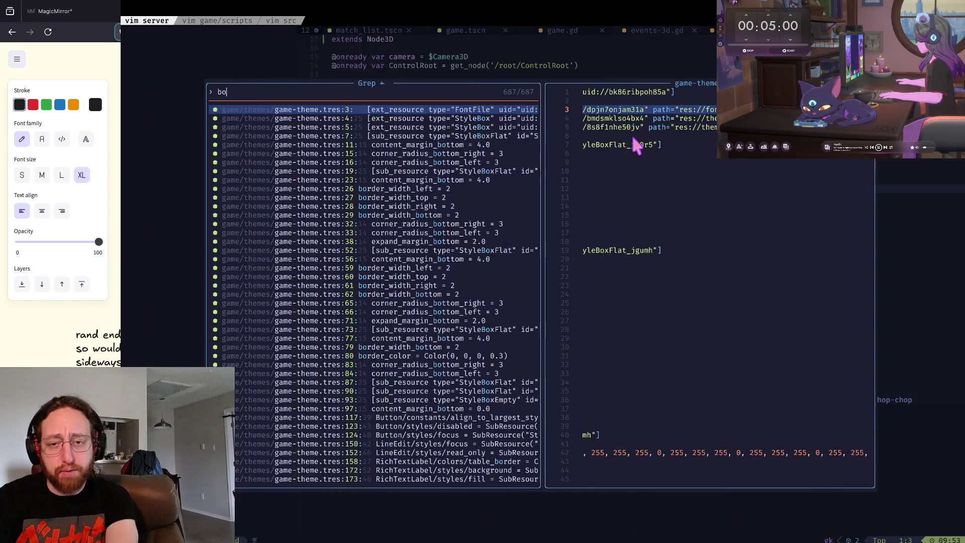
key("BackSpace")
key("BackSpace")
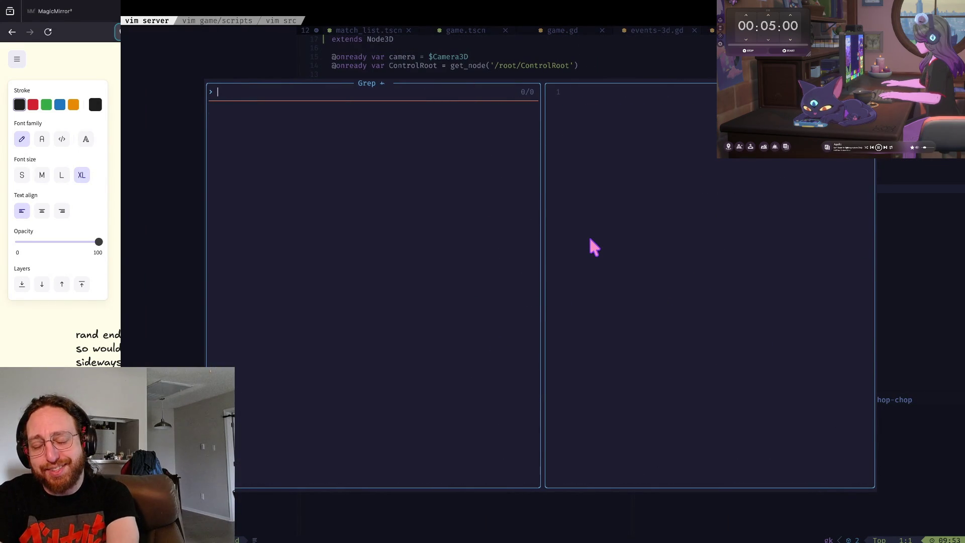
type("backwall")
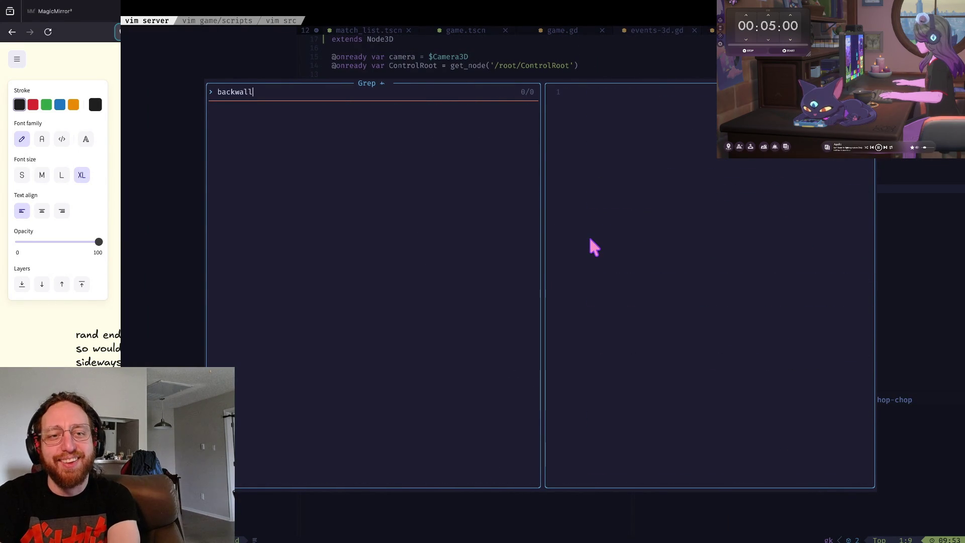
key("BackSpace")
key("BackSpace")
key("BackSpace")
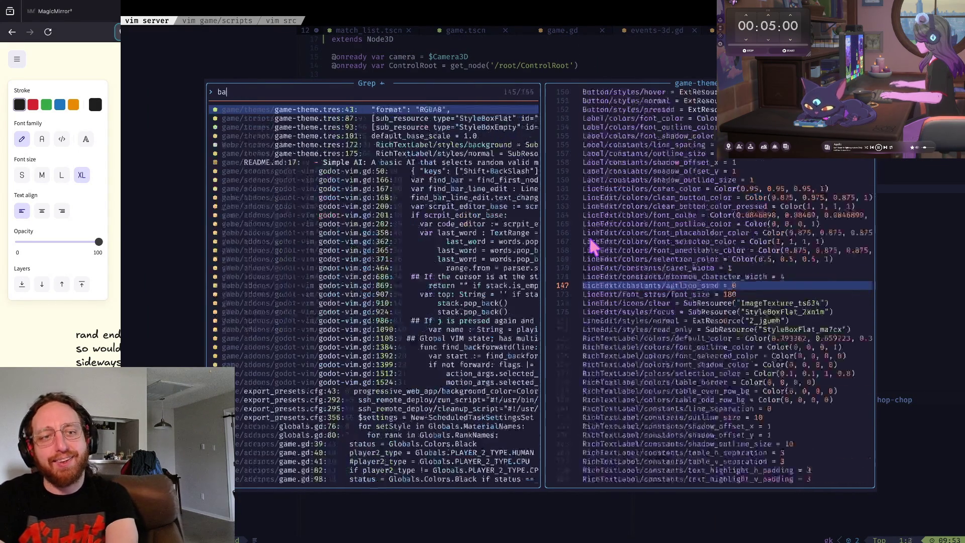
type("BackWal")
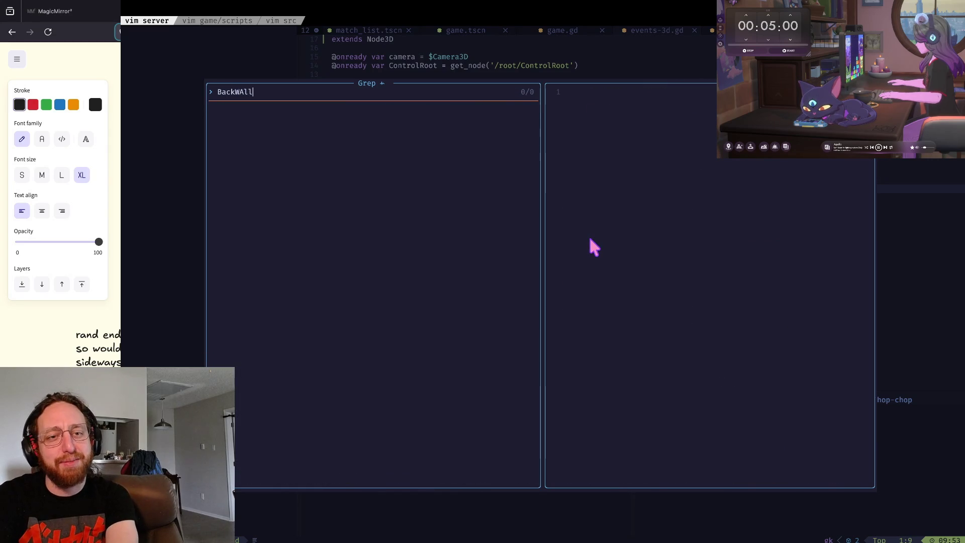
key("BackSpace")
key("BackSpace")
key("BackSpace")
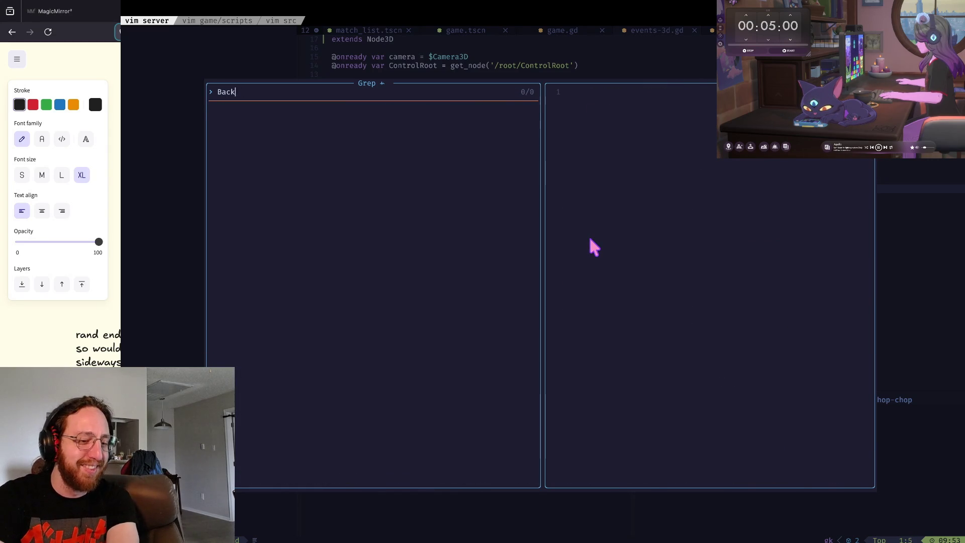
key("super+Tab")
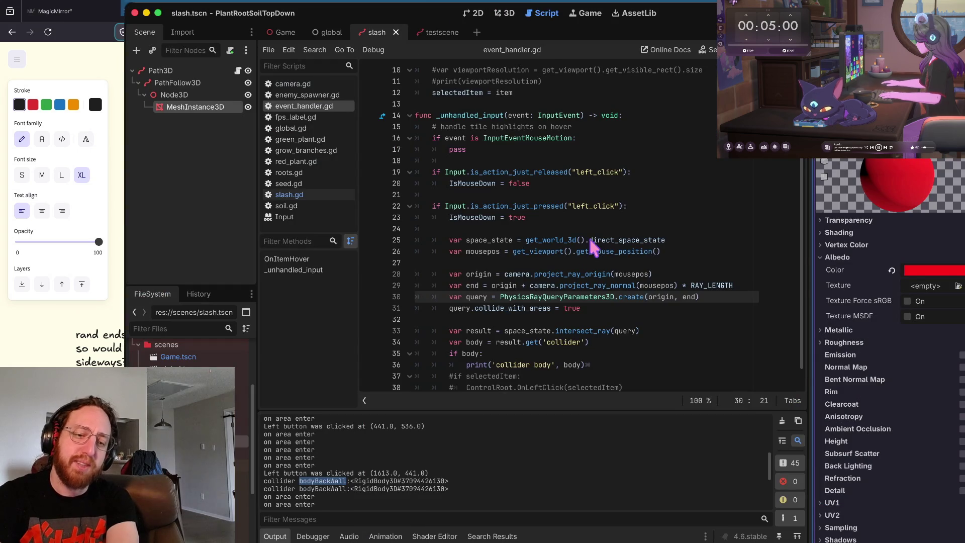
Step: Run a project-wide Find in Files search for 'collider'
left_click(563, 285)
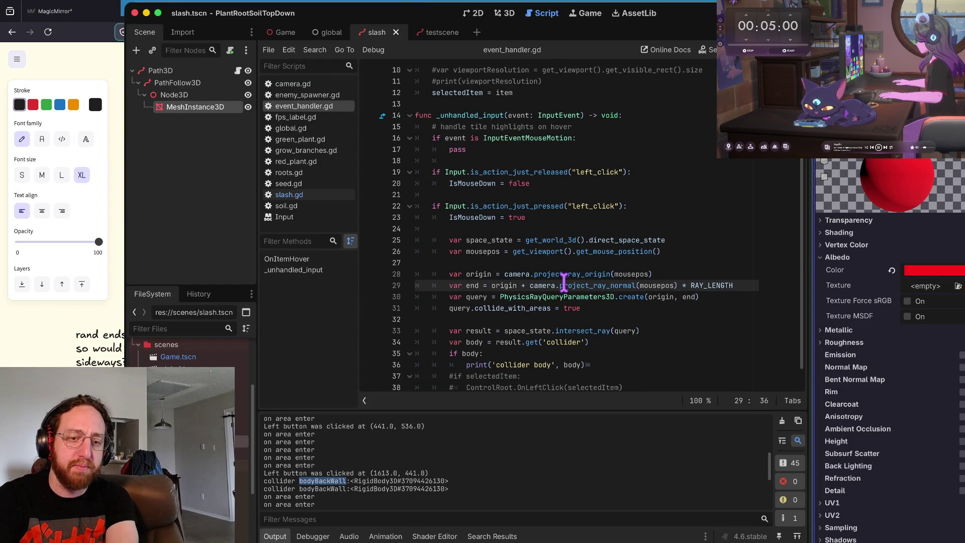
key("ctrl+shift+f")
type("collider")
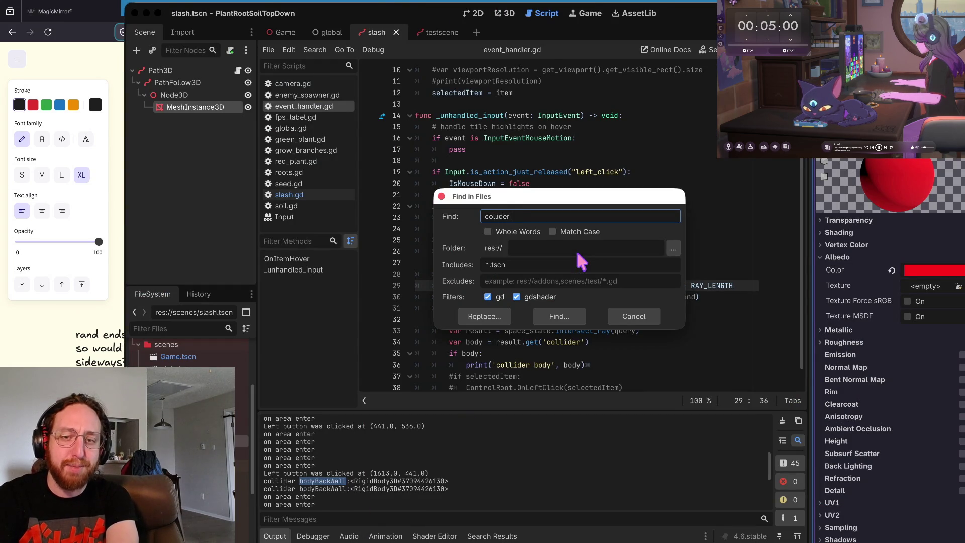
key("Return")
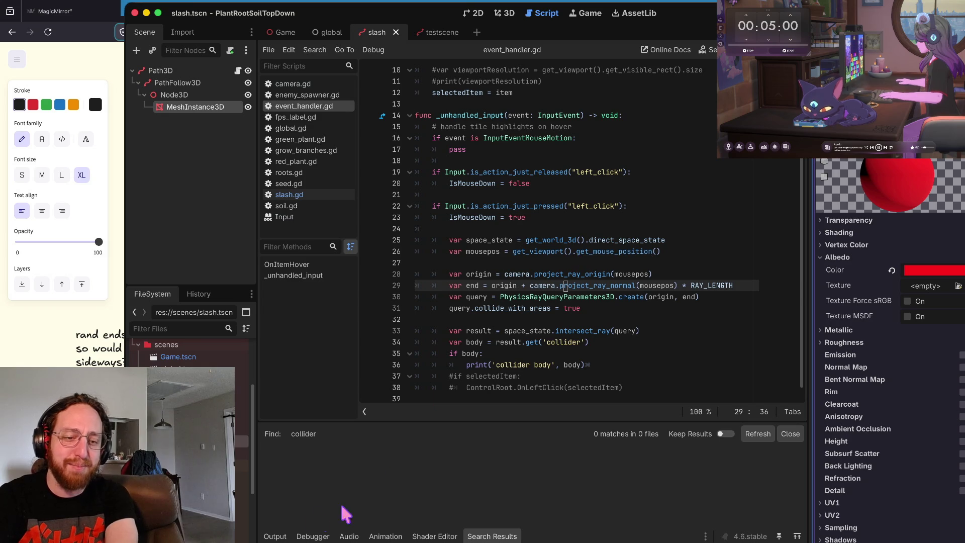
Step: Inspect the collider body name in the output log and the collider print statement on line 36
left_click(274, 535)
double_click(309, 480)
left_click(293, 478)
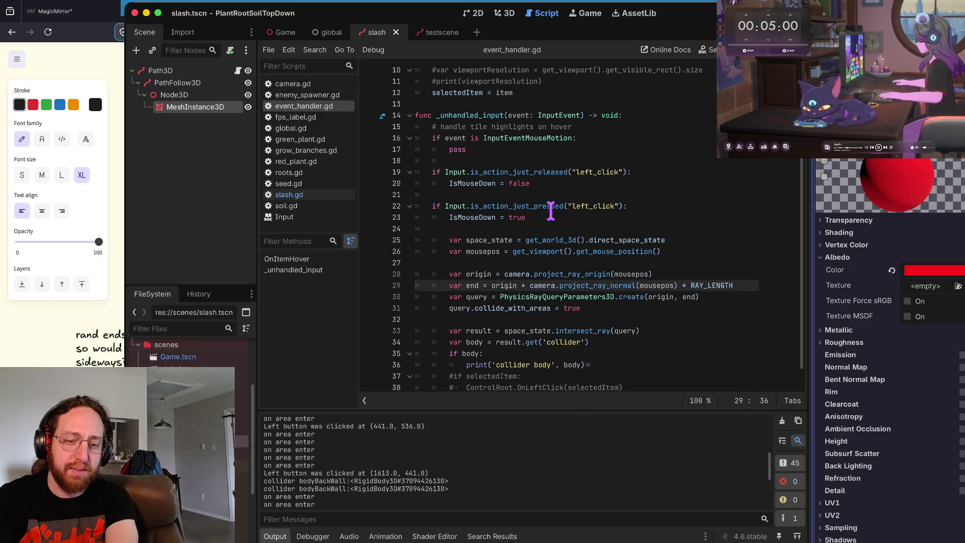
mouse_move(549, 209)
scroll(551, 211, "down", 1)
left_click_drag(601, 353, 433, 354)
left_click(566, 353)
triple_click(509, 353)
left_click(589, 353)
Step: Search the project for 'collider' with the *.tscn include filter cleared, finding two matches in event_handler.gd
key("ctrl+shift+f")
type("collider")
key("Return")
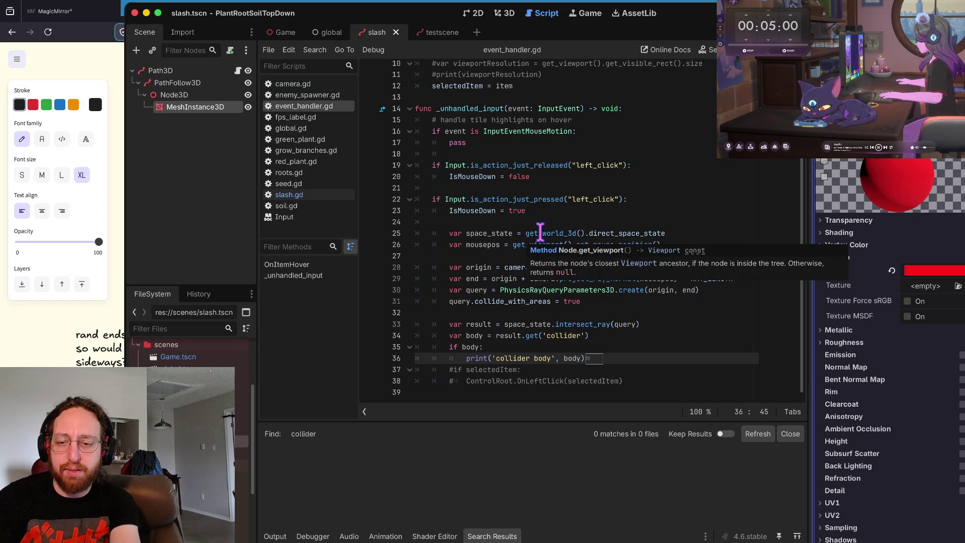
key("ctrl+shift+f")
left_click(515, 269)
key("BackSpace")
key("BackSpace")
key("BackSpace")
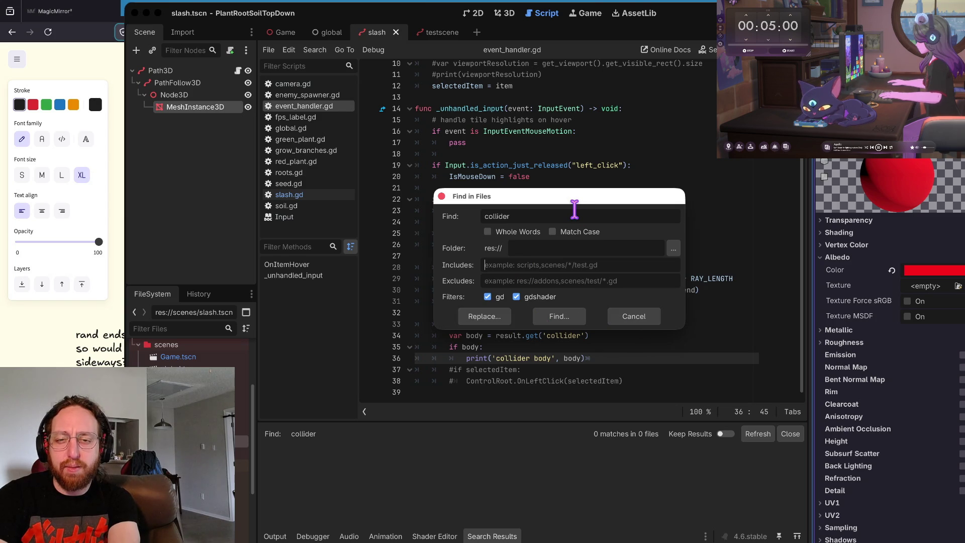
key("Return")
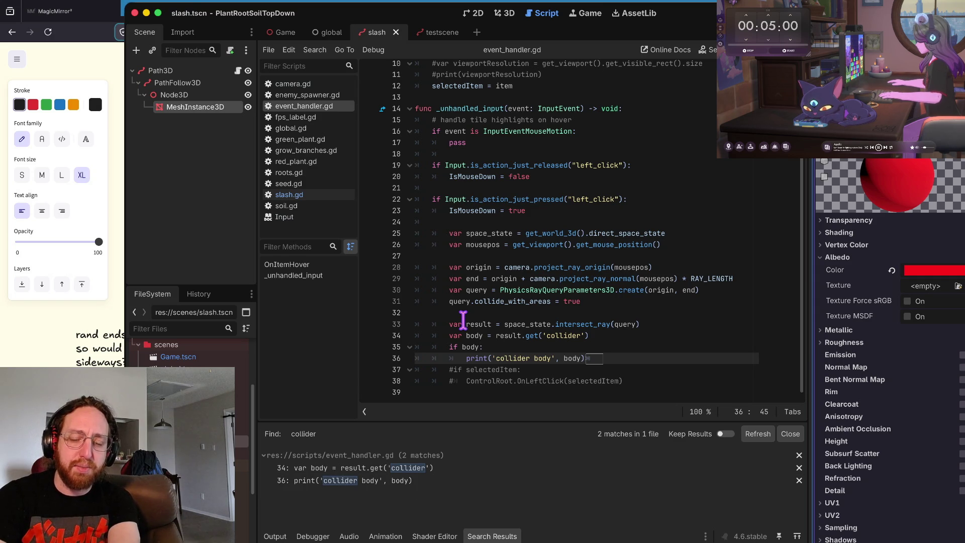
Step: Recheck the Find in Files include and exclude filters, dismiss the dialog, and show the output log
key("ctrl+shift+f")
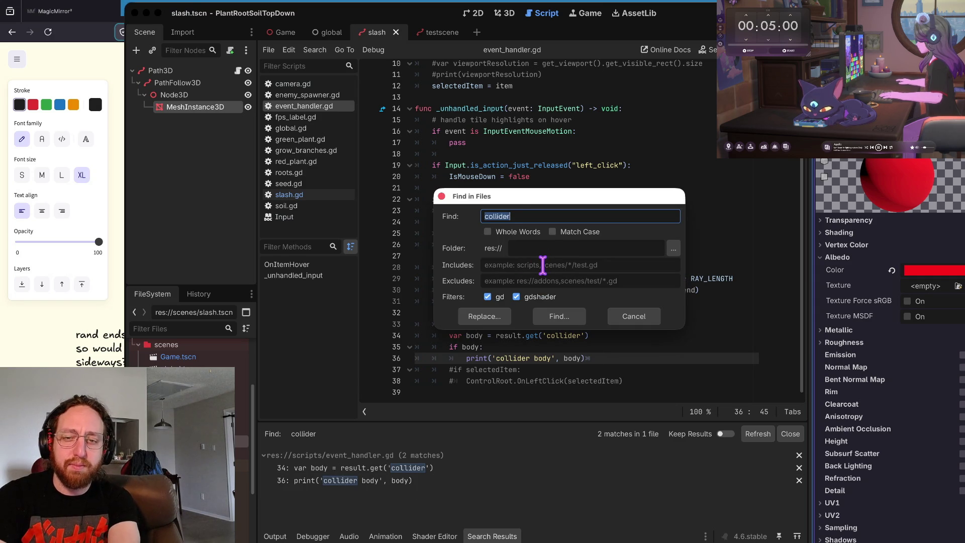
left_click(608, 267)
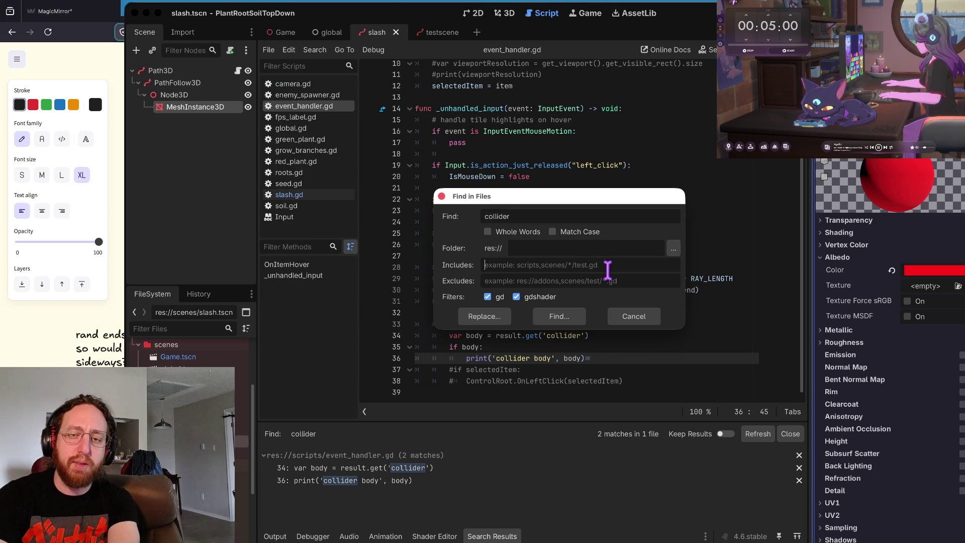
left_click(556, 275)
left_click(555, 277)
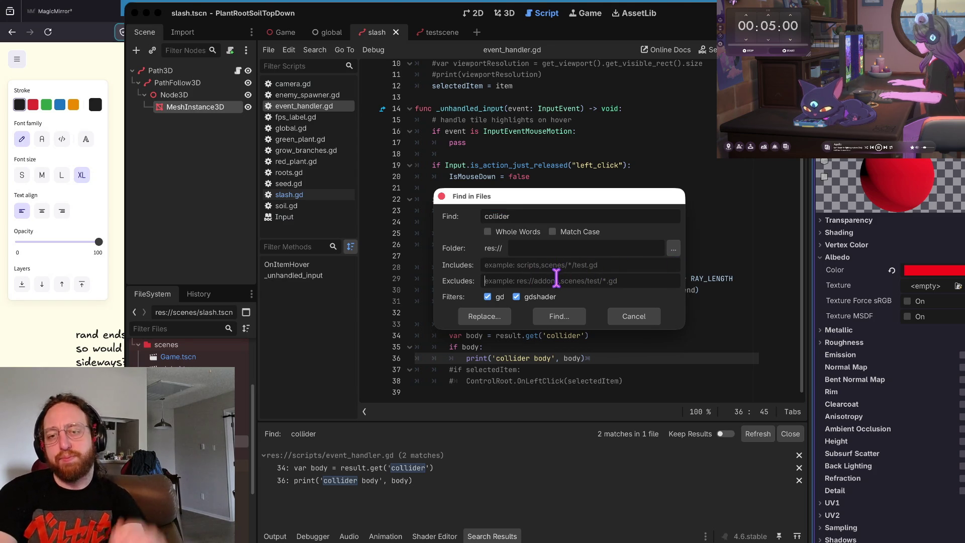
left_click(571, 267)
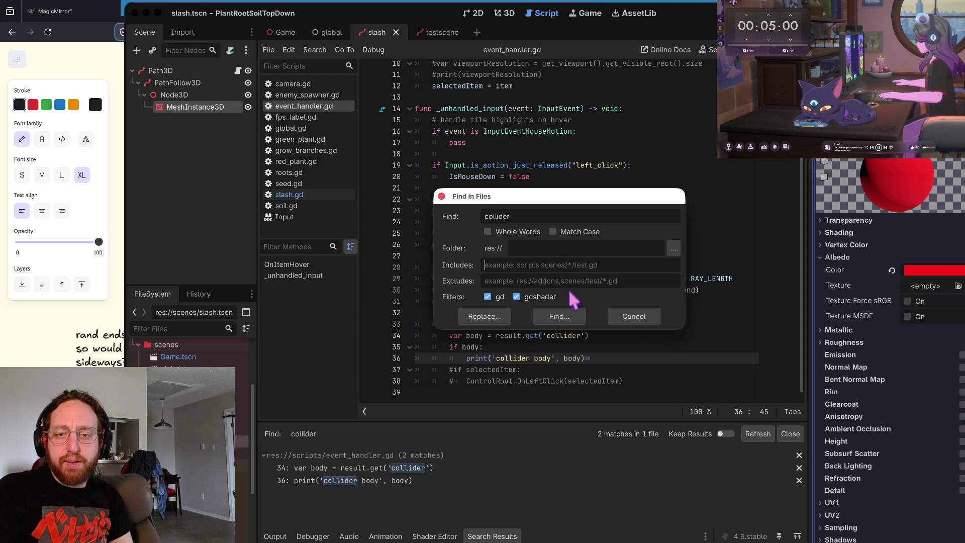
left_click(568, 281)
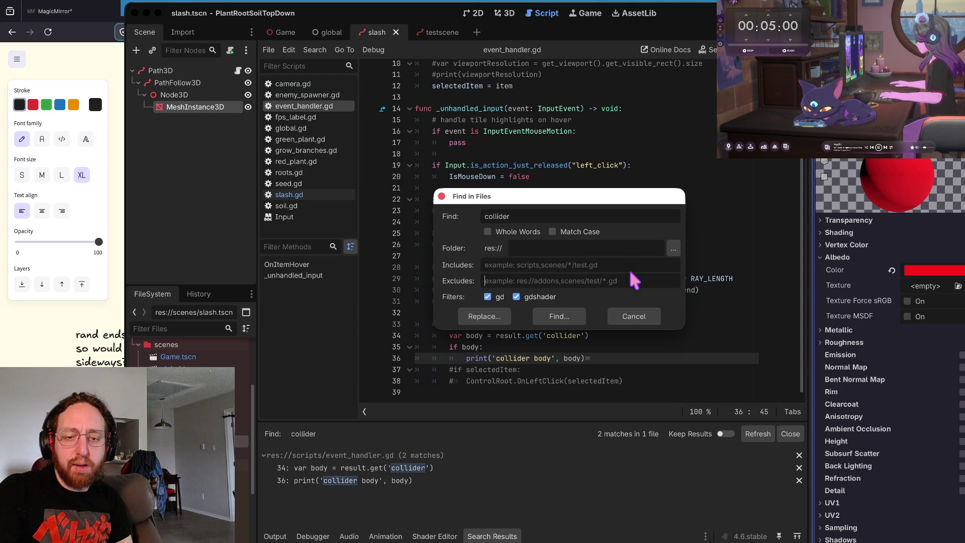
left_click(623, 316)
left_click(275, 536)
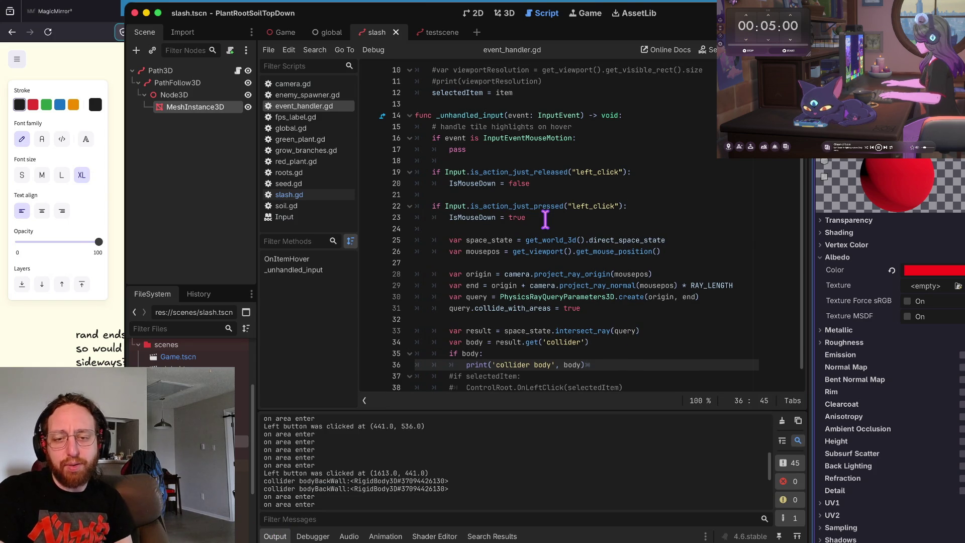
Step: Remove the trailing tab after body) on line 36 and save event_handler.gd
scroll(545, 218, "down", 2)
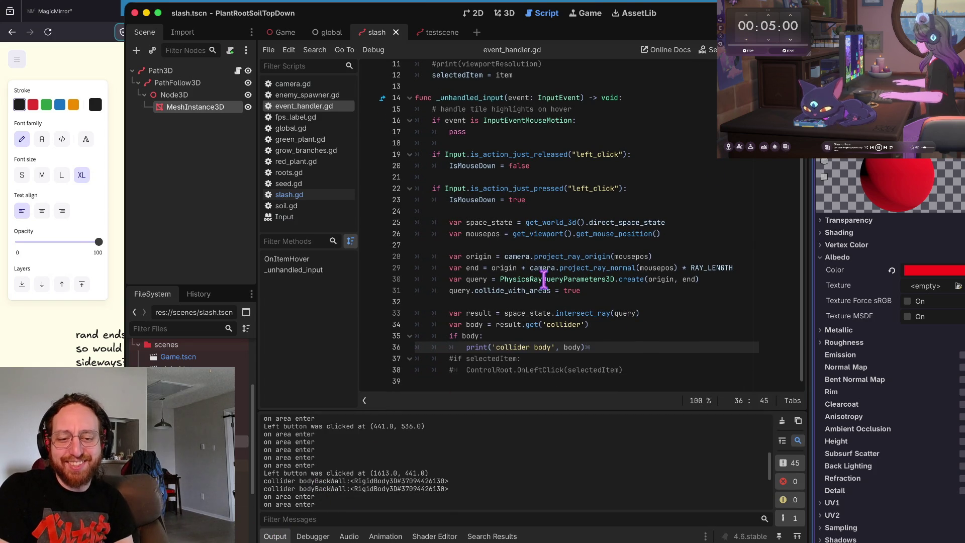
left_click_drag(585, 346, 429, 315)
scroll(706, 297, "down", 1)
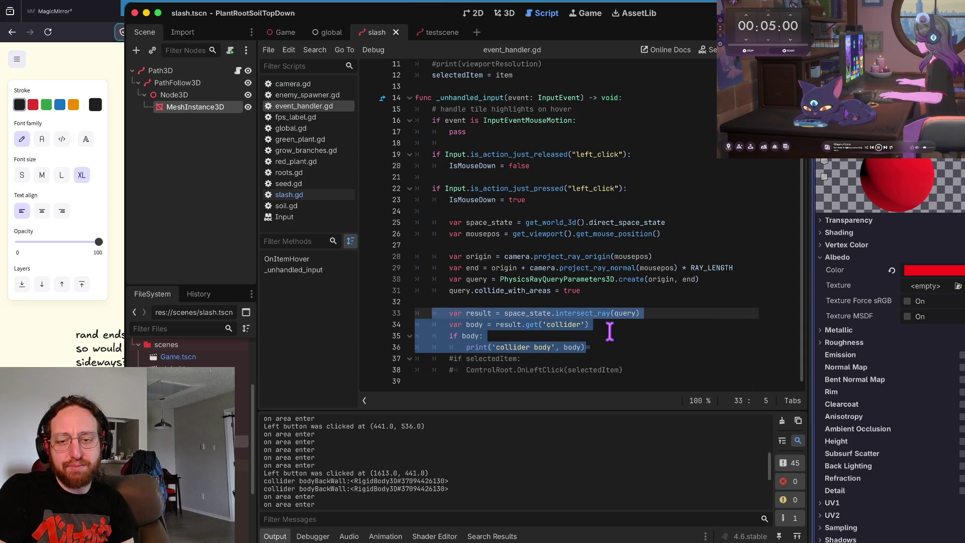
left_click(596, 347)
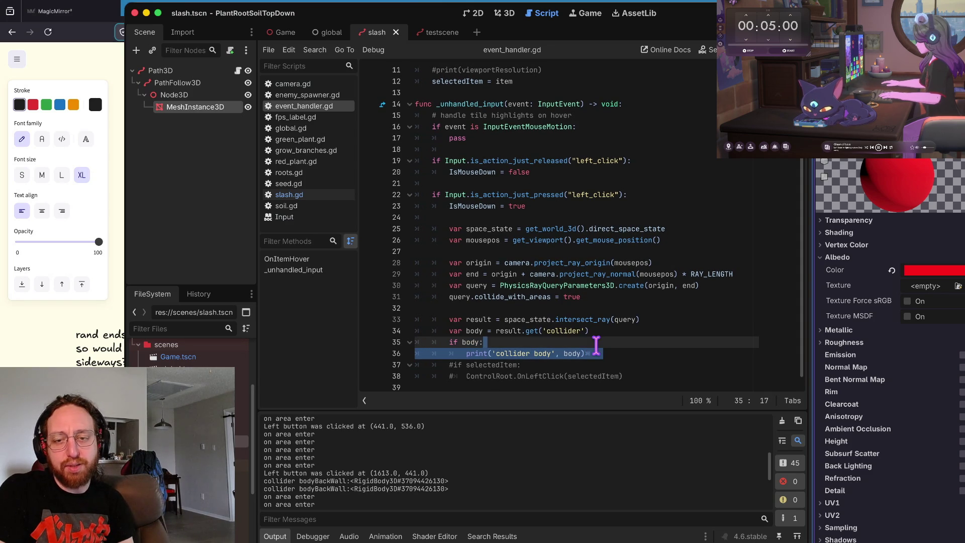
key("BackSpace")
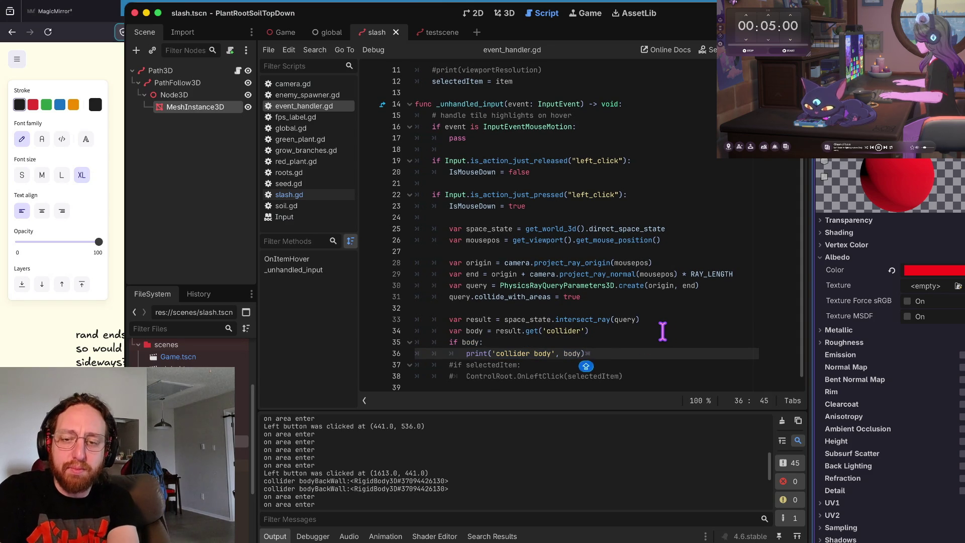
key("Tab")
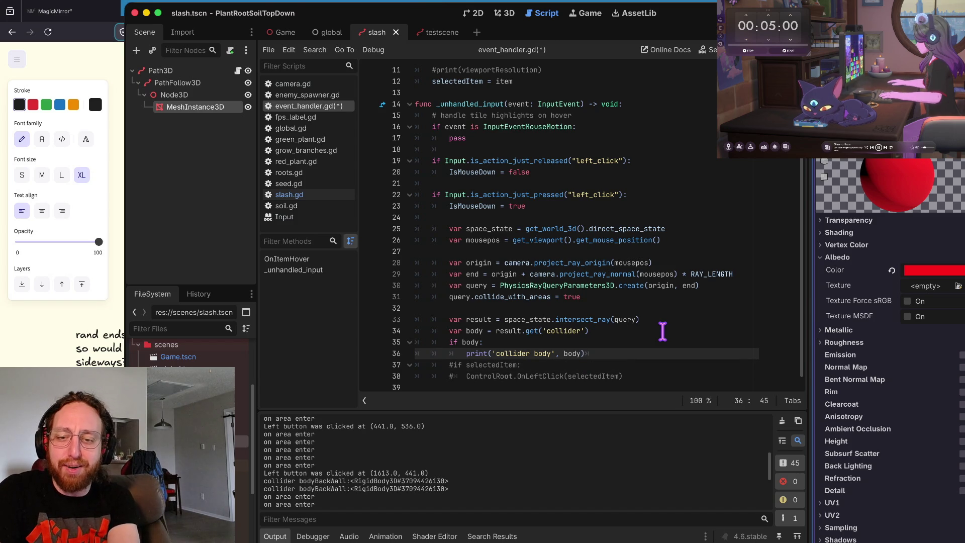
key("ctrl+s")
Step: Save event_handler.gd again and verify the edit with undo and redo around lines 32–38
key("Left")
key("ctrl+s")
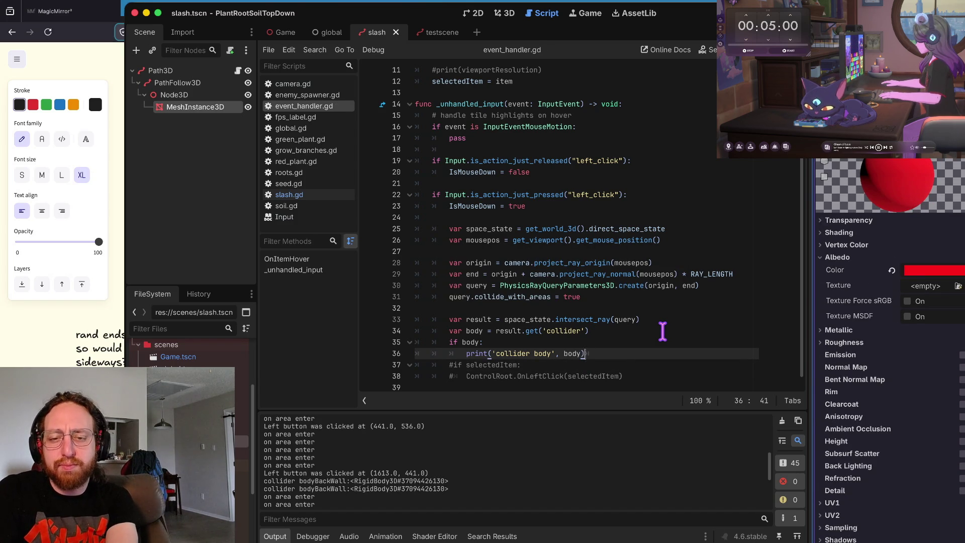
key("Down")
key("Down")
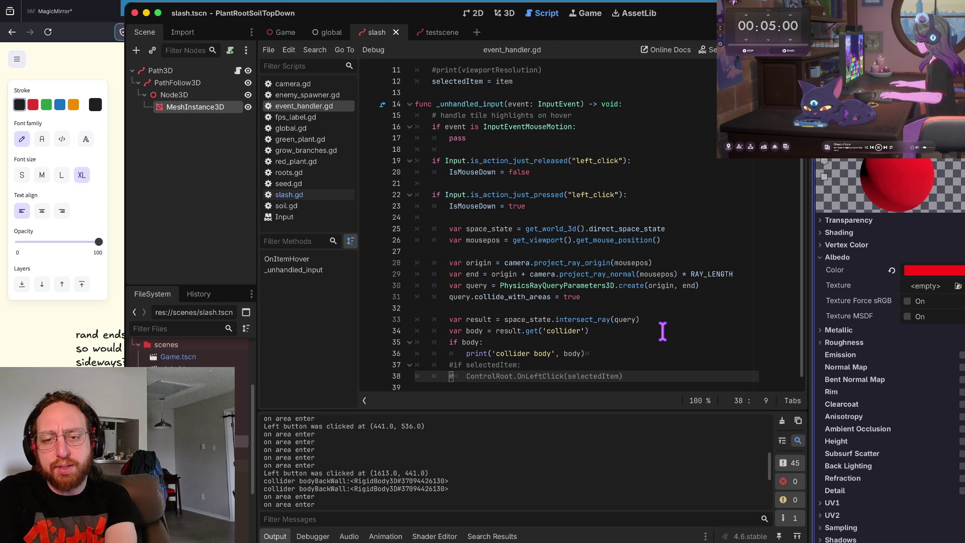
key("ctrl+z")
key("ctrl+shift+z")
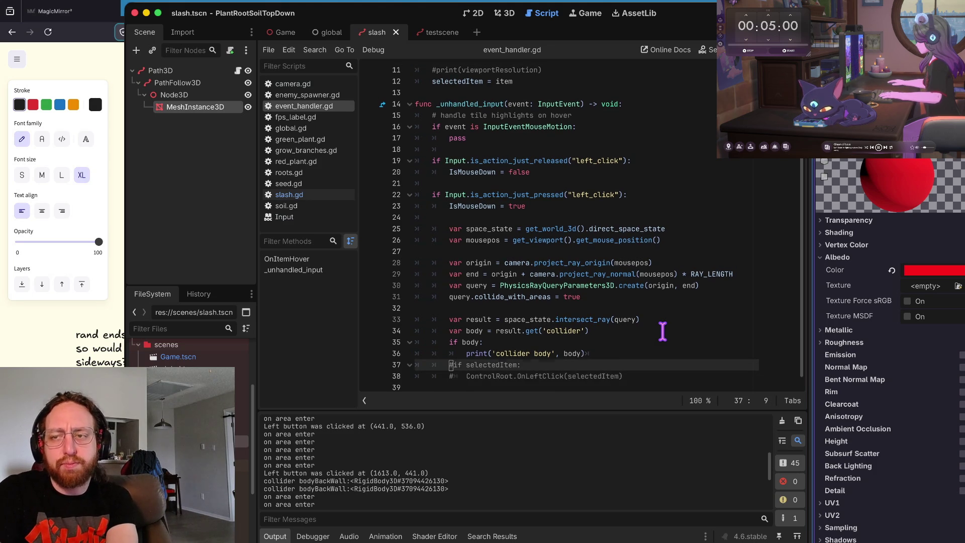
key("Up")
key("Up")
key("Down")
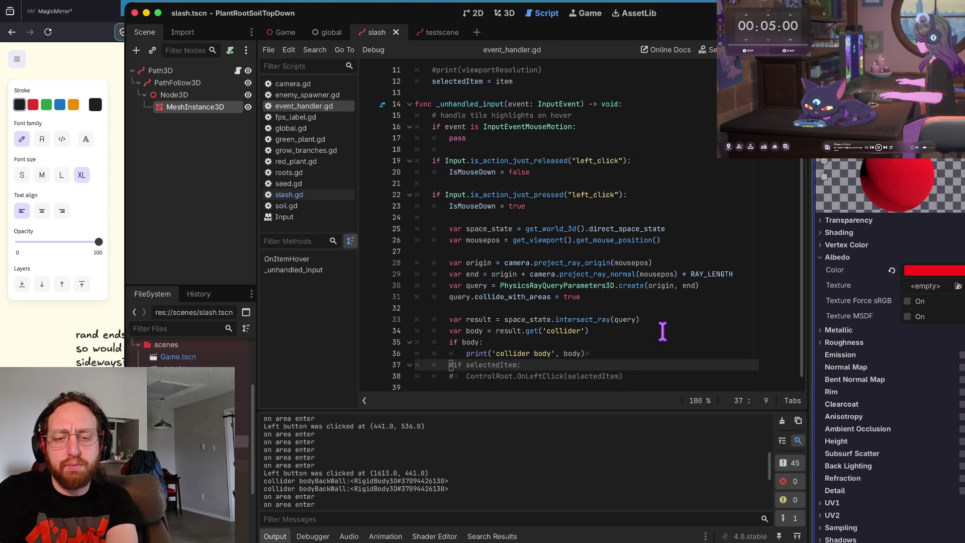
key("Up")
key("Up")
key("Up")
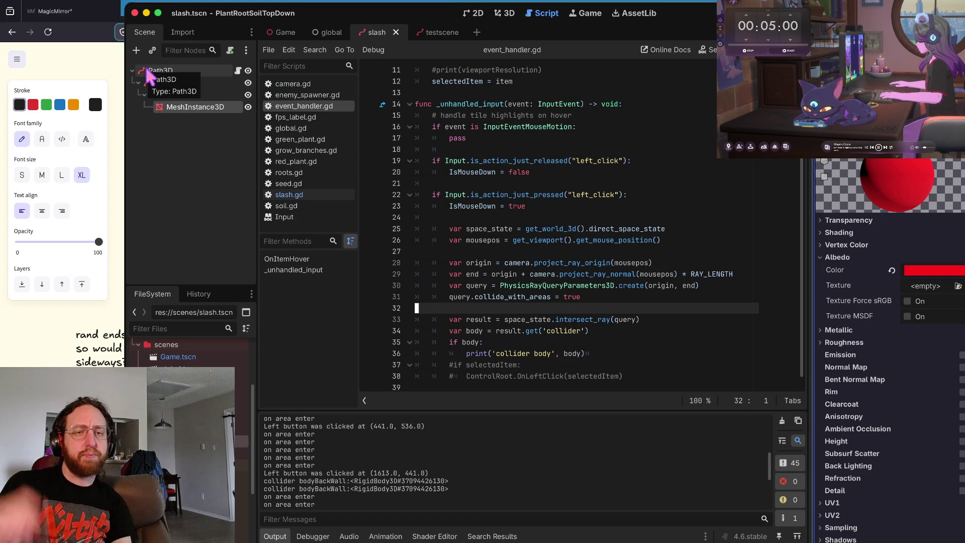
Step: Review the raycast code on lines 28–36, then select the slash scene's Path3D root carrying slash.gd
scroll(188, 351, "up", 5)
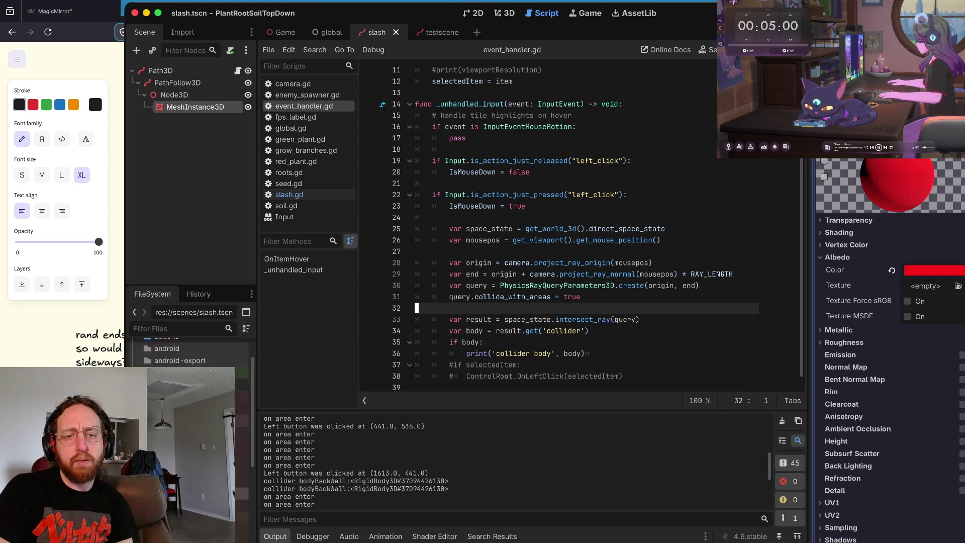
scroll(189, 352, "up", 2)
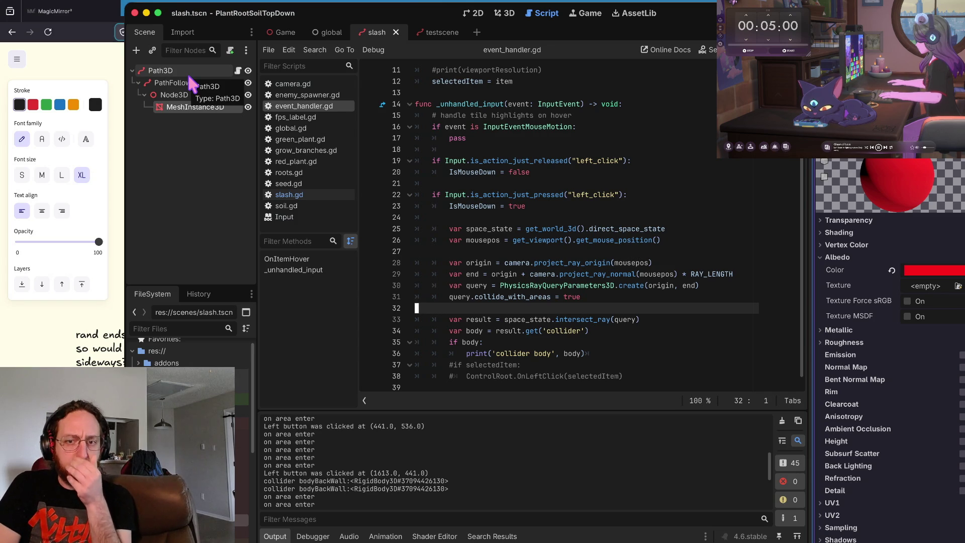
left_click(590, 319)
left_click(586, 342)
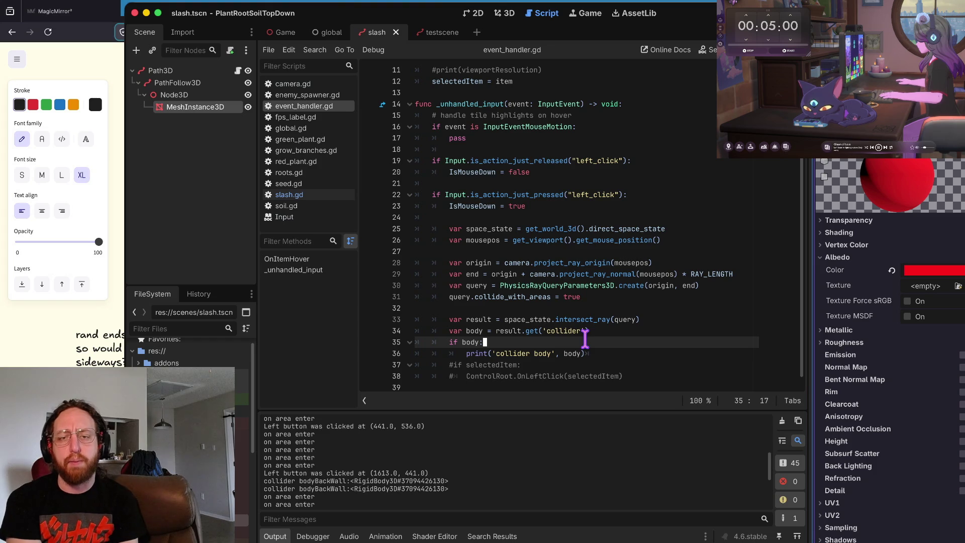
left_click_drag(442, 267, 526, 352)
left_click(526, 351)
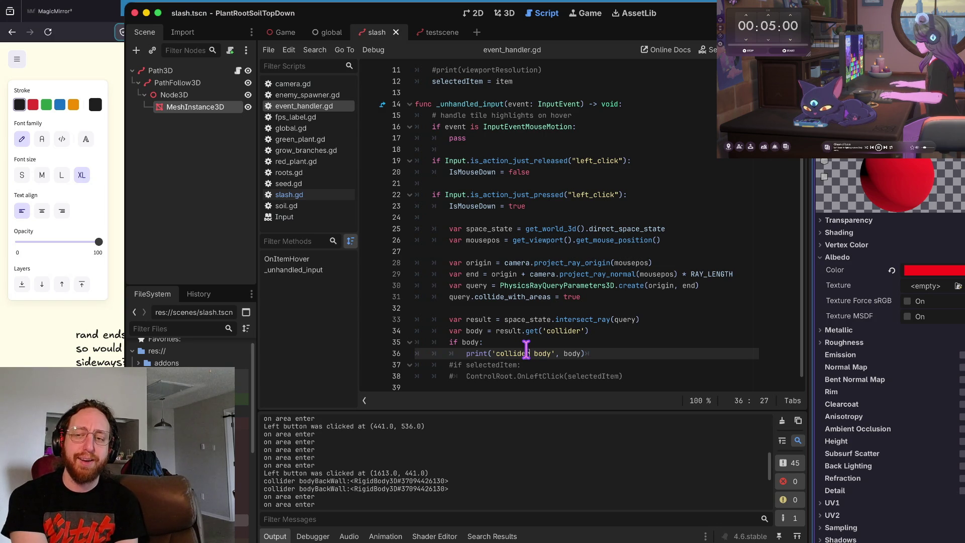
left_click(183, 70)
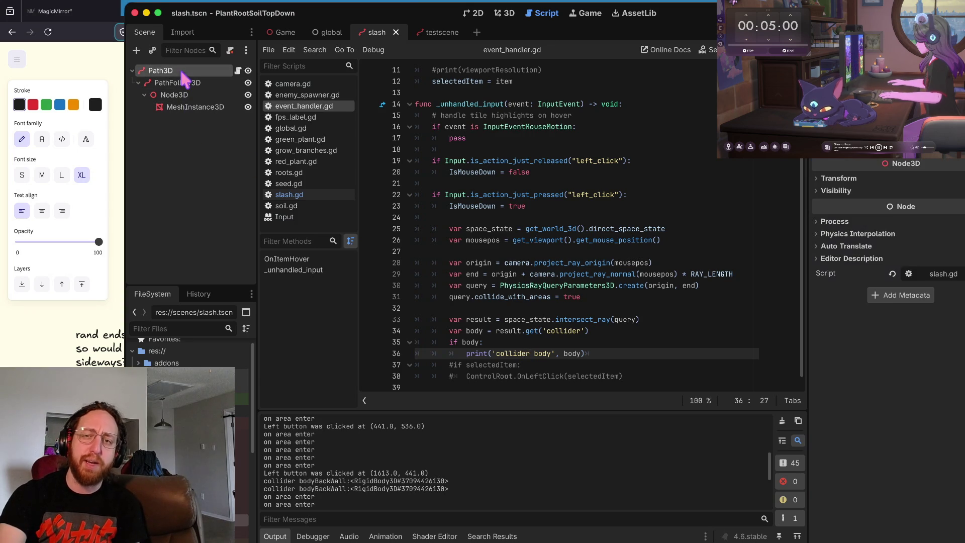
Step: Inspect PathFollow3D and its Node3D in the 3D view, then quit to the Project List
left_click(507, 13)
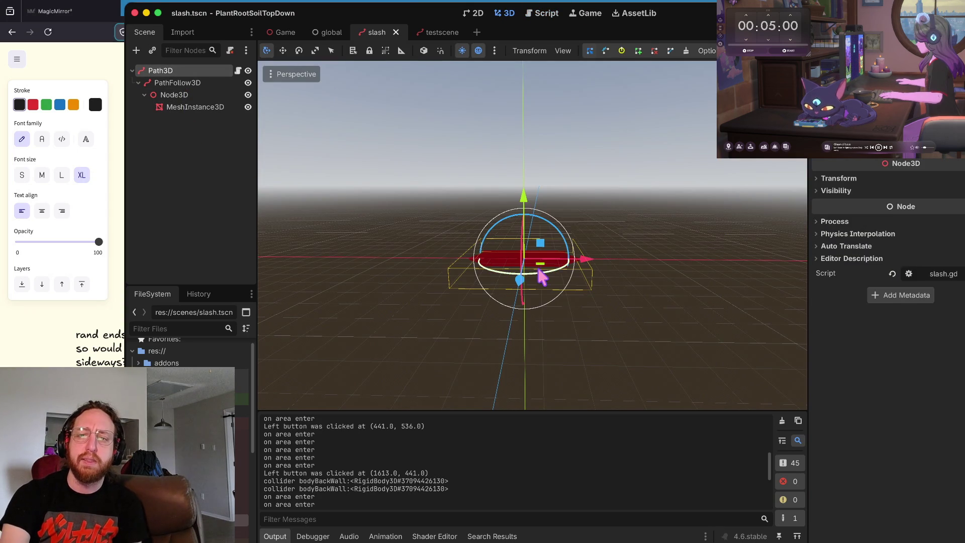
left_click(210, 83)
left_click(191, 95)
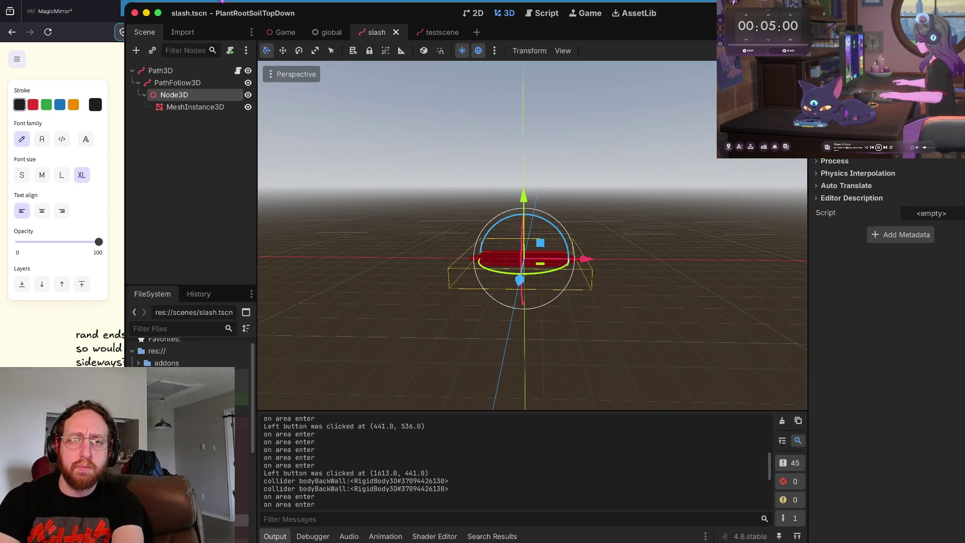
key("super+r")
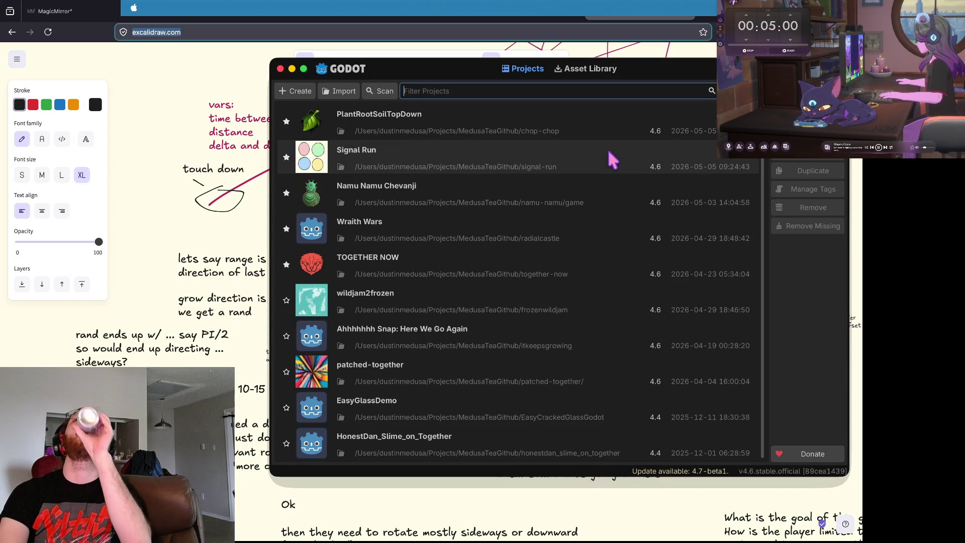
Step: Open the Signal Run project from the Project Manager
left_click(545, 155)
double_click(548, 162)
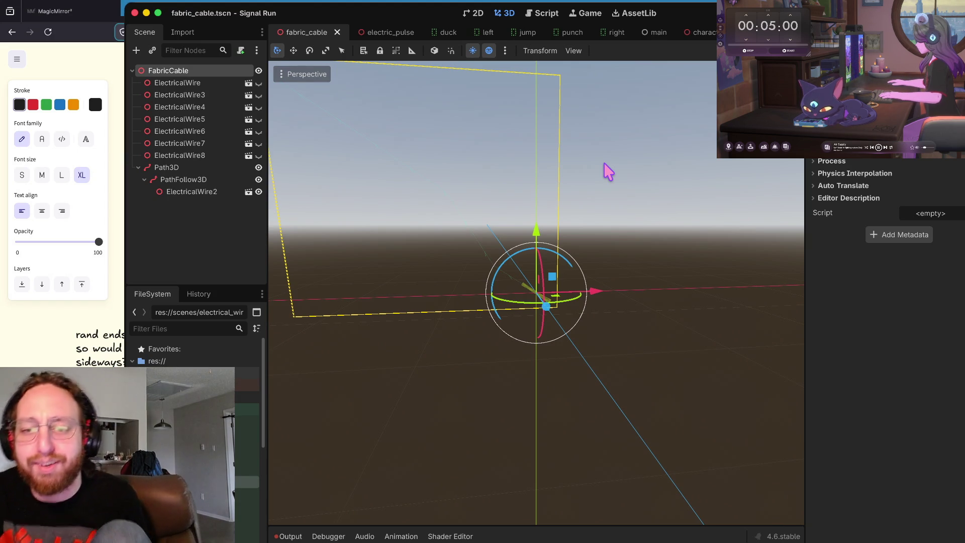
Step: Deselect FabricCable, select the Path3D node to view its points, then start a project-wide search
left_click(603, 168)
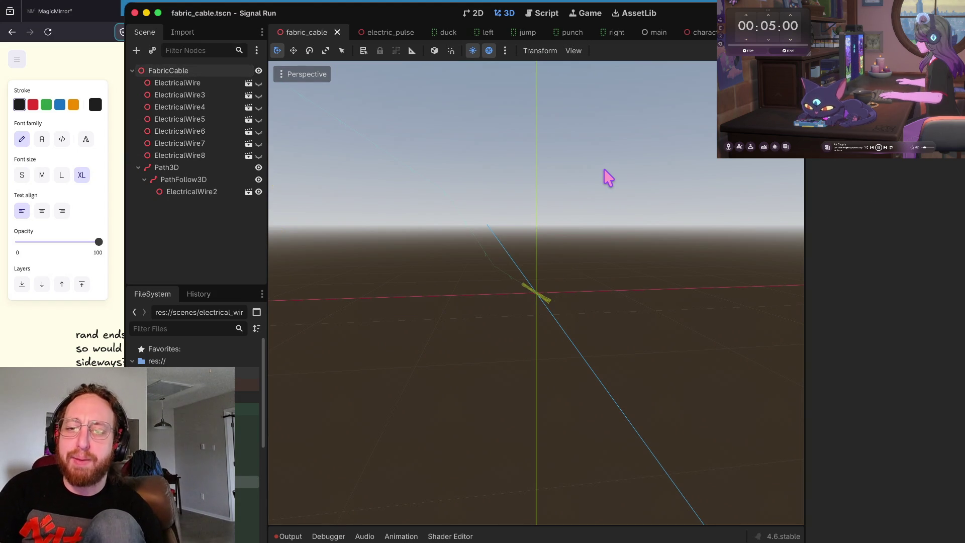
scroll(604, 168, "down", 10)
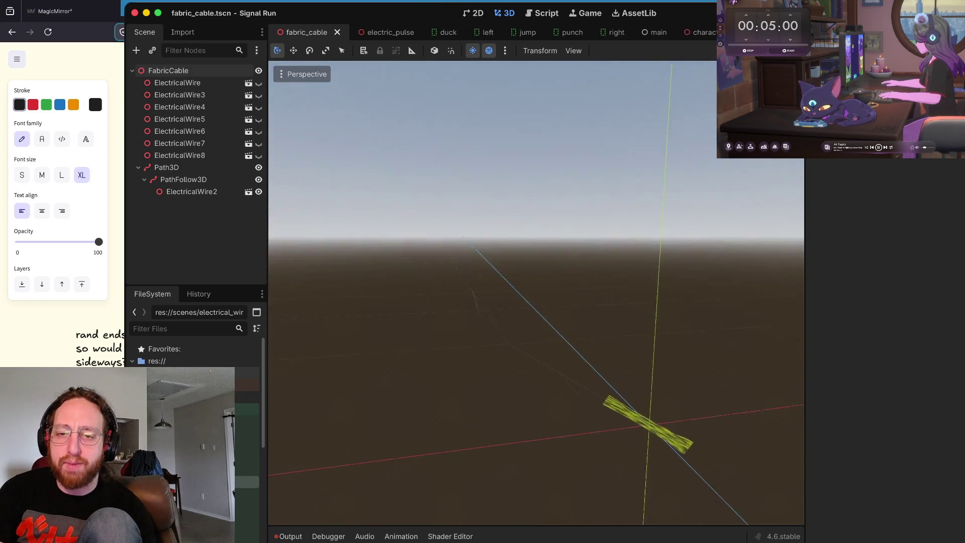
scroll(604, 168, "up", 10)
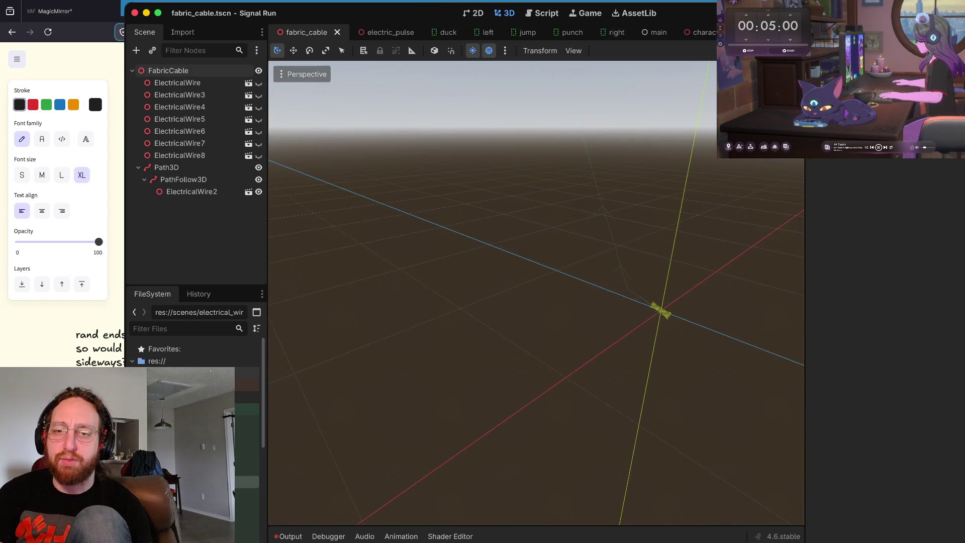
scroll(667, 172, "down", 3)
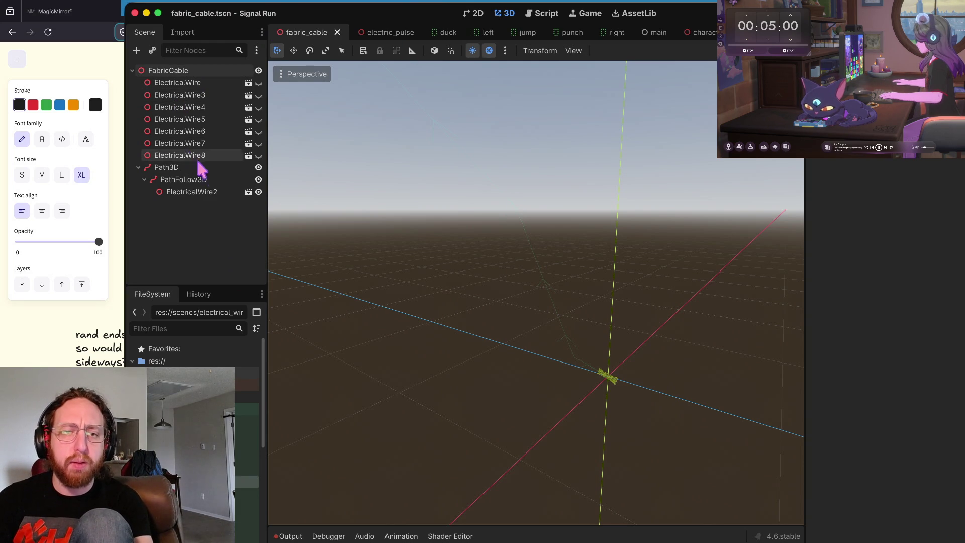
left_click(202, 190)
left_click(196, 168)
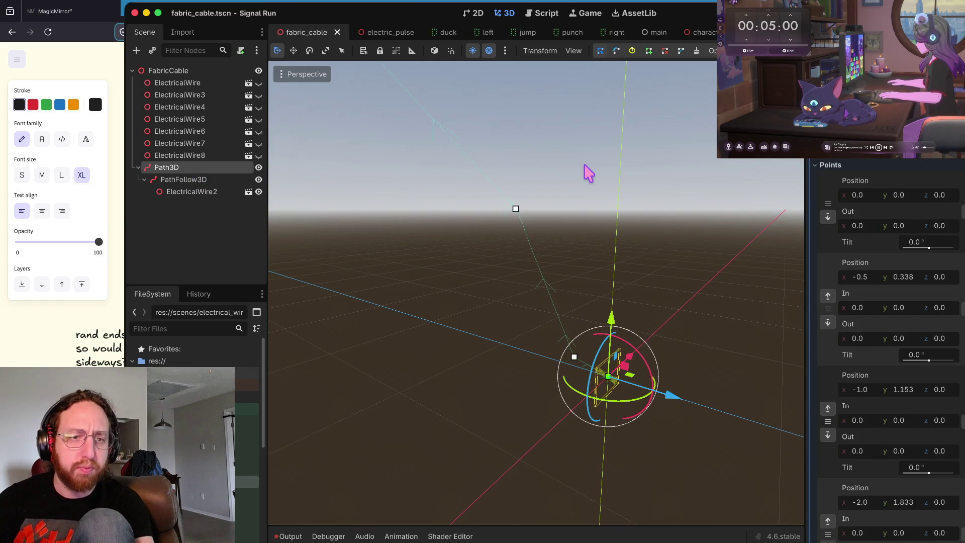
key("ctrl+shift+f")
Step: Search the project for path3d and open the line 66 match in character.gd
type("path3d")
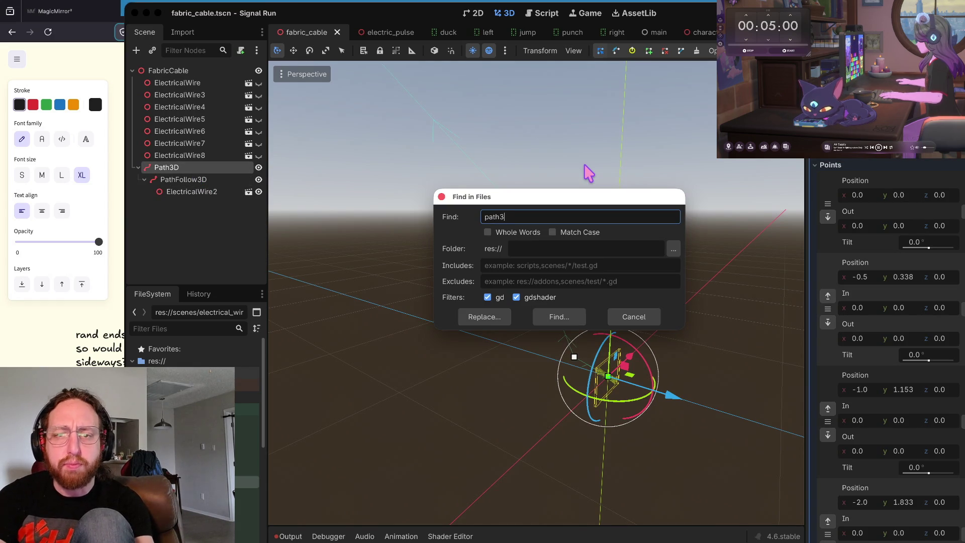
key("Return")
left_click(460, 468)
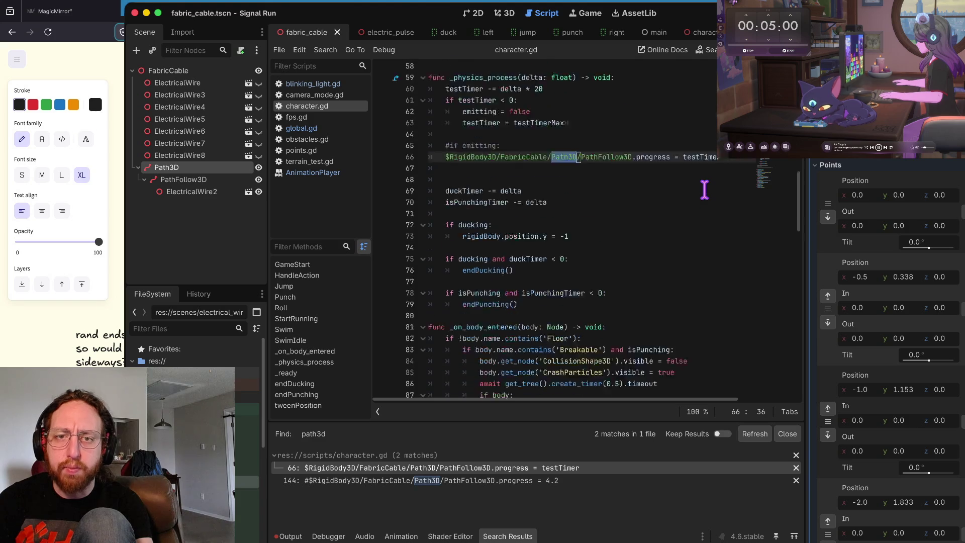
left_click(697, 273)
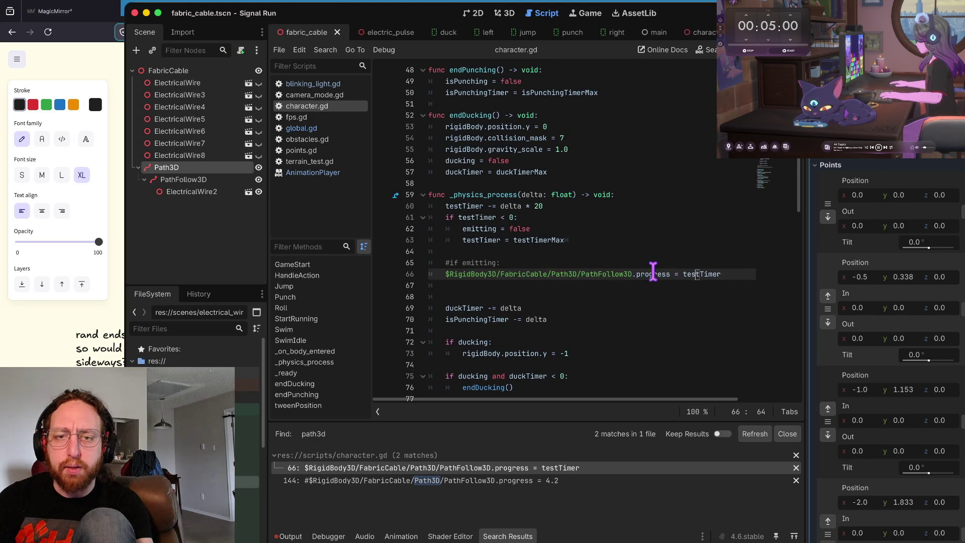
Step: Review lines 64–66 of character.gd, selecting the word emitting on line 65
scroll(496, 266, "down", 2)
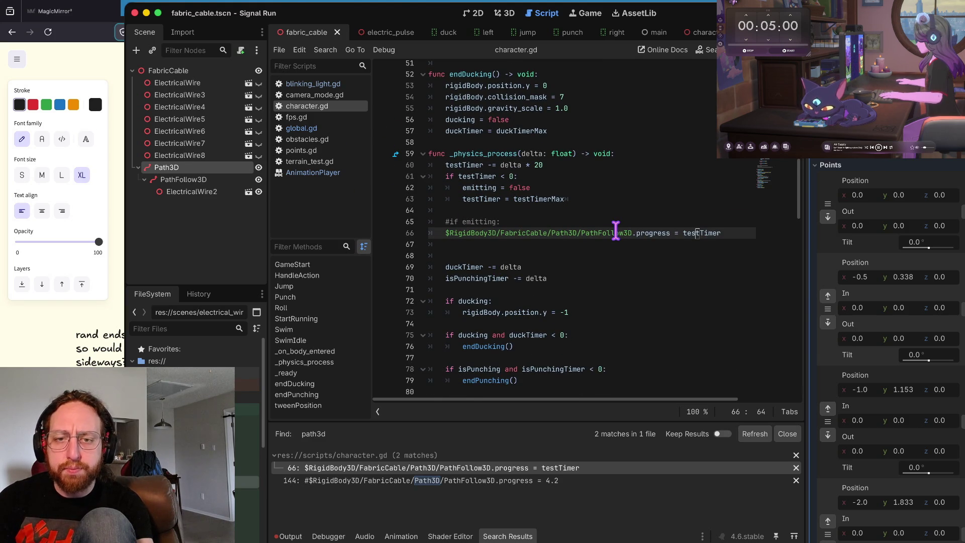
mouse_move(616, 232)
scroll(615, 231, "down", 1)
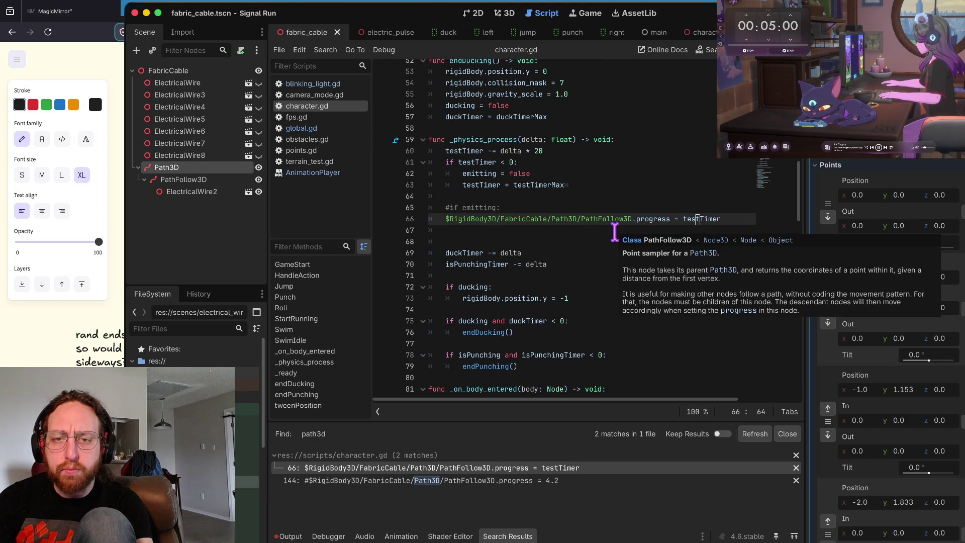
scroll(446, 206, "up", 1)
left_click(462, 206)
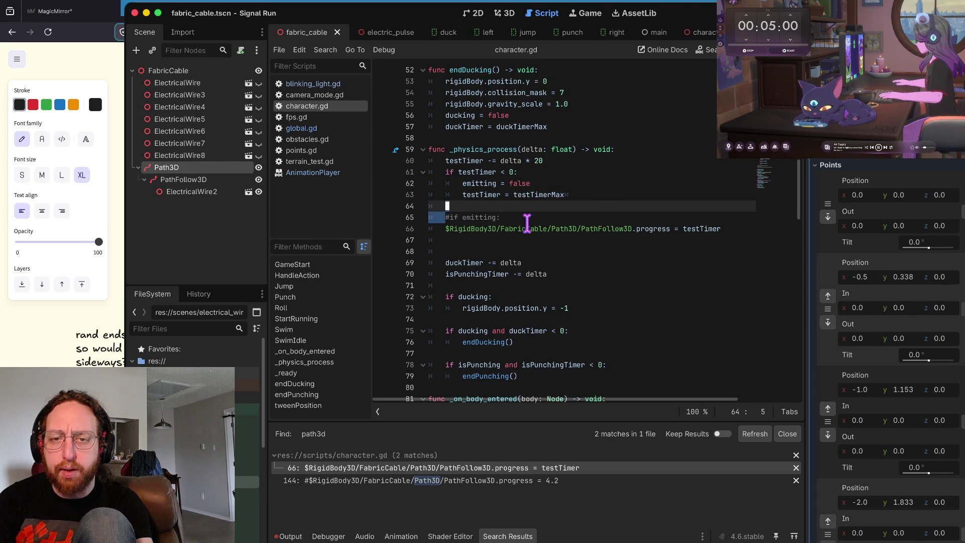
double_click(492, 217)
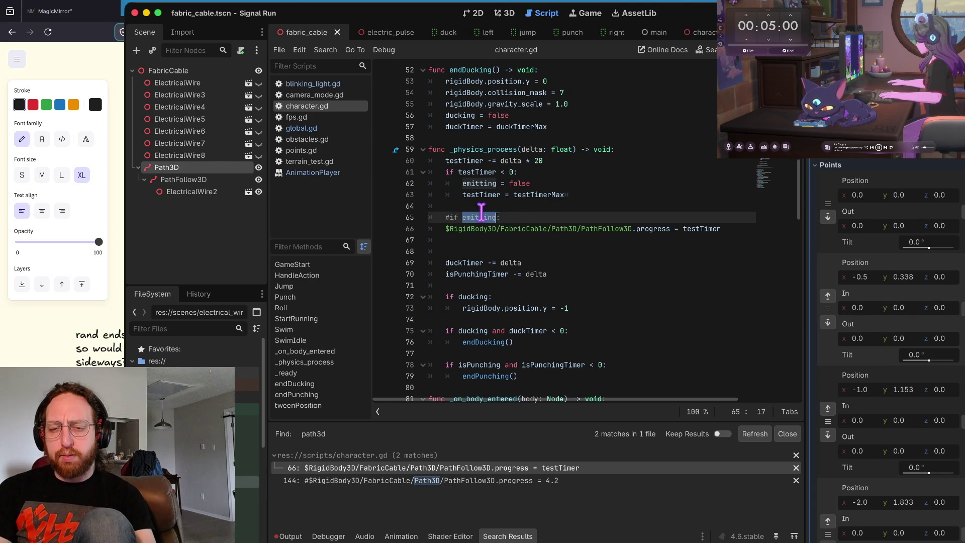
scroll(480, 211, "up", 12)
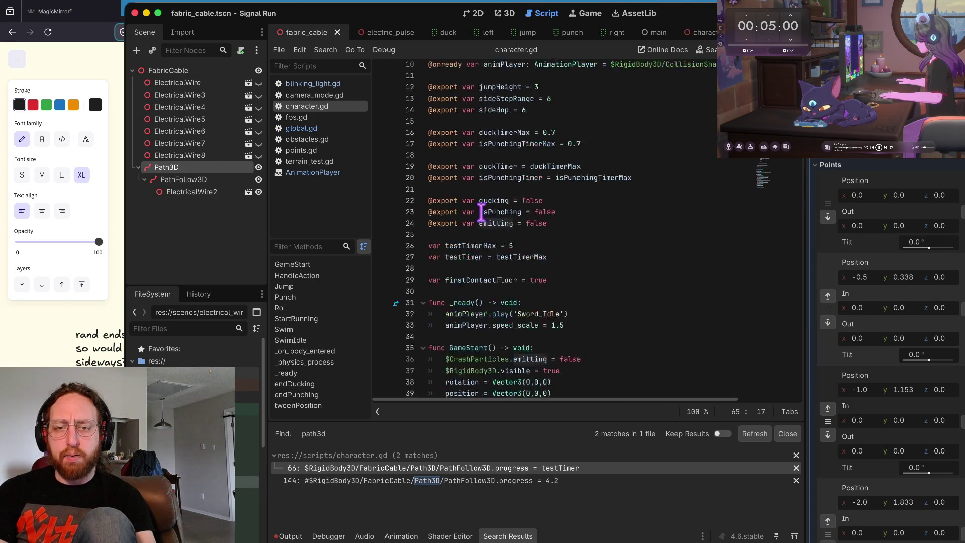
scroll(481, 211, "down", 15)
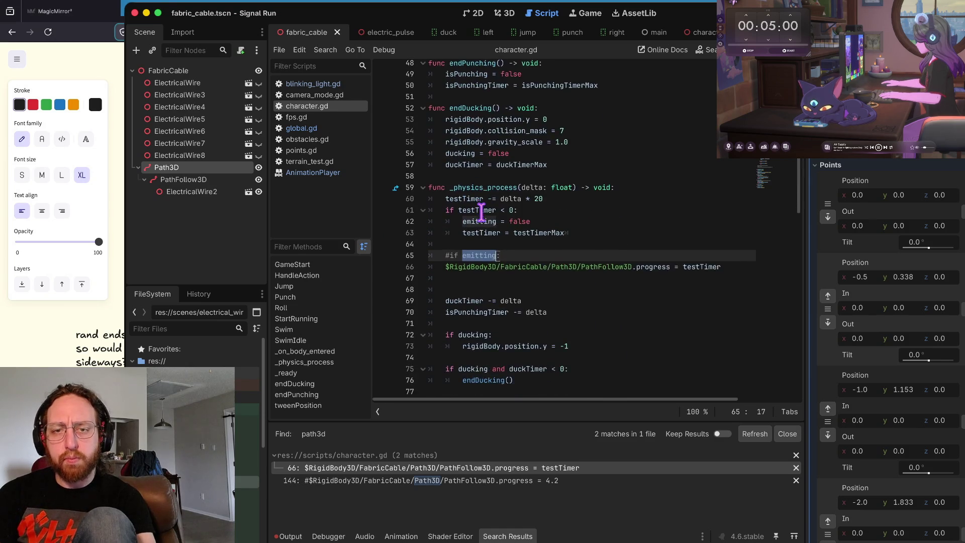
scroll(481, 212, "up", 2)
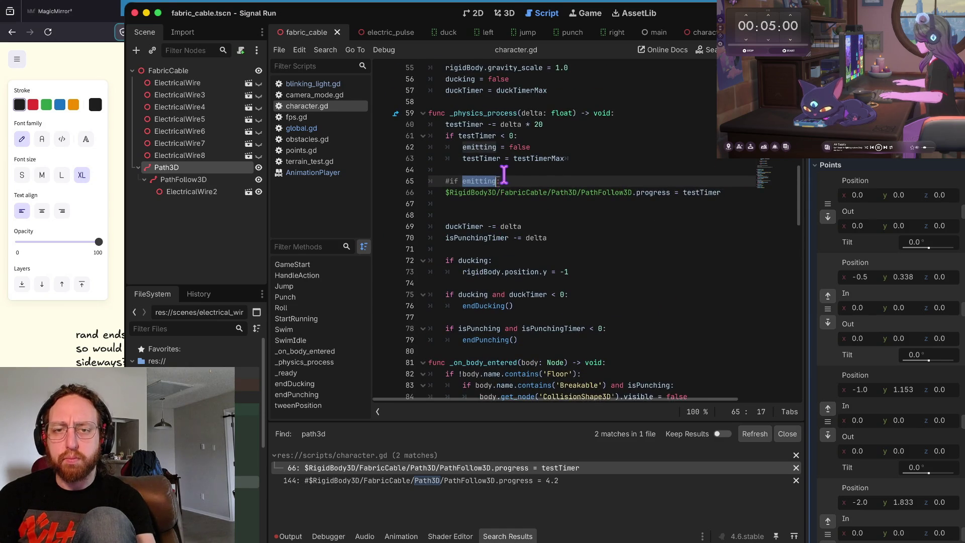
key("Up")
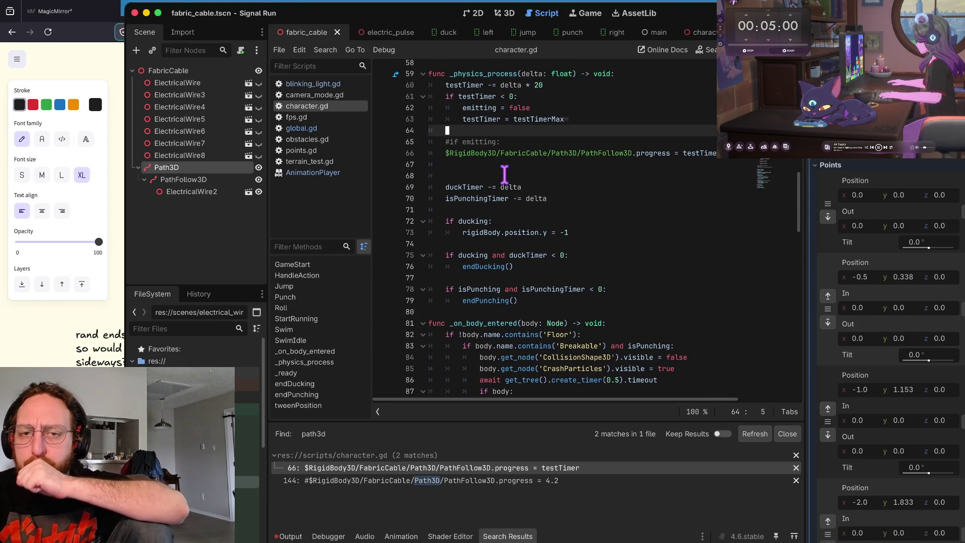
Step: Scroll through the rest of character.gd, then open the AnimationPlayer documentation
scroll(504, 174, "down", 2)
scroll(504, 174, "down", 2)
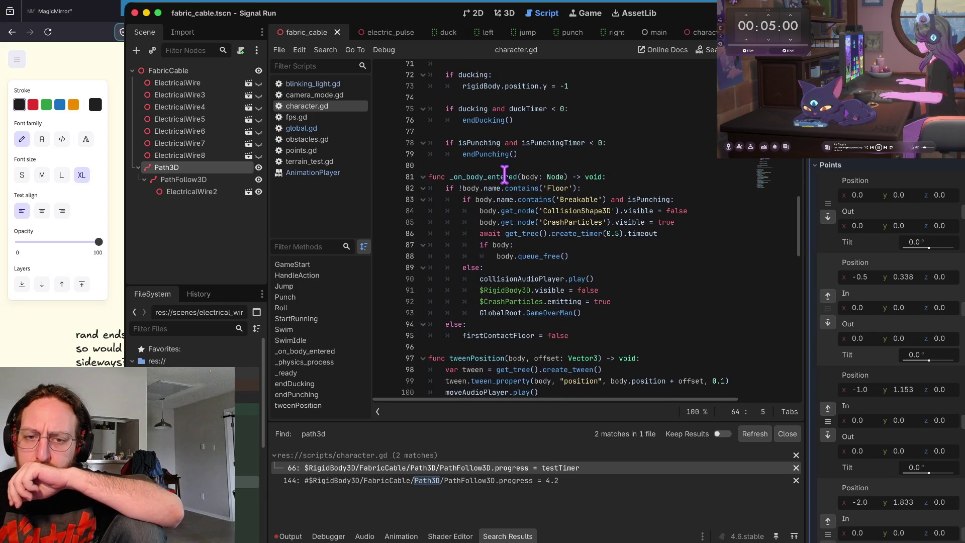
scroll(503, 174, "down", 4)
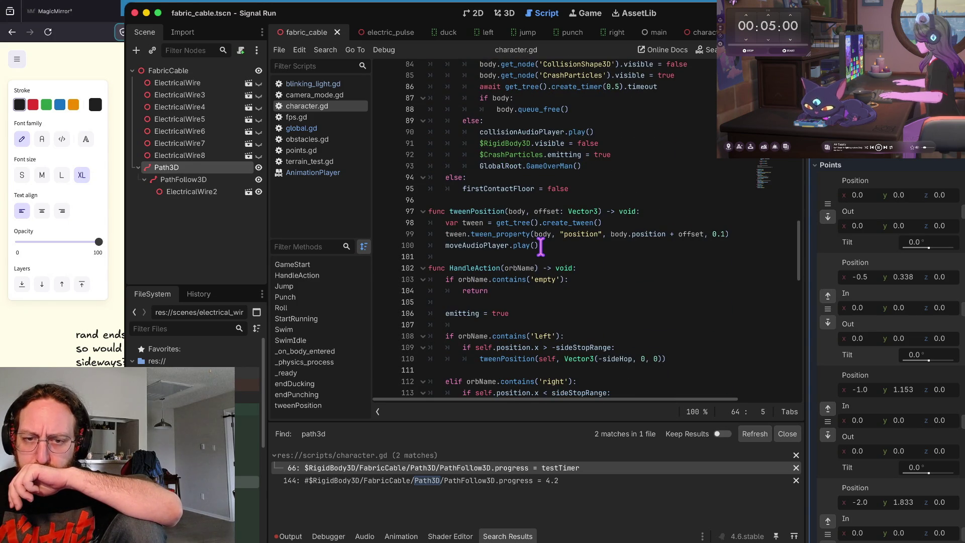
scroll(540, 246, "down", 20)
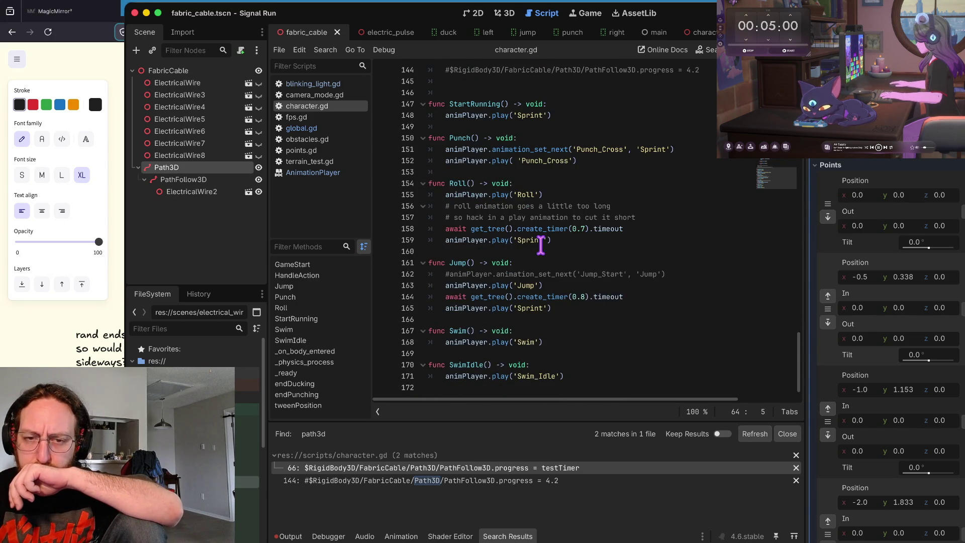
scroll(540, 246, "up", 20)
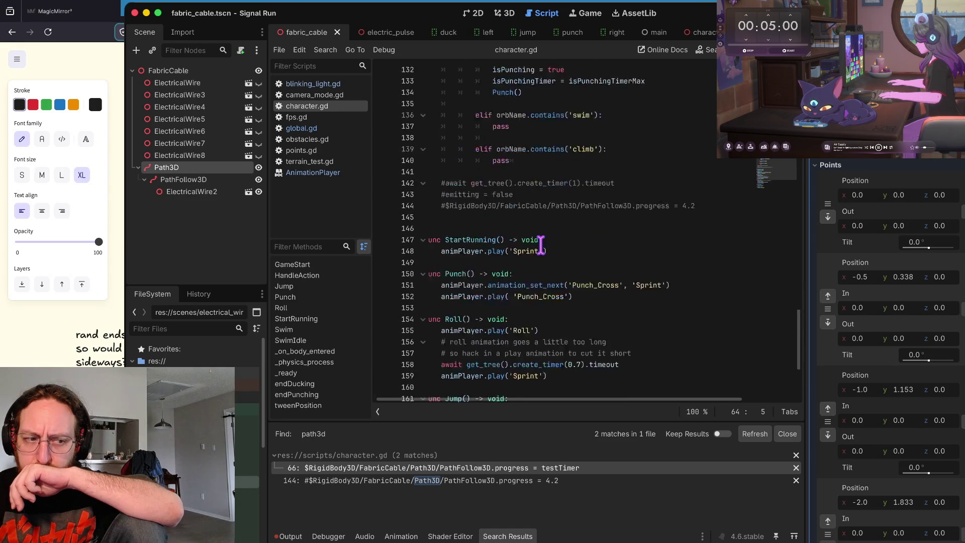
scroll(540, 246, "down", 1)
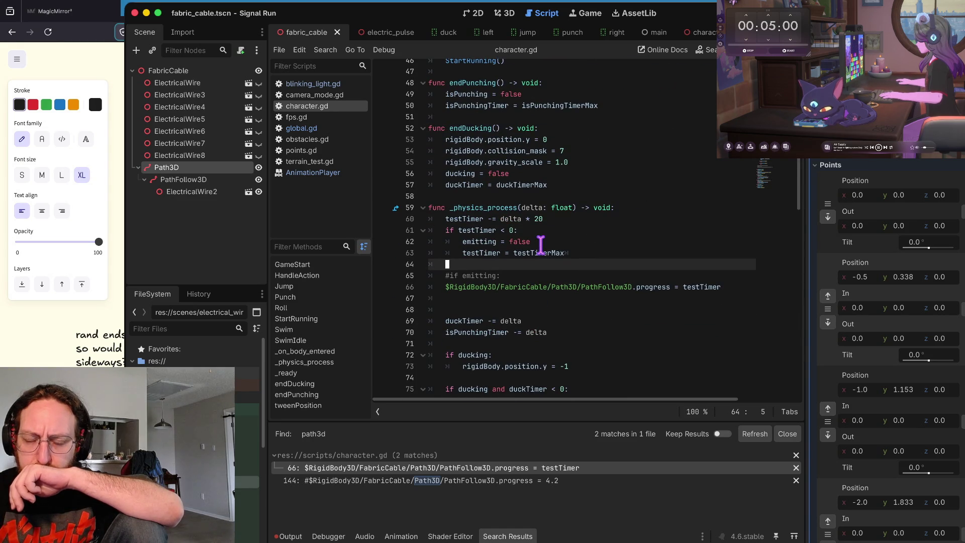
scroll(540, 246, "up", 3)
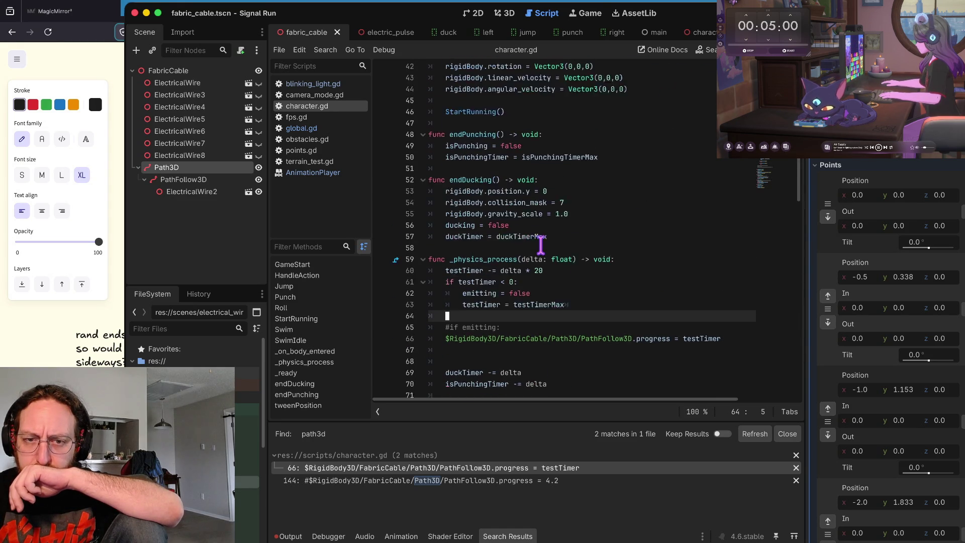
scroll(540, 246, "up", 2)
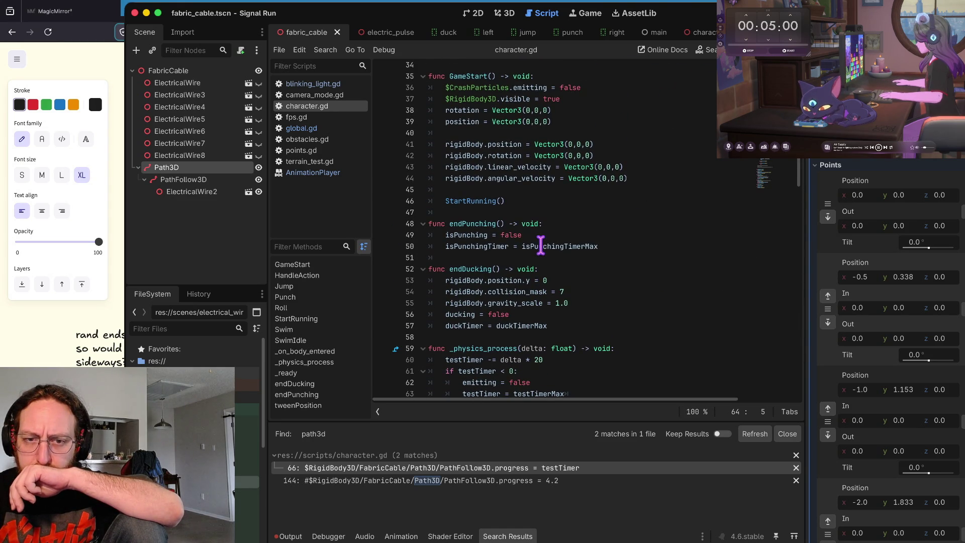
scroll(540, 245, "up", 5)
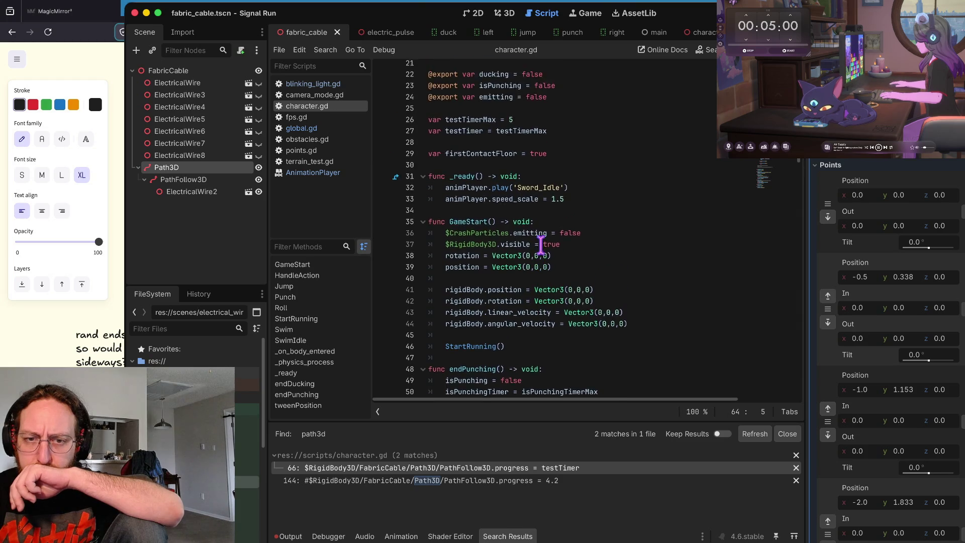
scroll(540, 246, "up", 1)
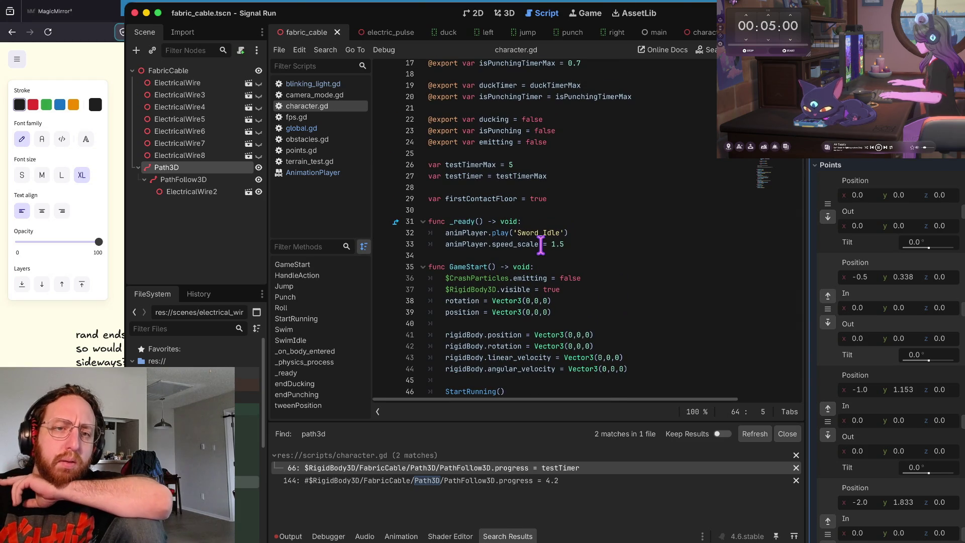
left_click(332, 177)
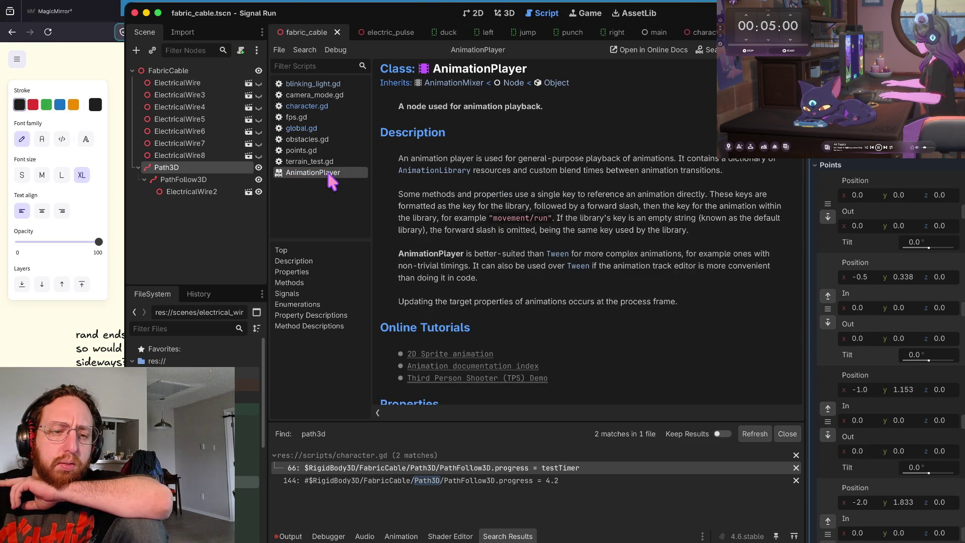
Step: Open the points.gd and blinking_light.gd scripts from the FileSystem dock
scroll(196, 401, "down", 5)
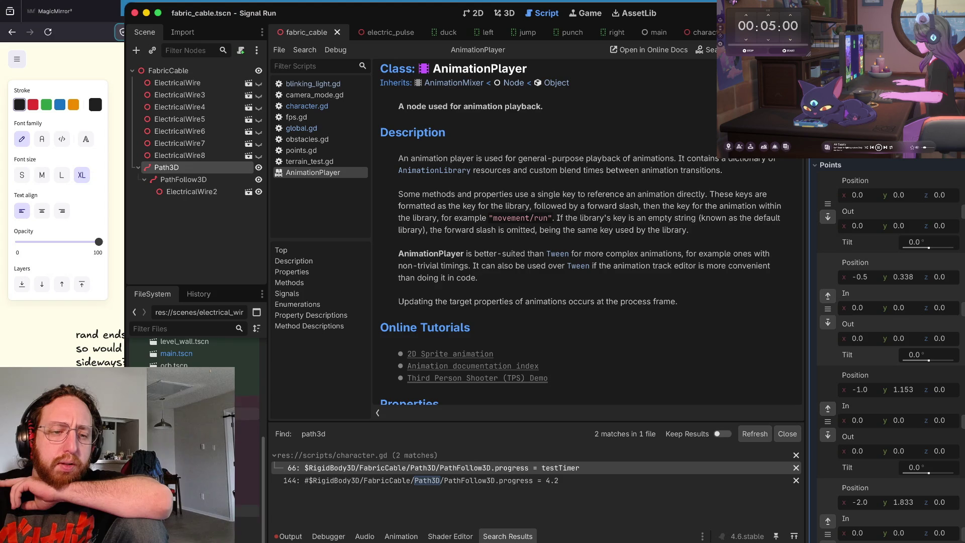
left_click(201, 498)
double_click(201, 486)
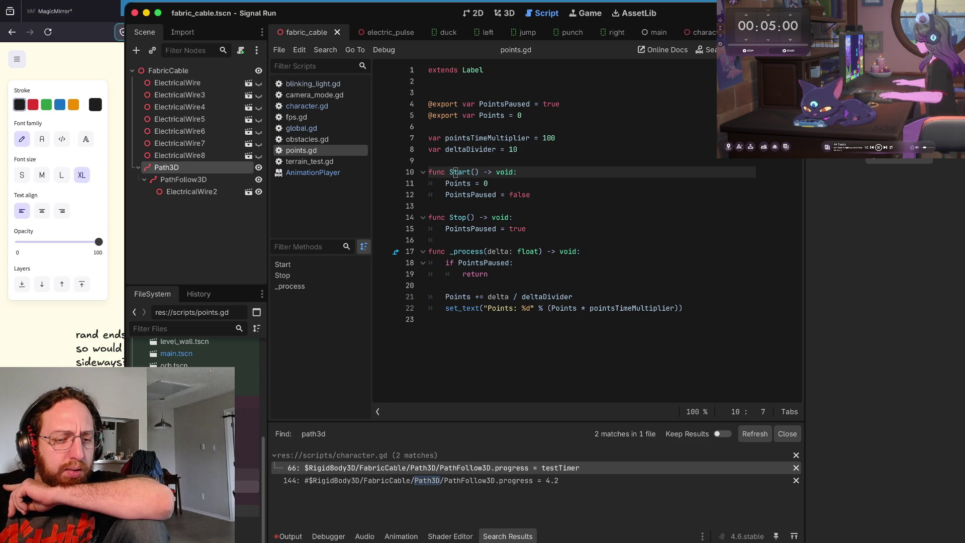
key("Up")
key("Up")
key("Up")
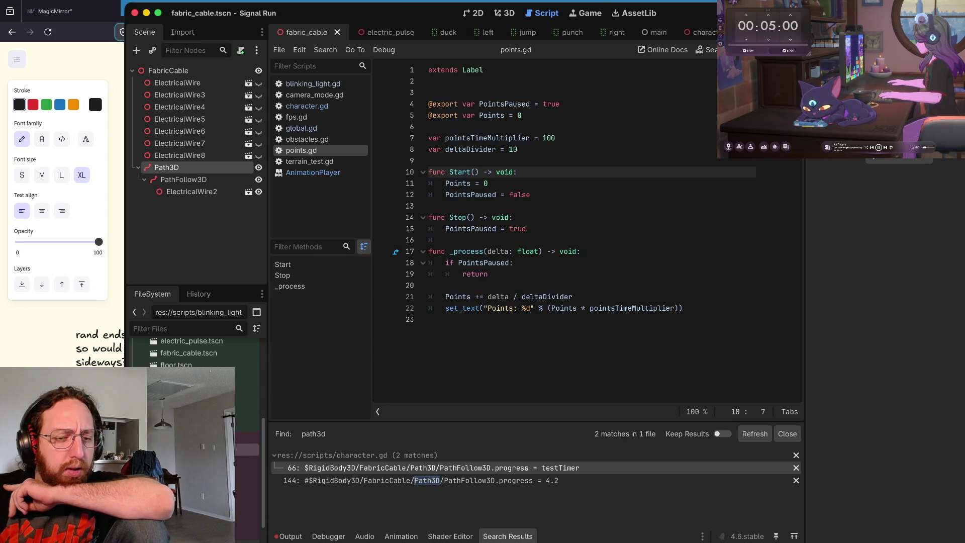
key("Return")
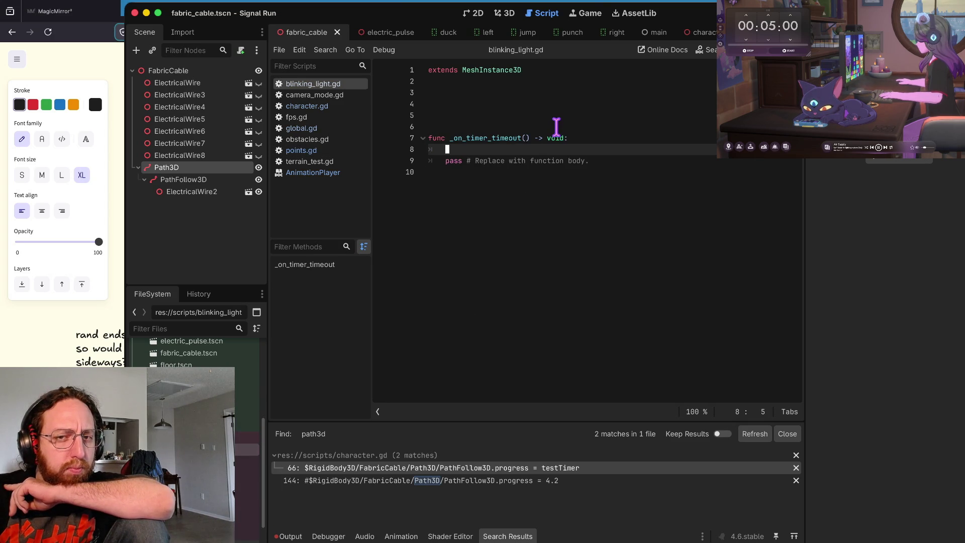
Step: Open the transmitter scene in a new tab
scroll(247, 401, "up", 5)
scroll(194, 352, "up", 2)
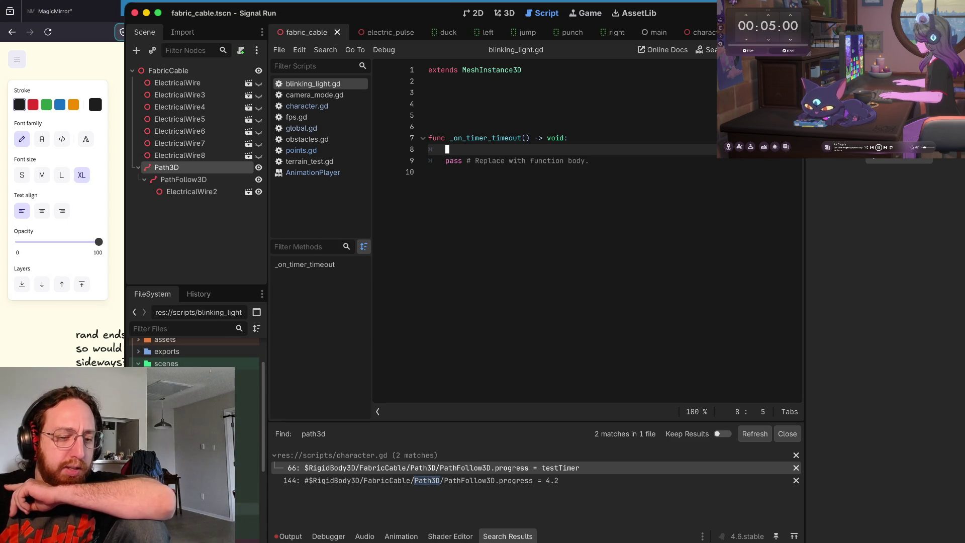
left_click(246, 532)
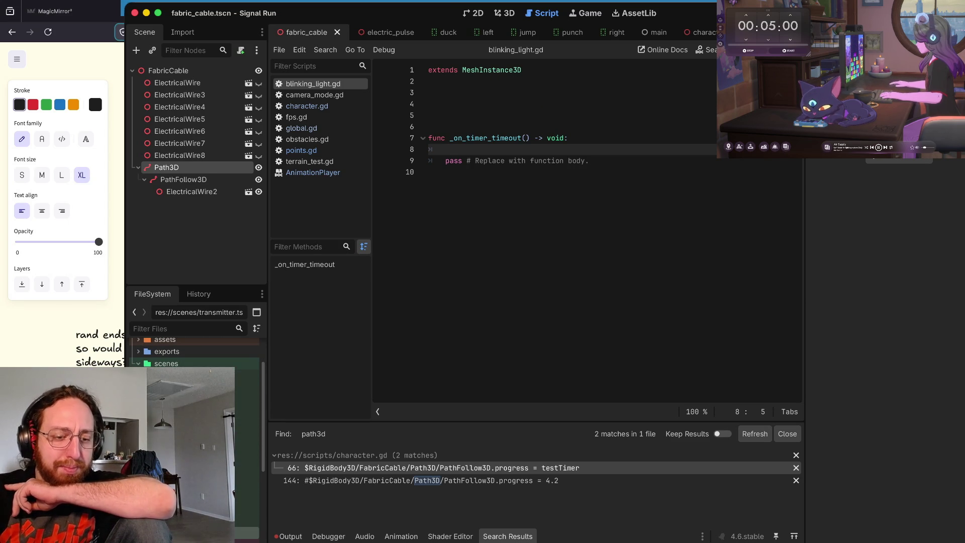
left_click(246, 520)
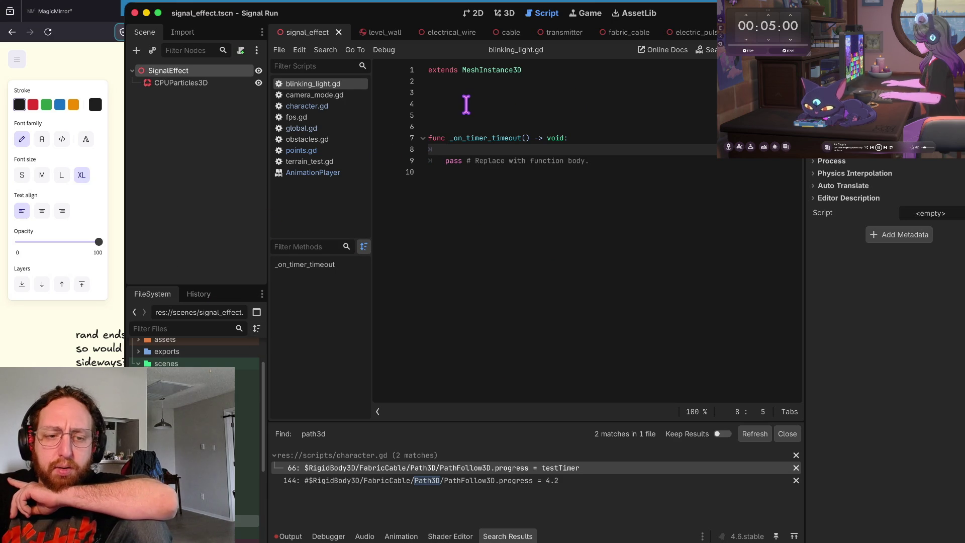
Step: Open the level_wall and floor scenes from the FileSystem dock
scroll(194, 352, "down", 3)
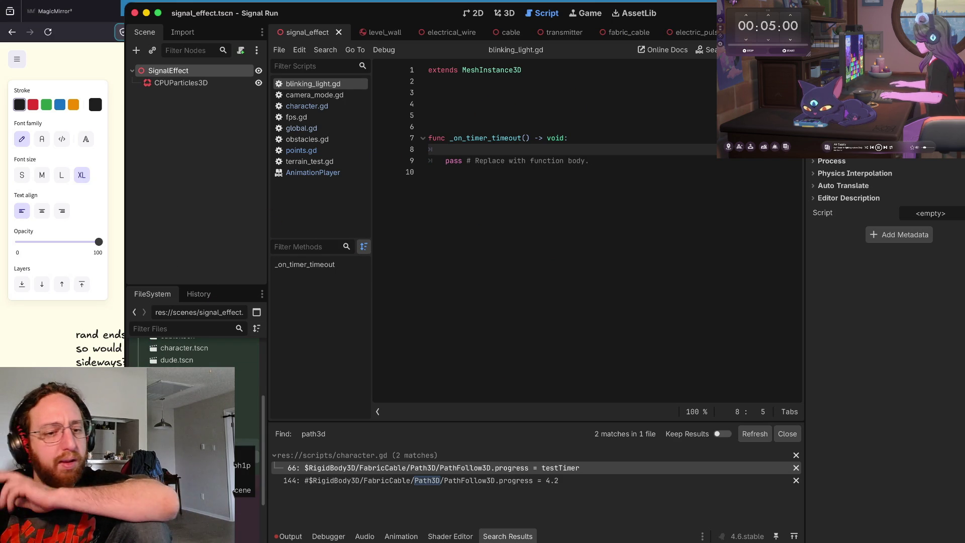
left_click(191, 427)
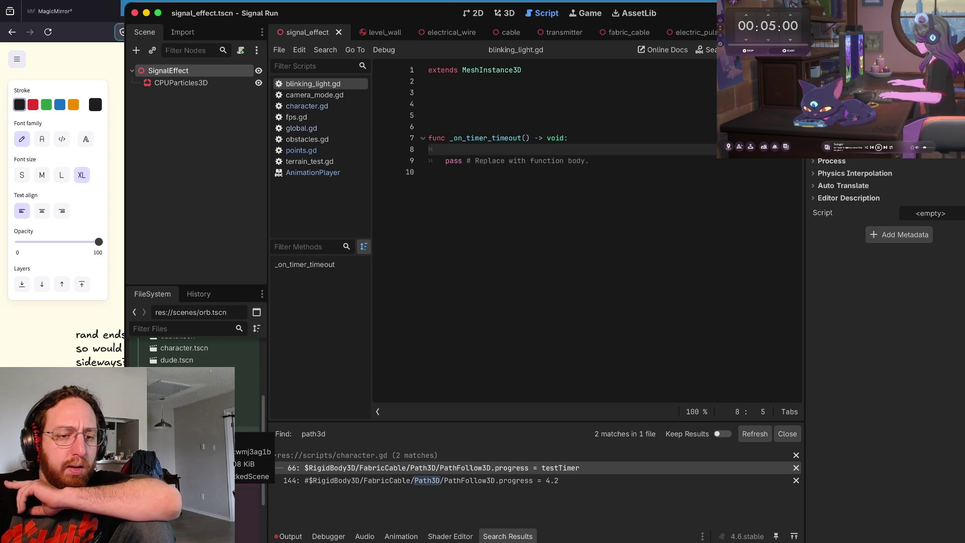
left_click(191, 432)
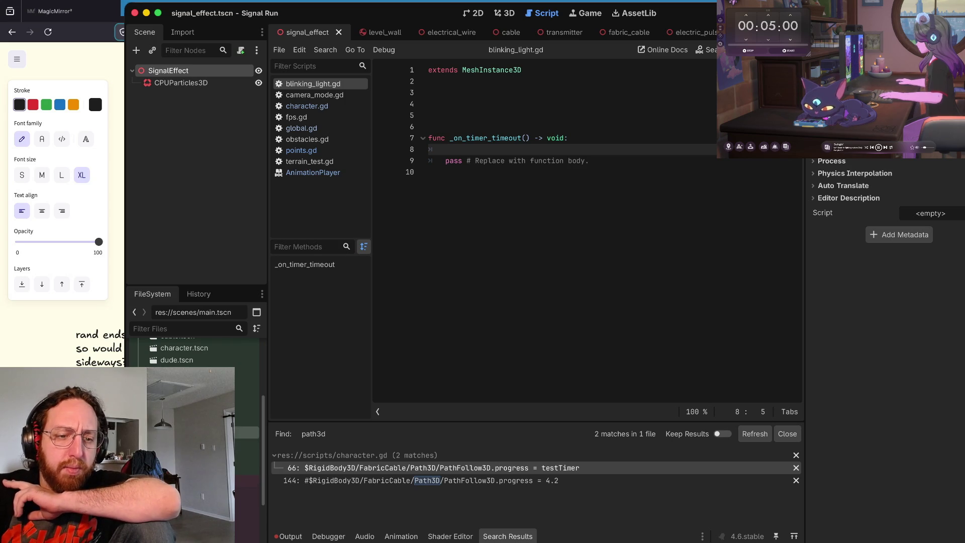
double_click(191, 420)
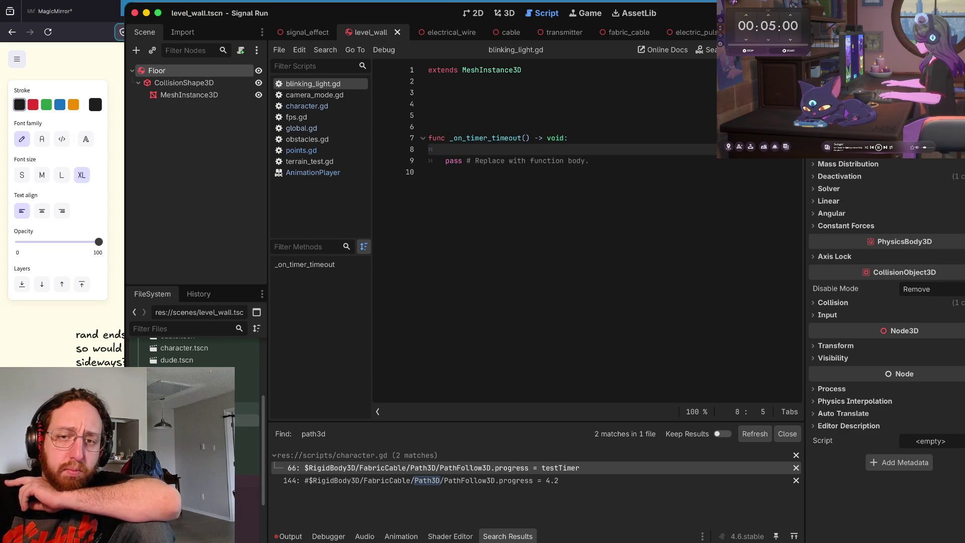
left_click(191, 409)
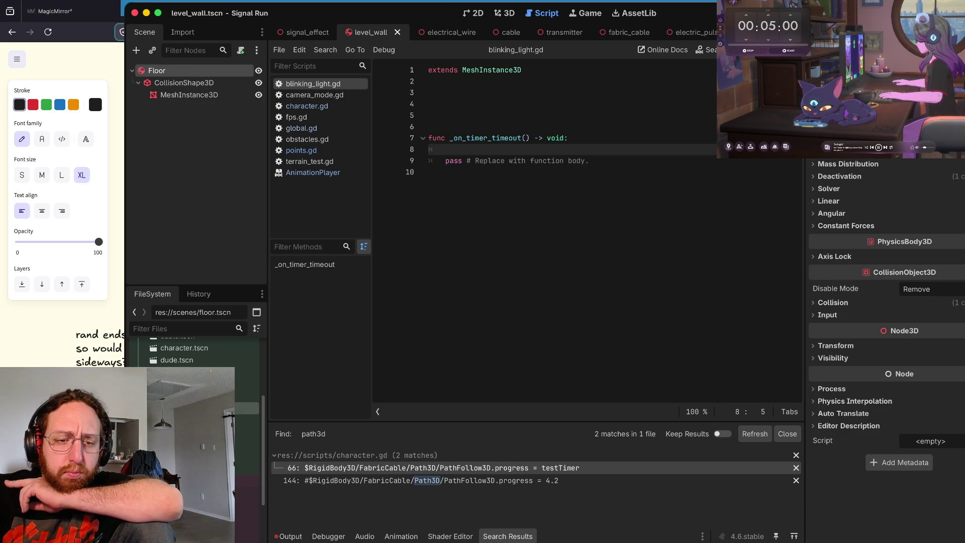
double_click(191, 408)
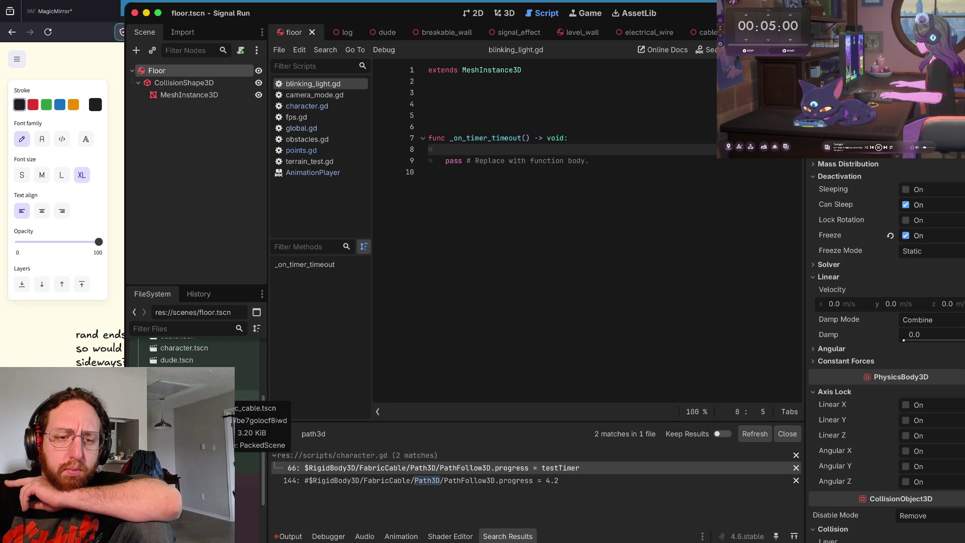
Step: Open electric_pulse and electrical_wire, revisit fabric_cable, return to electric_pulse, and open camera_mode.gd
scroll(196, 352, "up", 5)
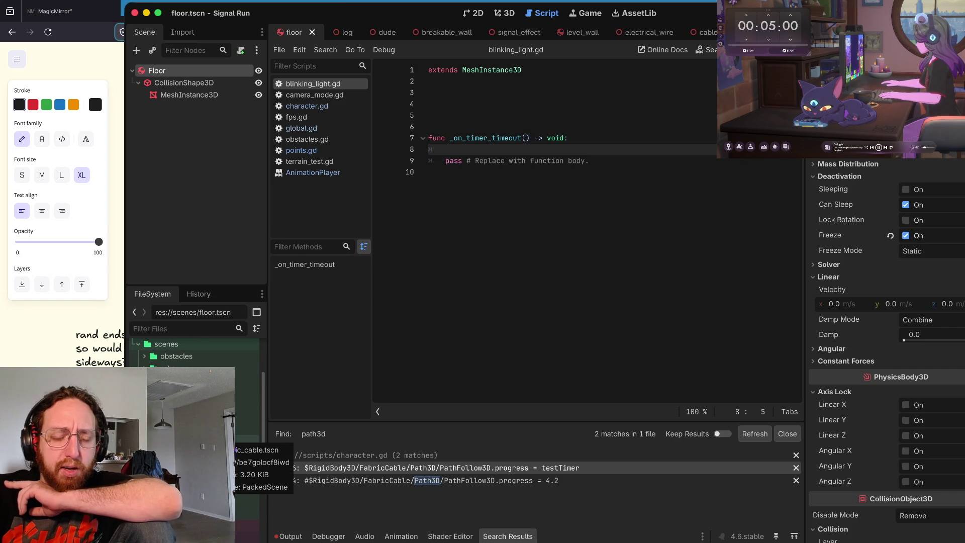
left_click(211, 440)
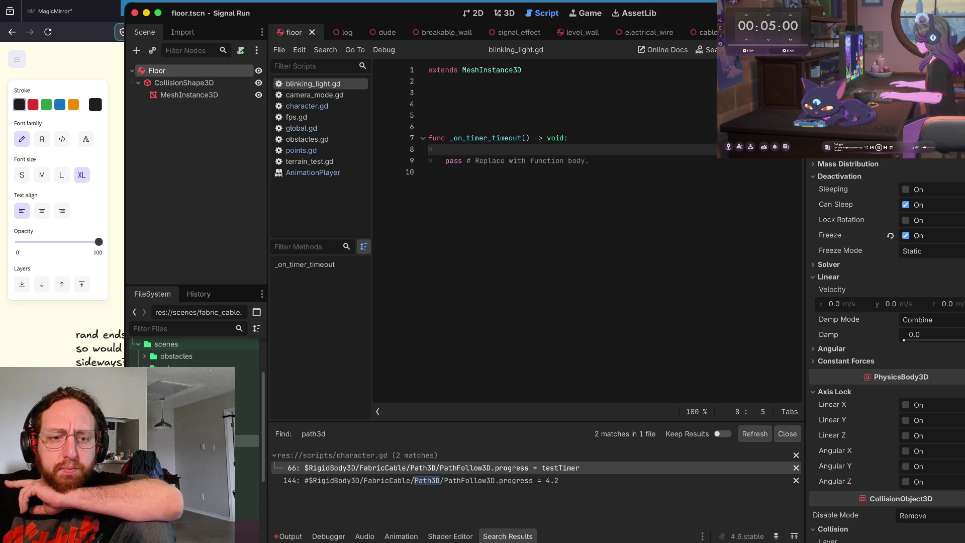
double_click(211, 428)
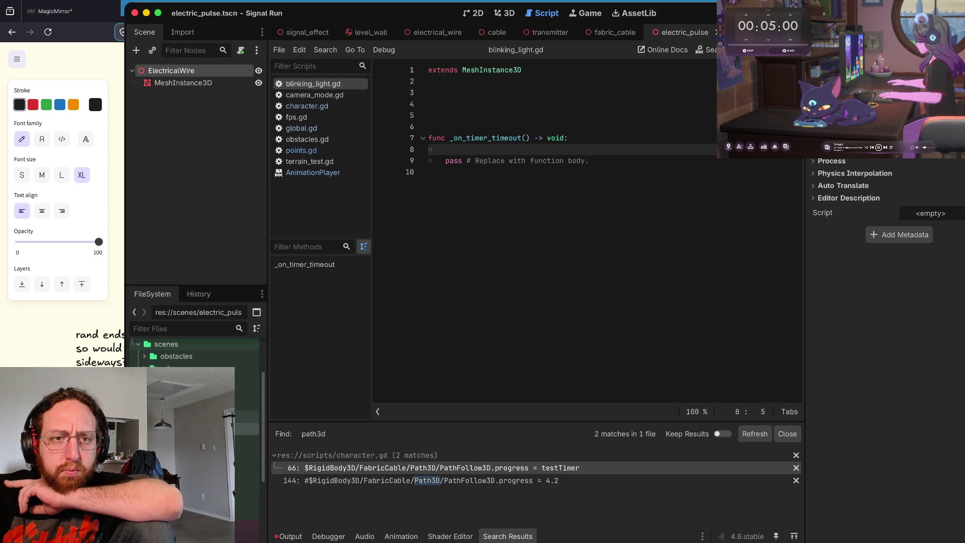
double_click(211, 416)
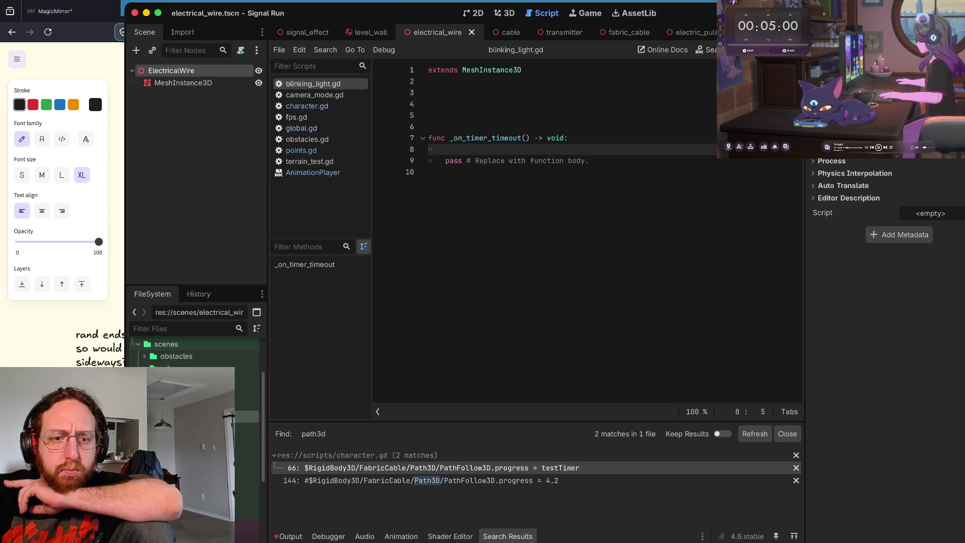
double_click(211, 440)
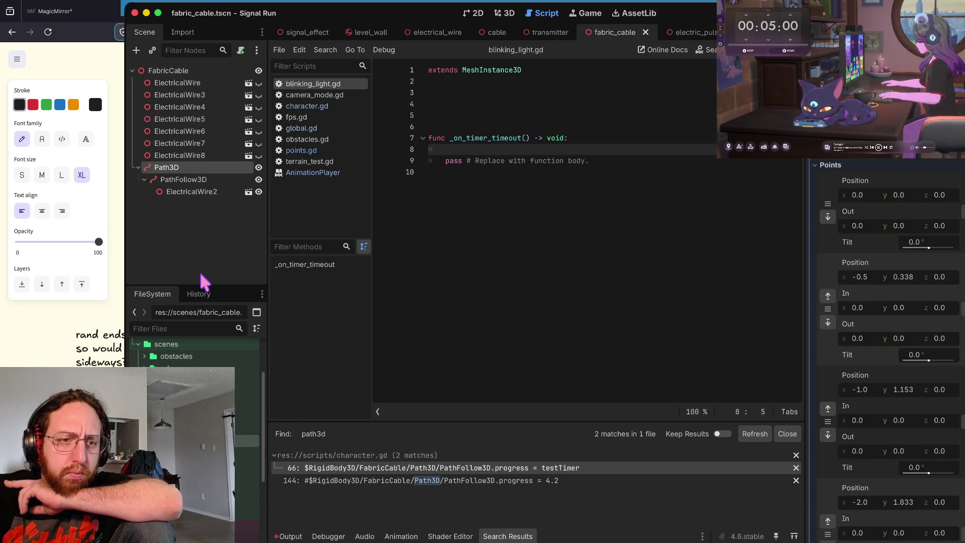
left_click(248, 192)
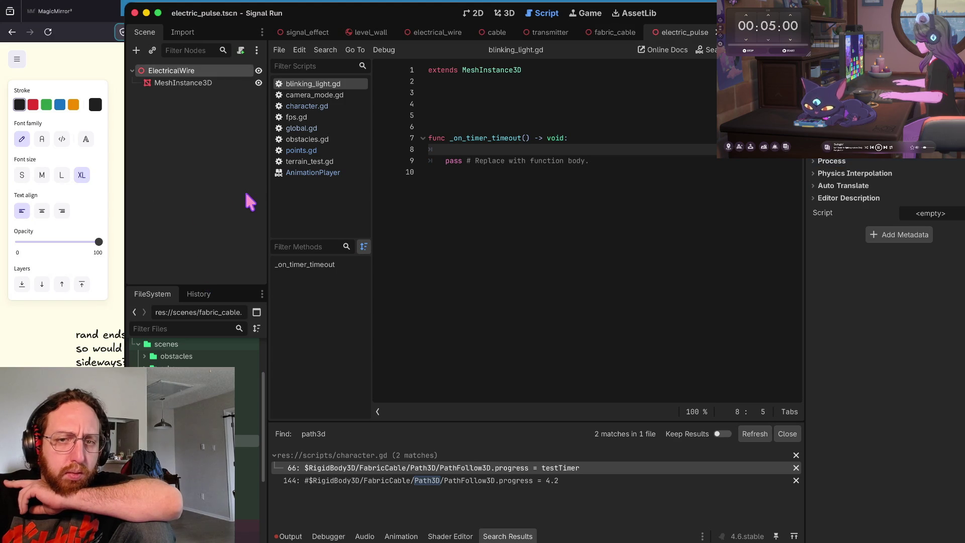
scroll(194, 402, "down", 5)
double_click(191, 431)
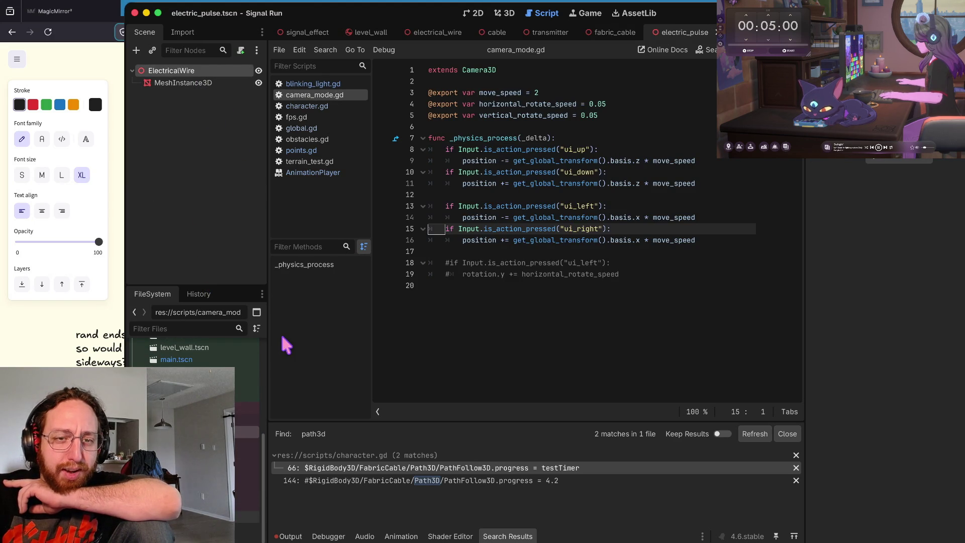
Step: Open character.gd and scroll down toward the _physics_process function
double_click(201, 444)
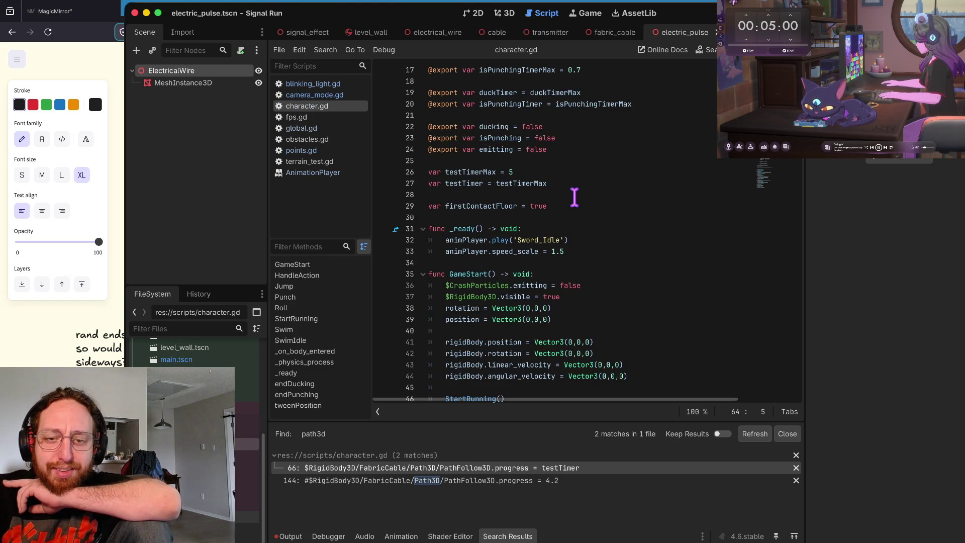
scroll(573, 199, "down", 4)
scroll(602, 157, "down", 4)
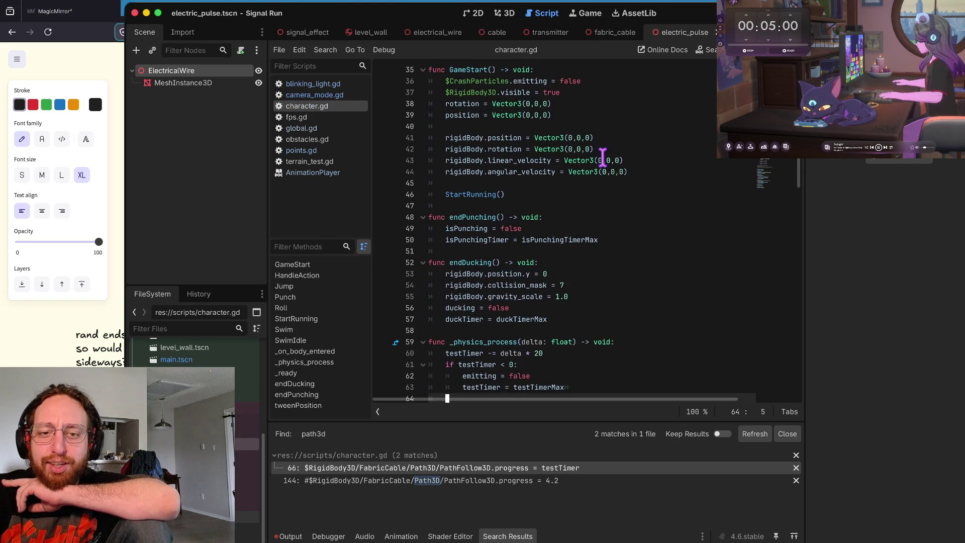
left_click(603, 153)
scroll(600, 156, "down", 2)
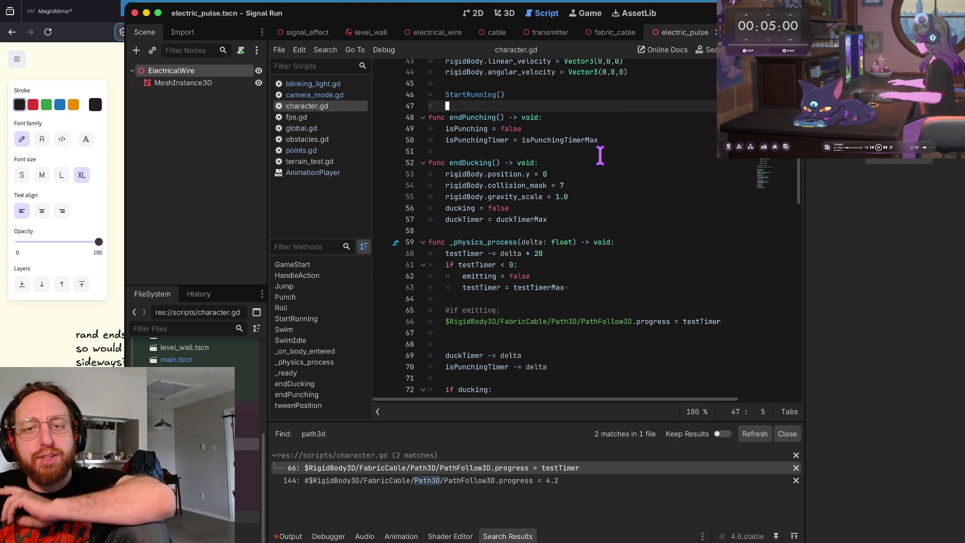
scroll(600, 156, "down", 1)
scroll(600, 156, "down", 1)
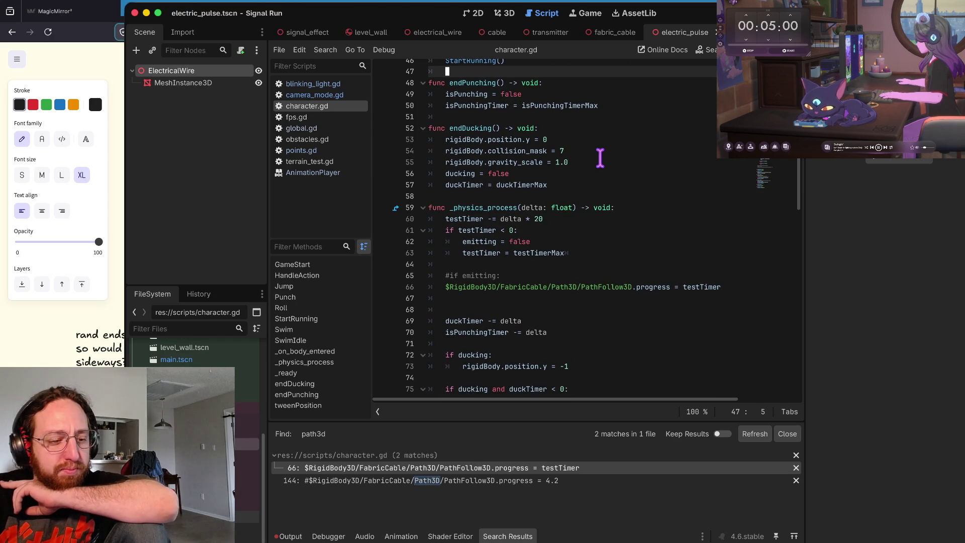
scroll(599, 156, "down", 1)
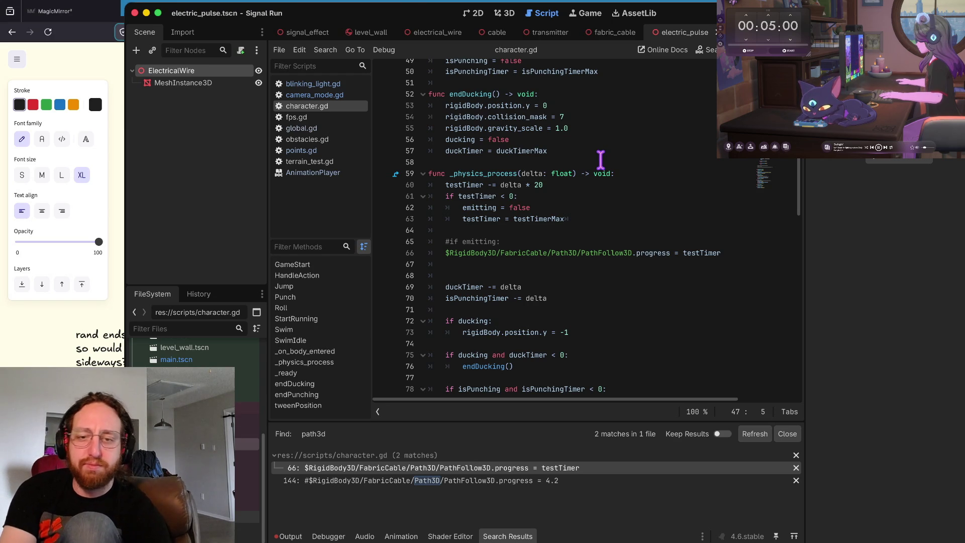
Step: Select the PathFollow3D progress node path on line 66 to inspect it
left_click(600, 156)
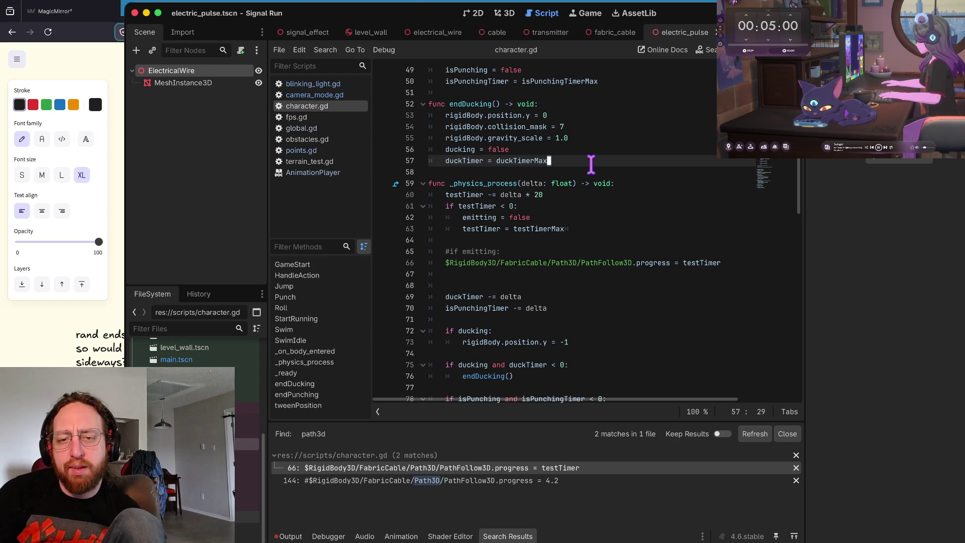
left_click(572, 305)
left_click(575, 285)
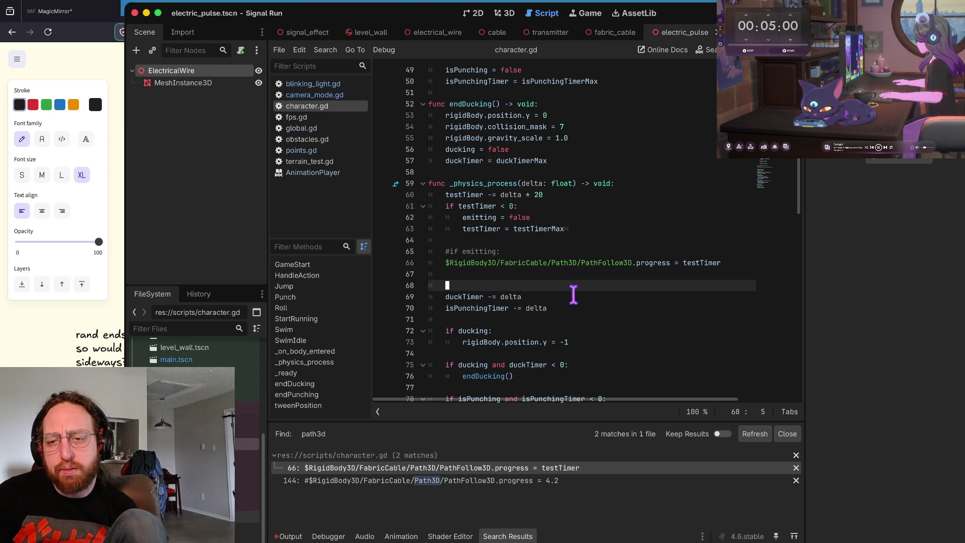
left_click(644, 262)
left_click_drag(673, 262, 434, 262)
left_click(646, 263)
double_click(653, 262)
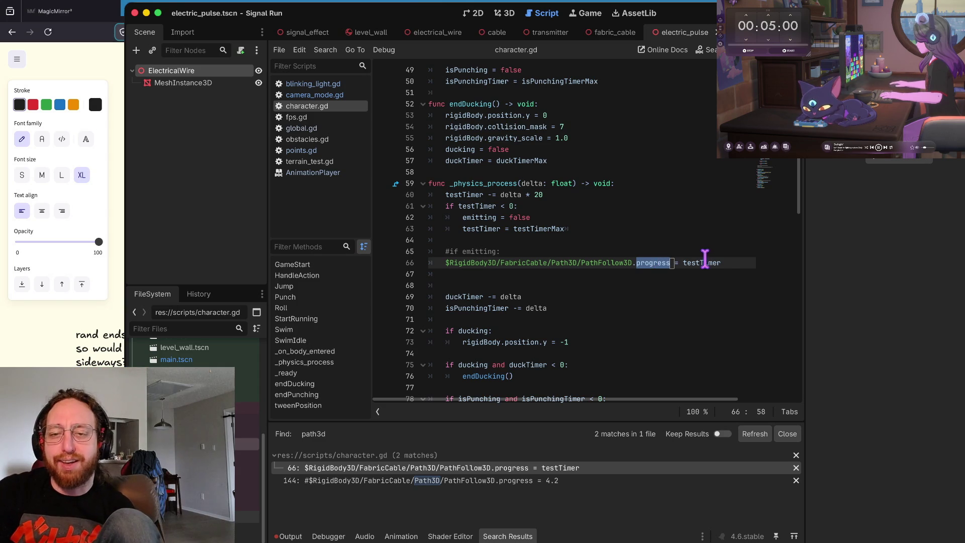
left_click(704, 262)
left_click_drag(430, 262, 677, 264)
Step: Compare the testTimer -= delta * 20 line with the progress assignment on line 66
double_click(648, 262)
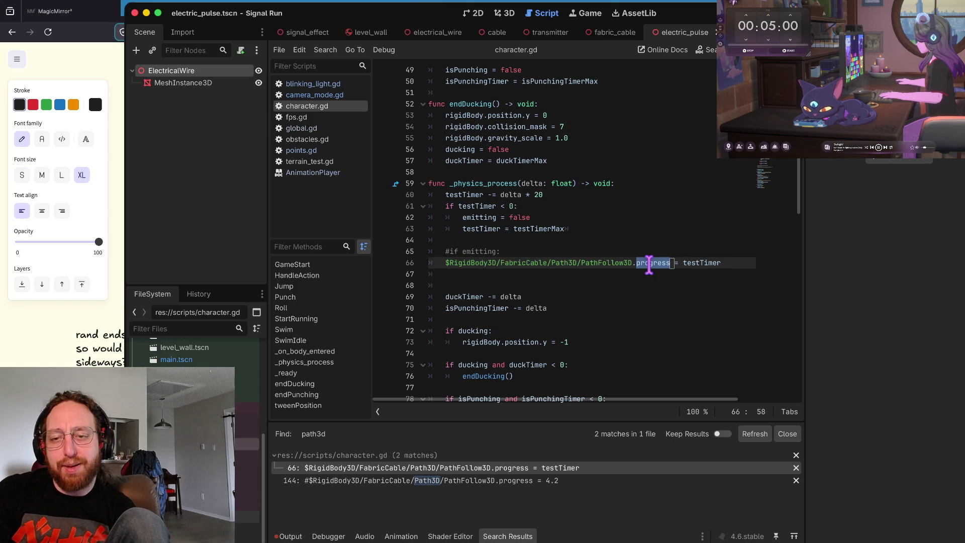
left_click(703, 262)
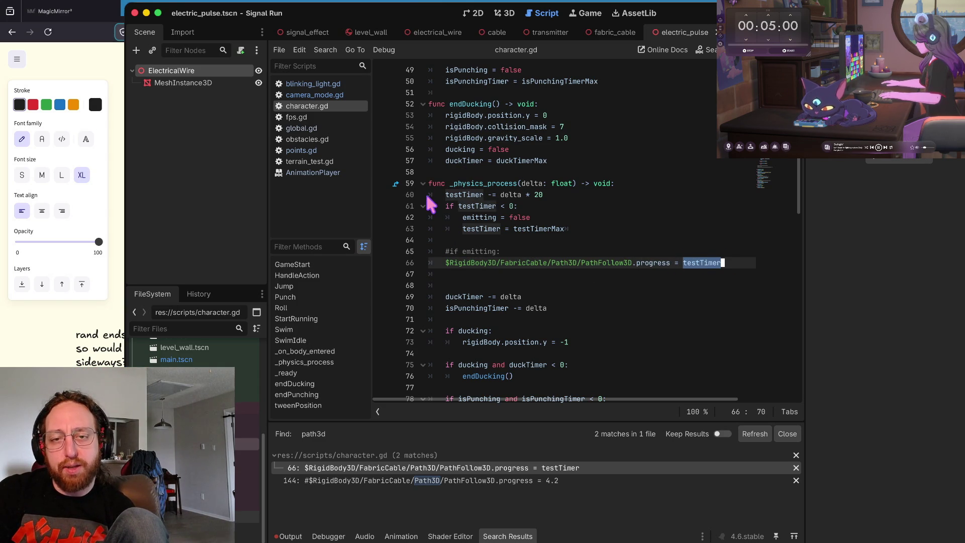
left_click(548, 193)
left_click(437, 194, "shift")
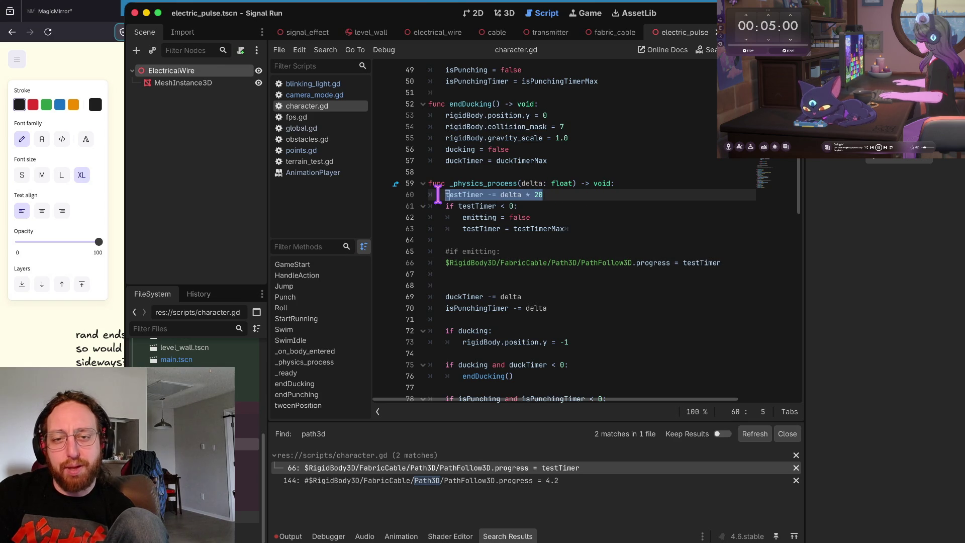
left_click(459, 172)
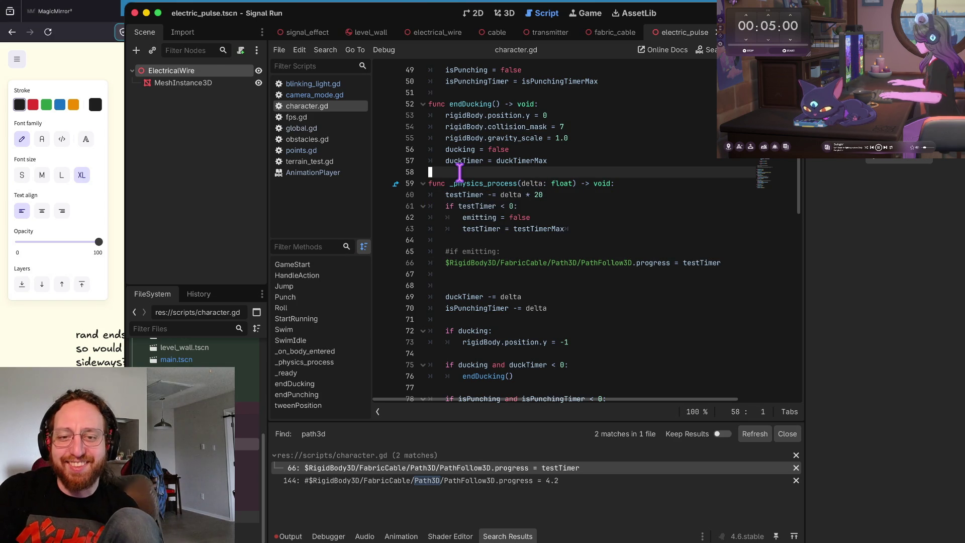
left_click(548, 263)
double_click(646, 269)
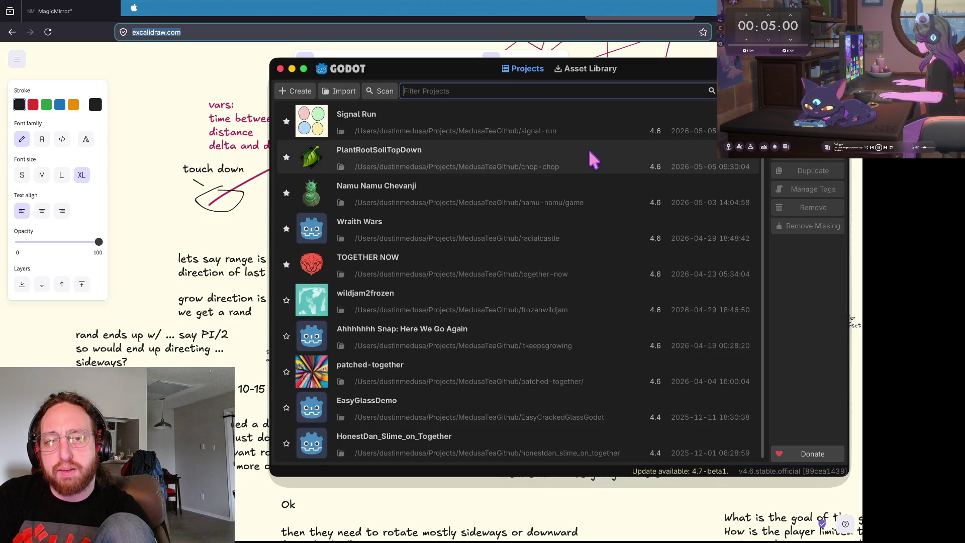
Step: Open the PlantRootSoilTopDown project from the Project Manager
double_click(560, 147)
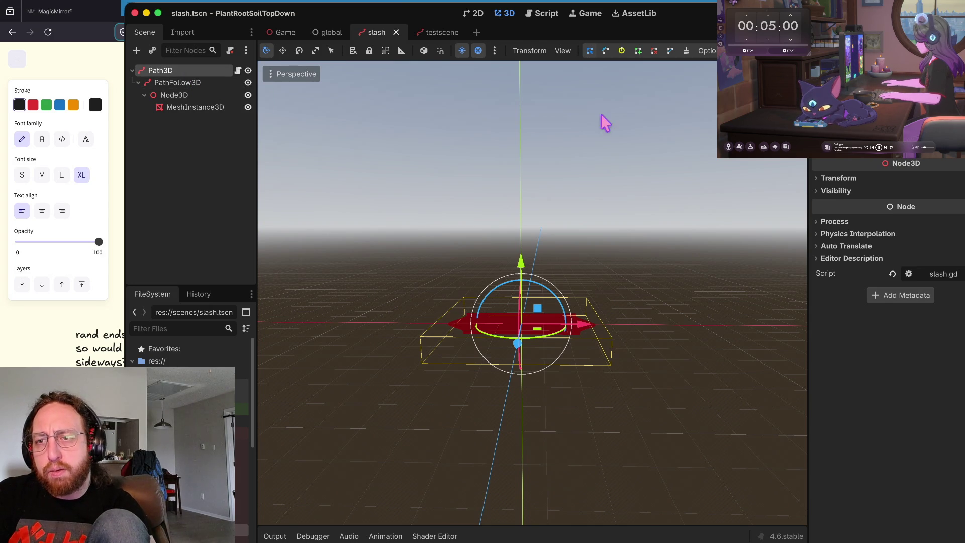
Step: Select Path3D, expand its Points list in the Inspector, then switch to the vim terminal
left_click(181, 82)
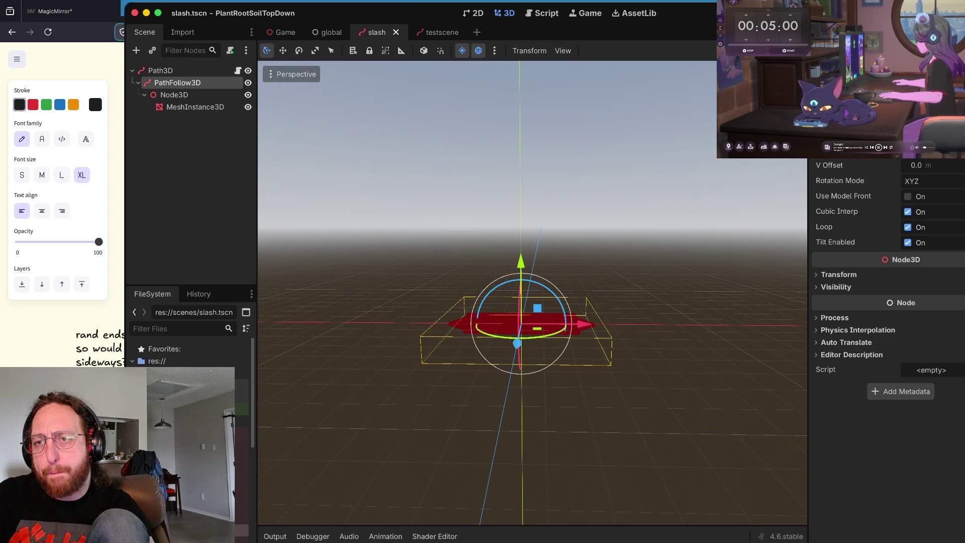
left_click(189, 71)
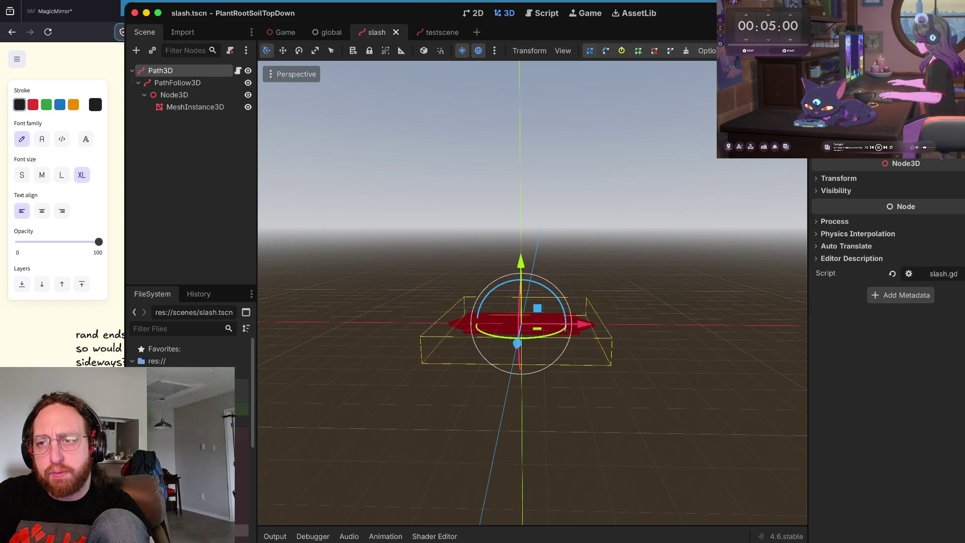
scroll(886, 301, "up", 3)
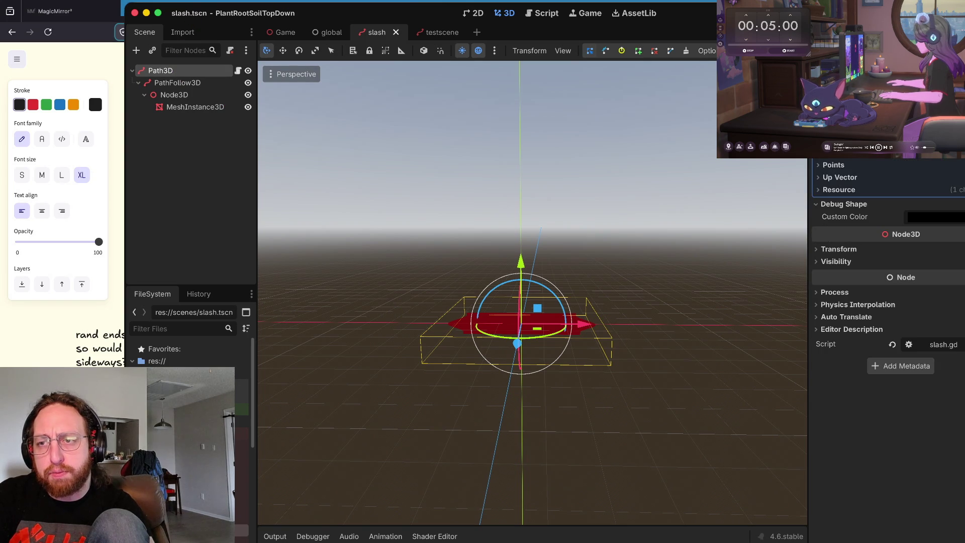
left_click(936, 165)
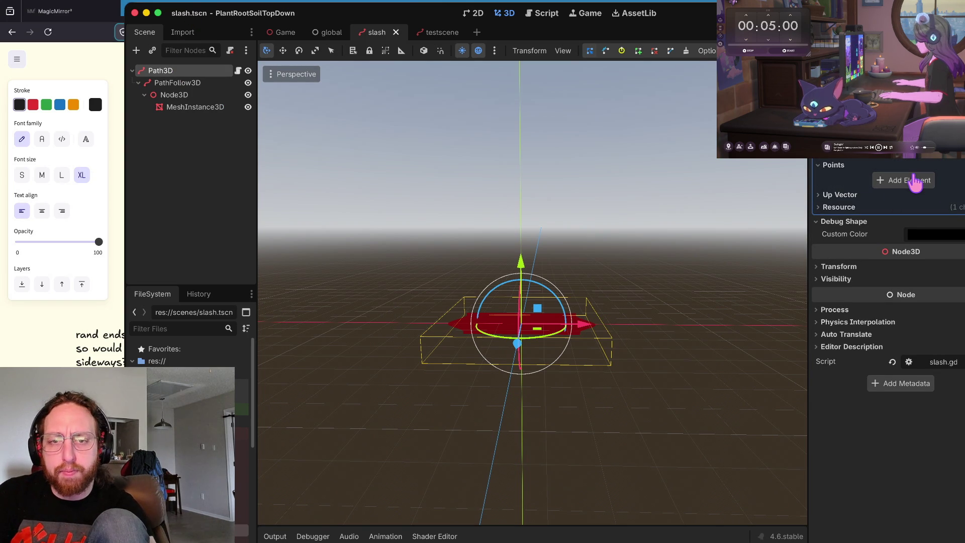
key("super+Tab")
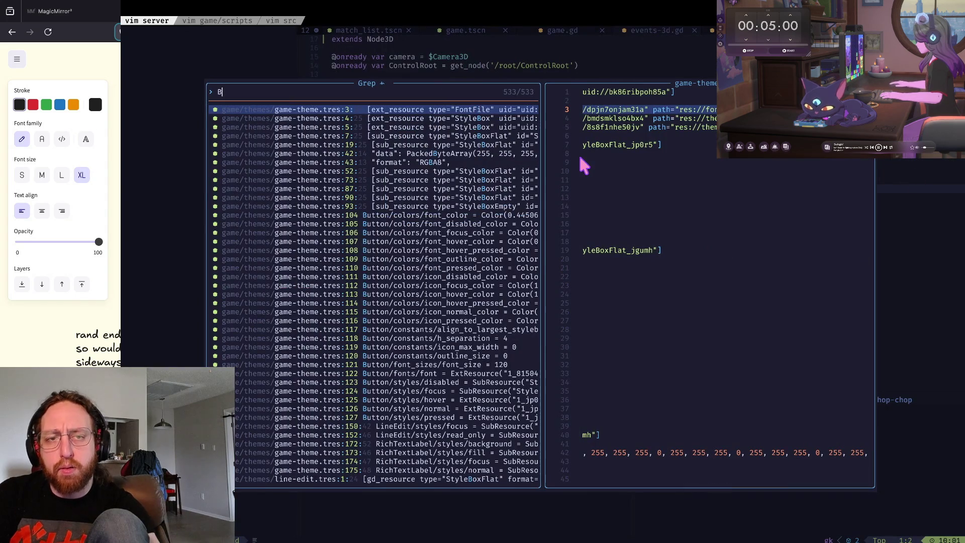
Step: Close the grep results and move through the Explorer file tree toward chop-chop scripts
key("Escape")
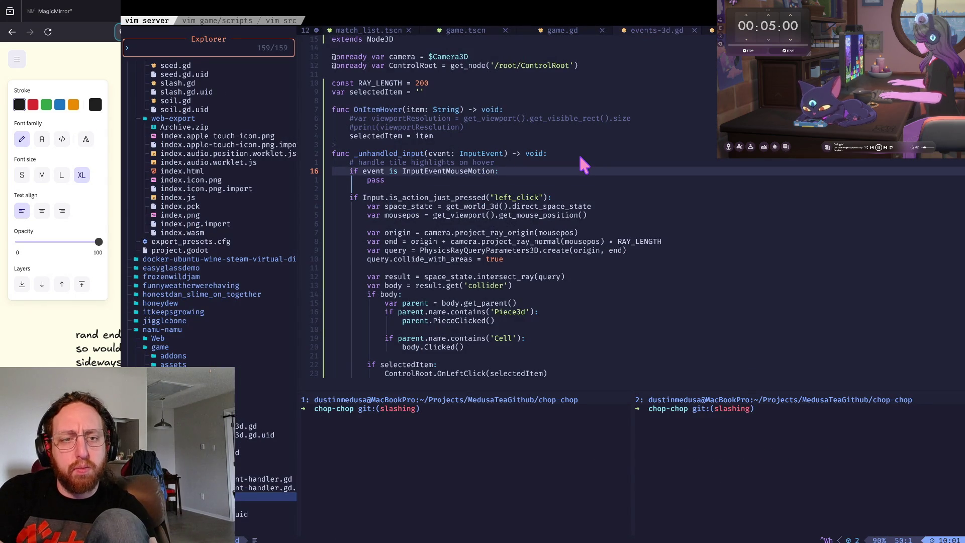
key("g")
key("g")
key("j")
key("j")
key("j")
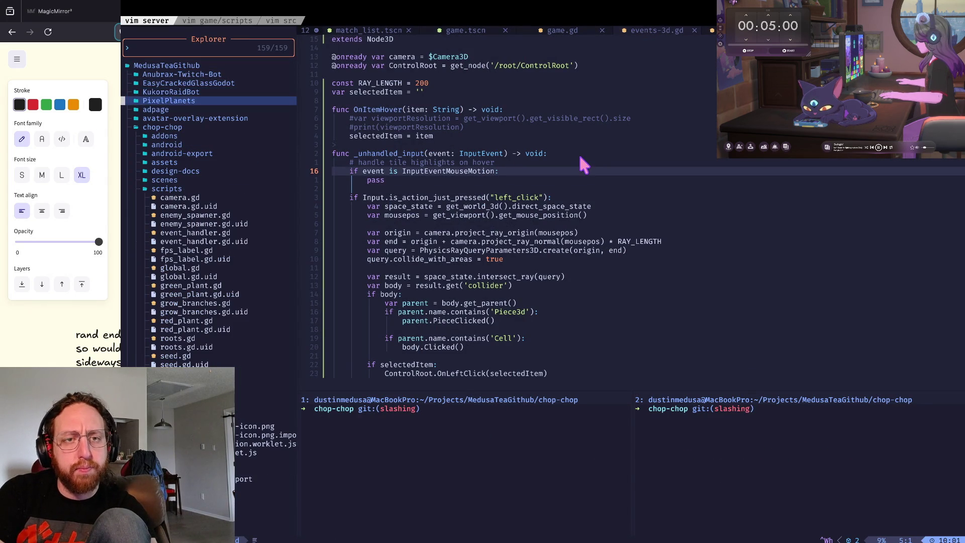
key("j")
key("j")
key("j")
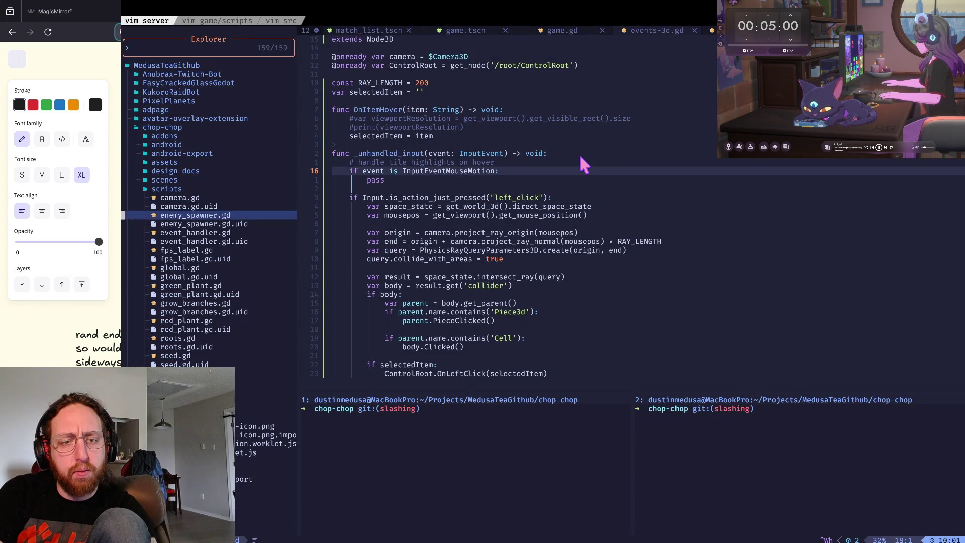
key("k")
key("k")
key("k")
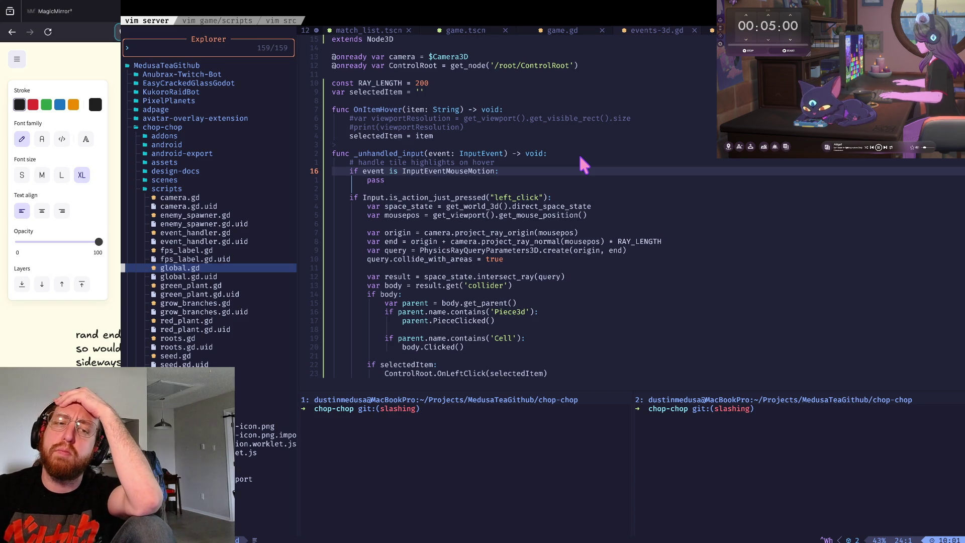
Step: Browse the scripts list (camera.gd, enemy_spawner.gd, fps_label.gd) and open global.gd
left_click(244, 224)
left_click(244, 250)
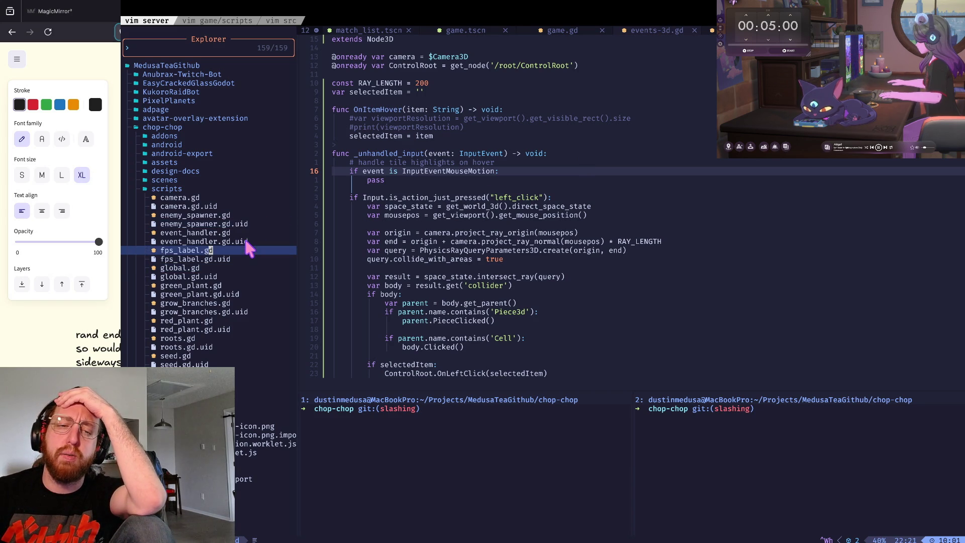
left_click(231, 276)
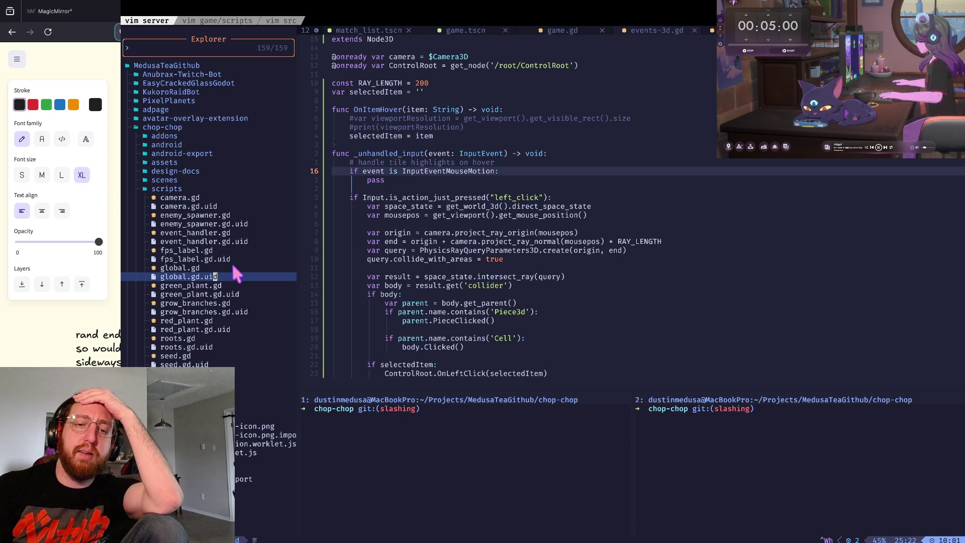
left_click(229, 250)
left_click(260, 222)
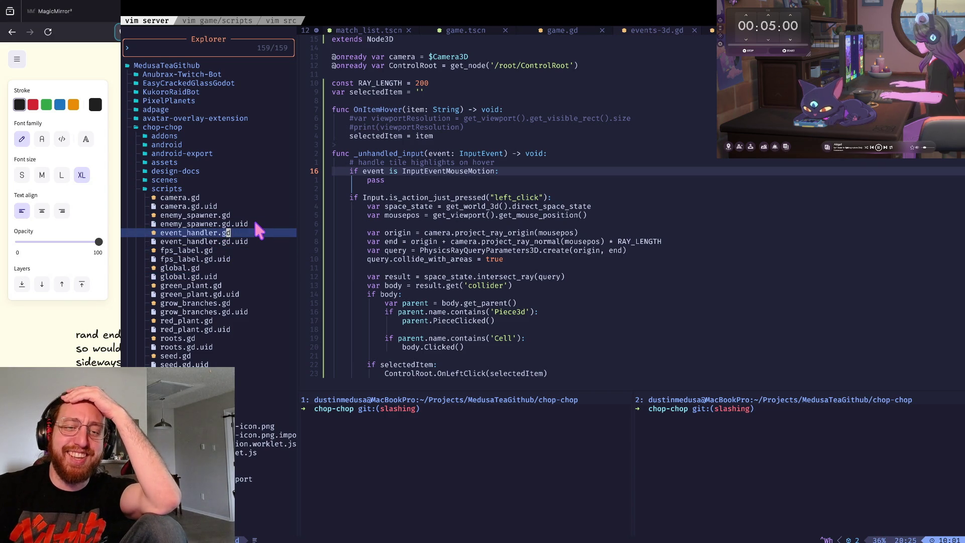
left_click(257, 232)
left_click(254, 215)
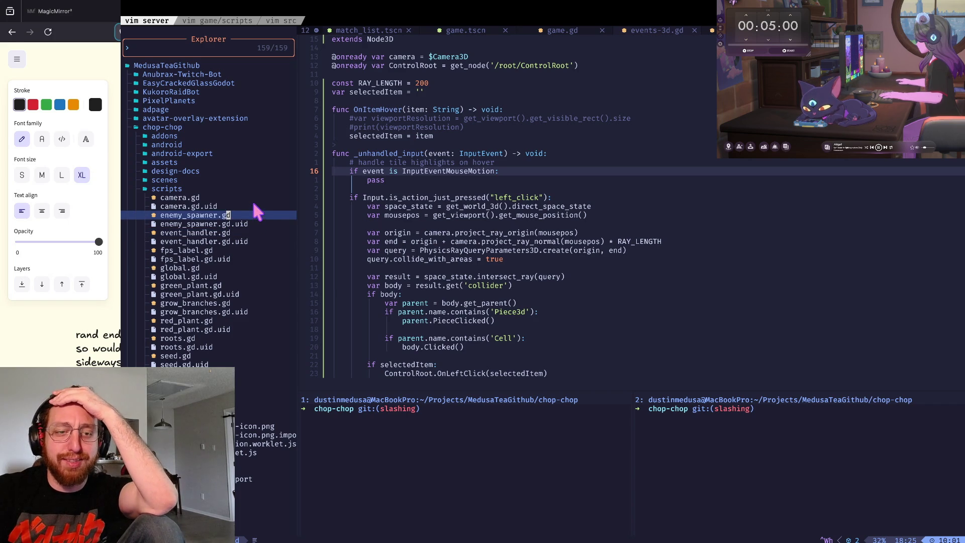
left_click(252, 206)
left_click(249, 197)
left_click(245, 206)
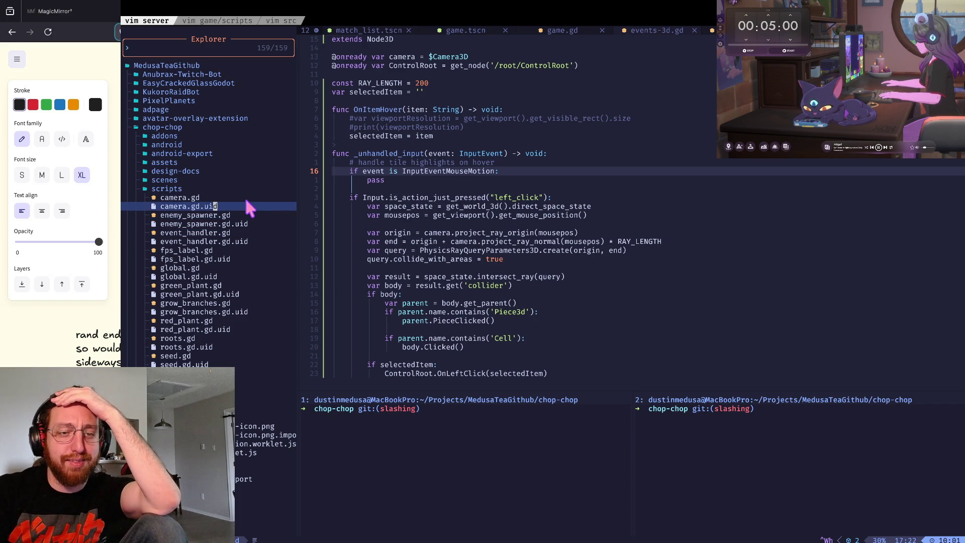
left_click(244, 215)
left_click(238, 224)
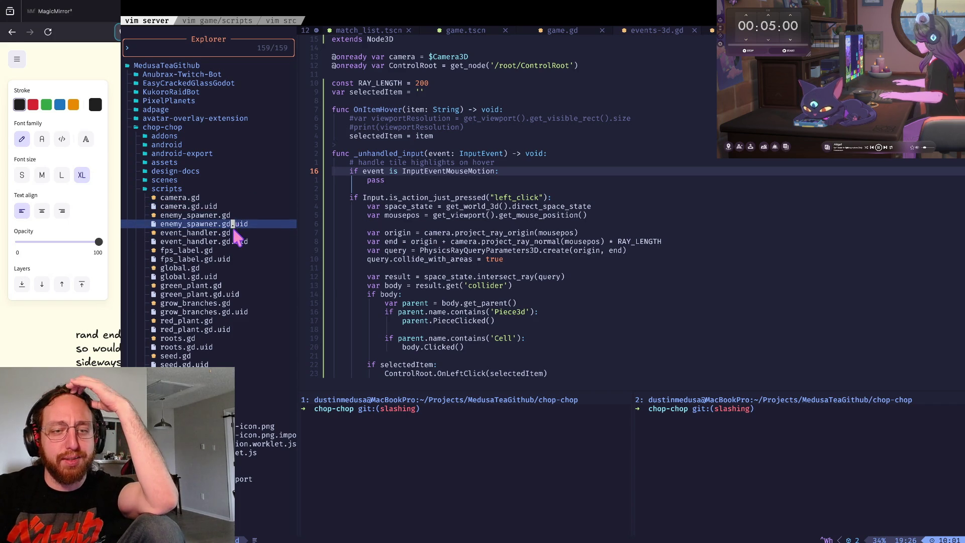
left_click(236, 233)
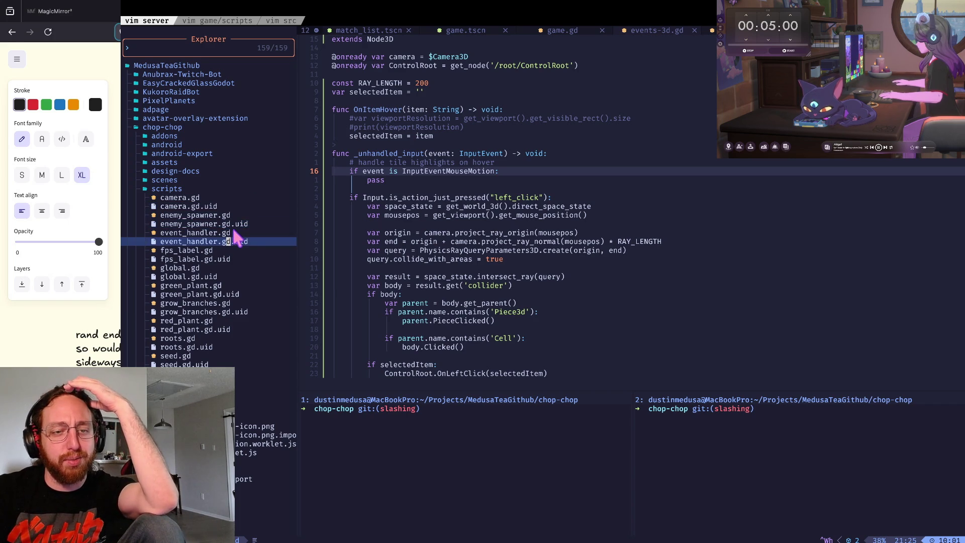
left_click(220, 264)
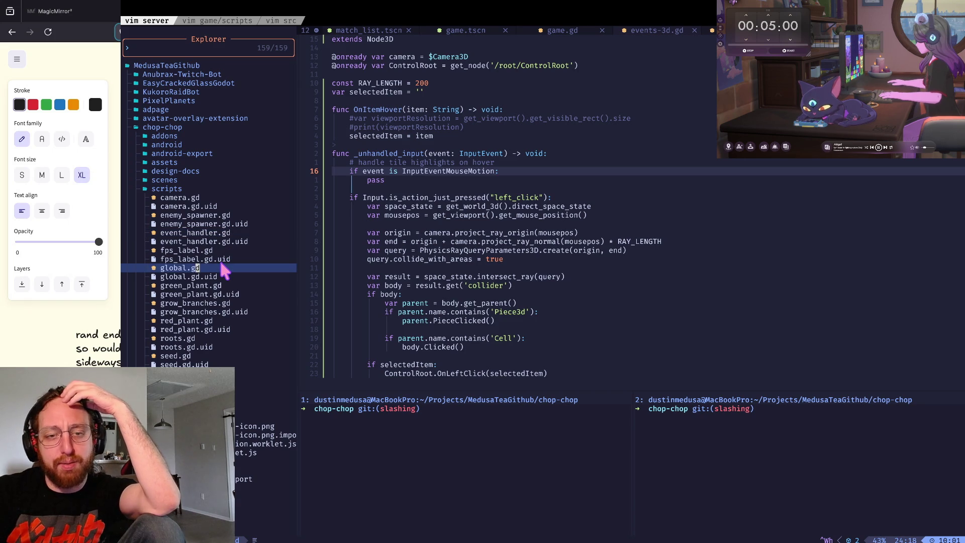
key("Return")
Step: Return to the file tree and open slash.gd in the editor
left_click(495, 205)
key("ctrl+h")
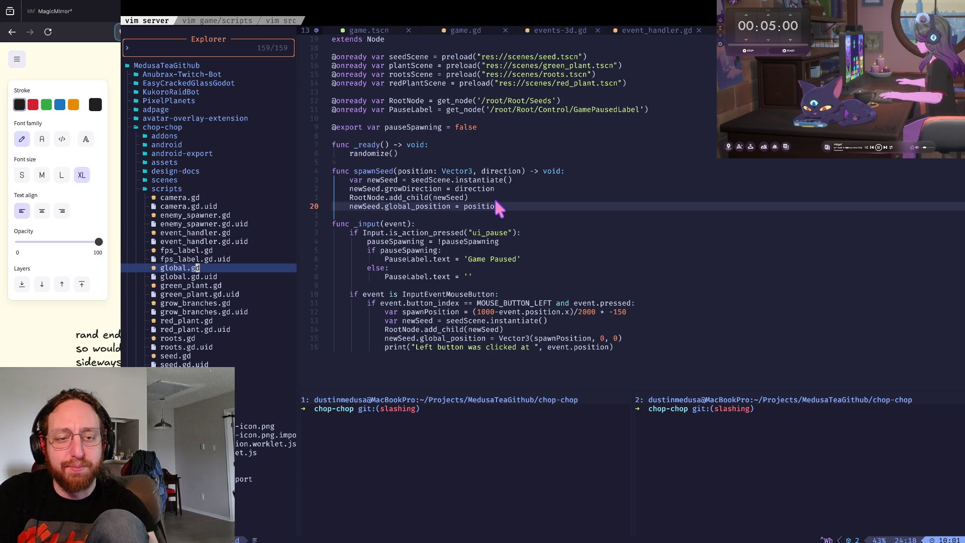
key("j")
key("j")
key("j")
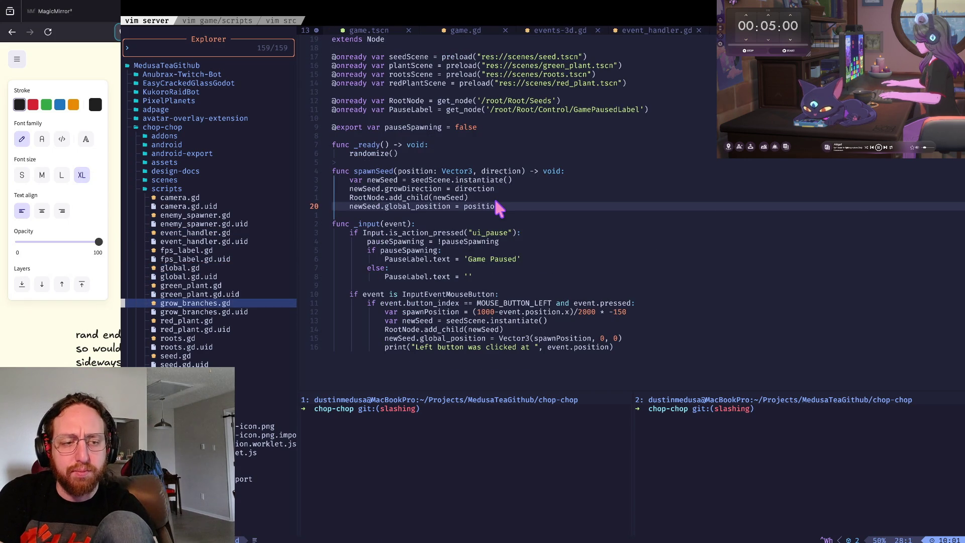
key("j")
key("j")
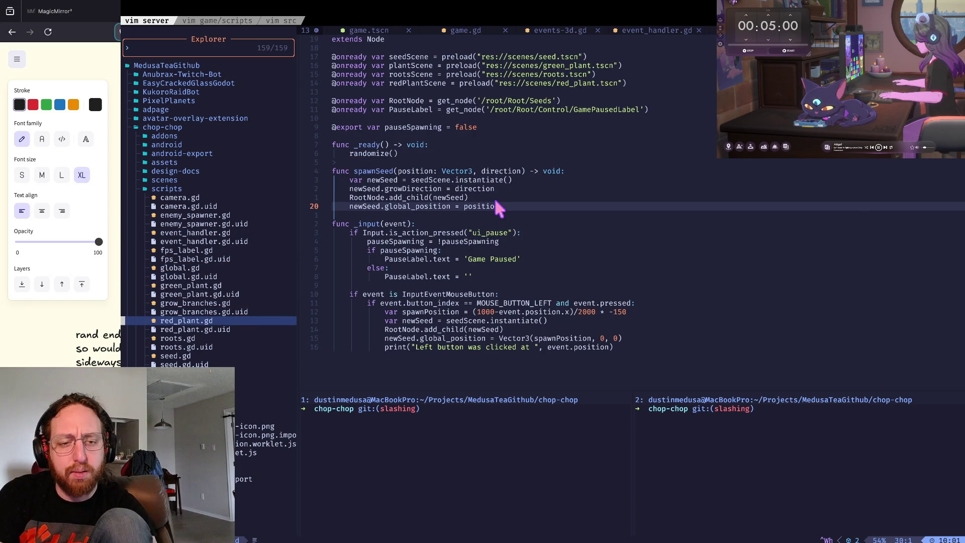
key("j")
key("j")
key("j")
key("k")
key("Return")
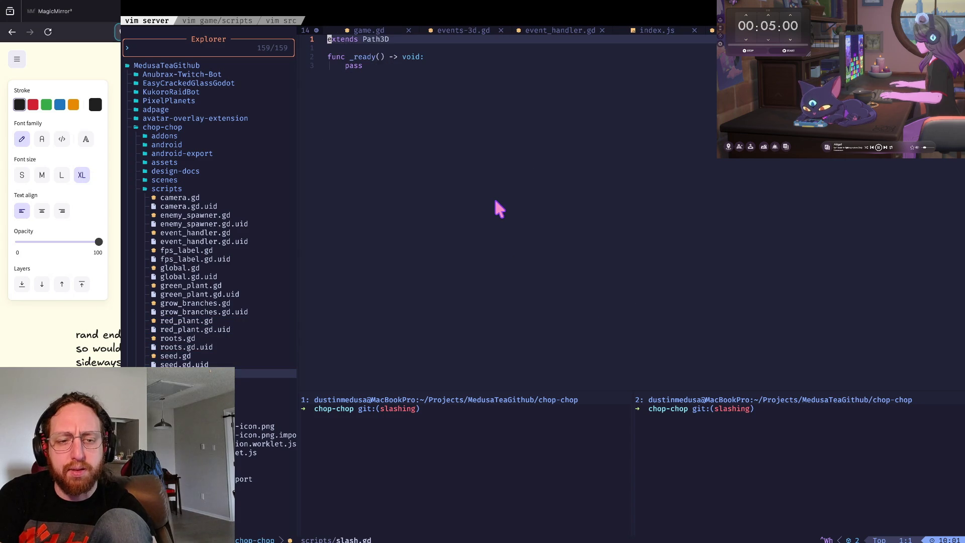
Step: Add a new line below _ready's pass and start typing 'func' for a new function
key("j")
key("j")
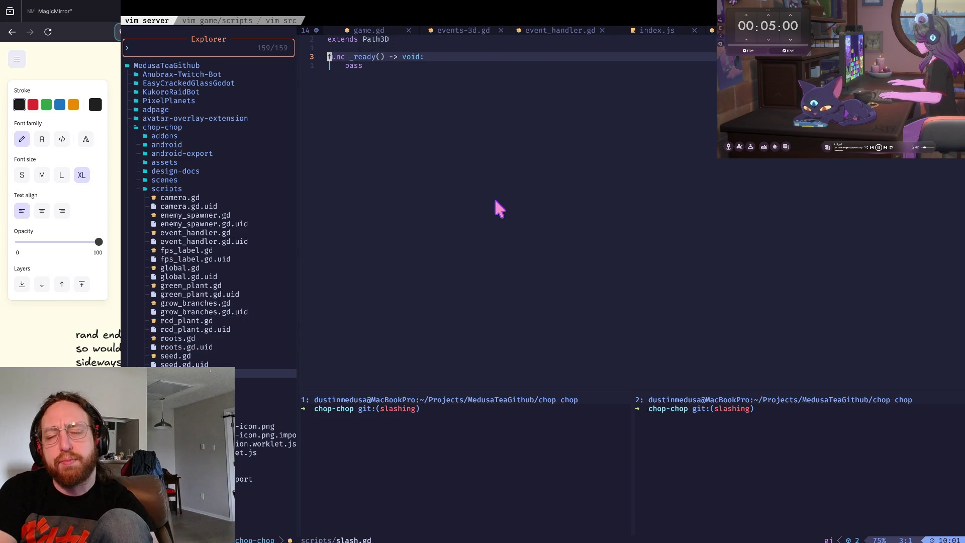
key("k")
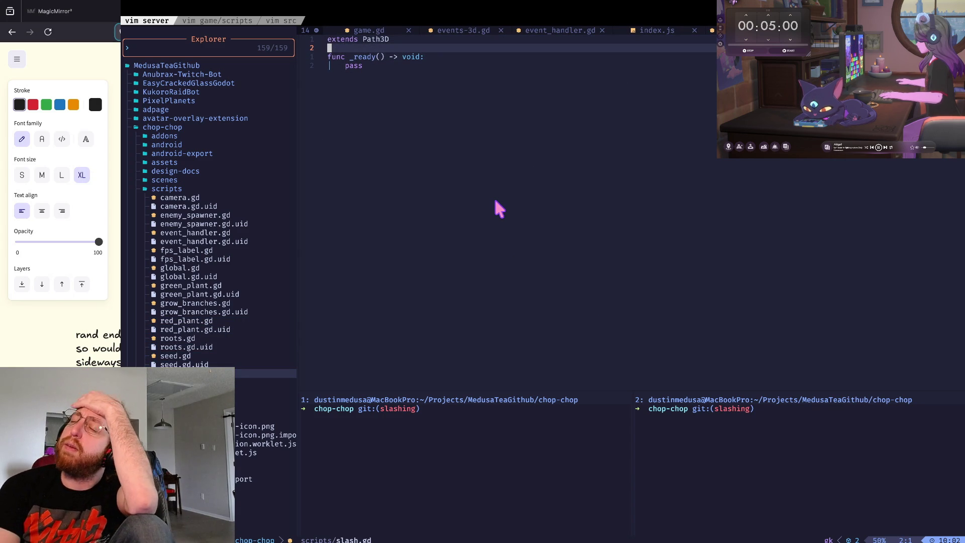
key("j")
key("j")
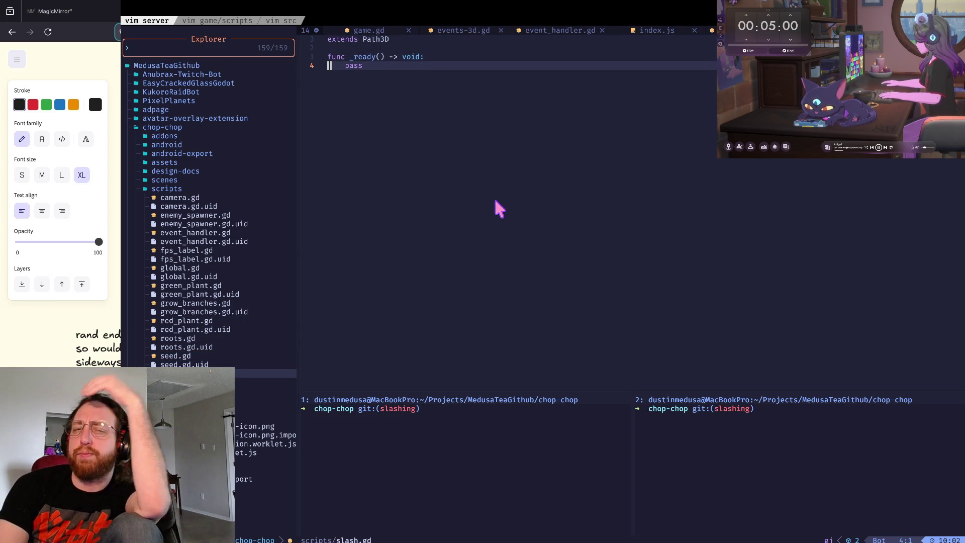
key("dollar")
key("A")
key("Return")
key("Return")
key("Return")
type("func")
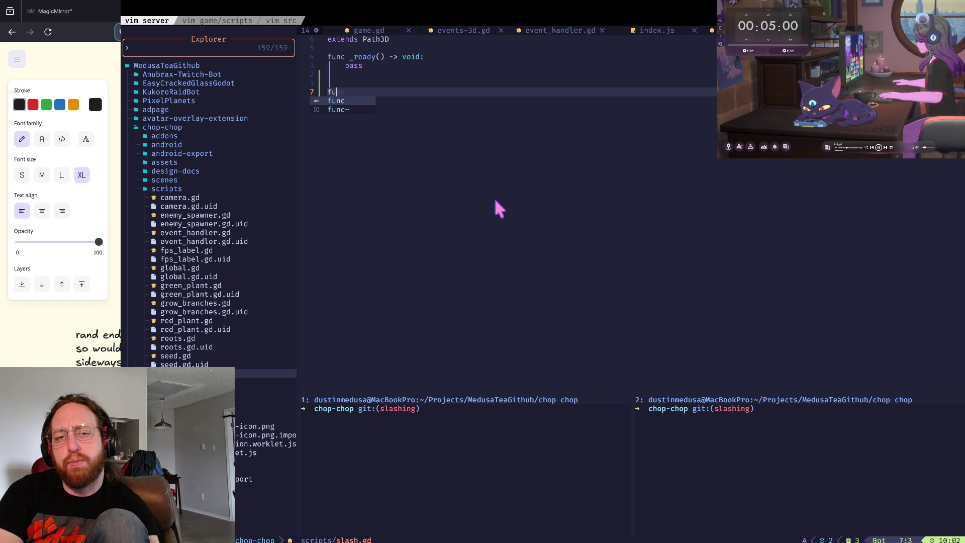
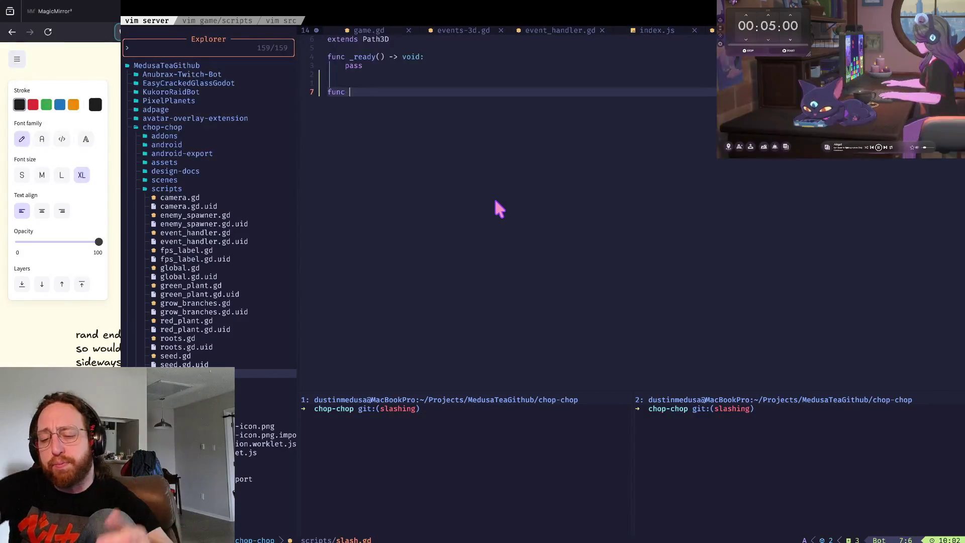
Step: Type the setPointA() stub with a pass body on the next line
type("se")
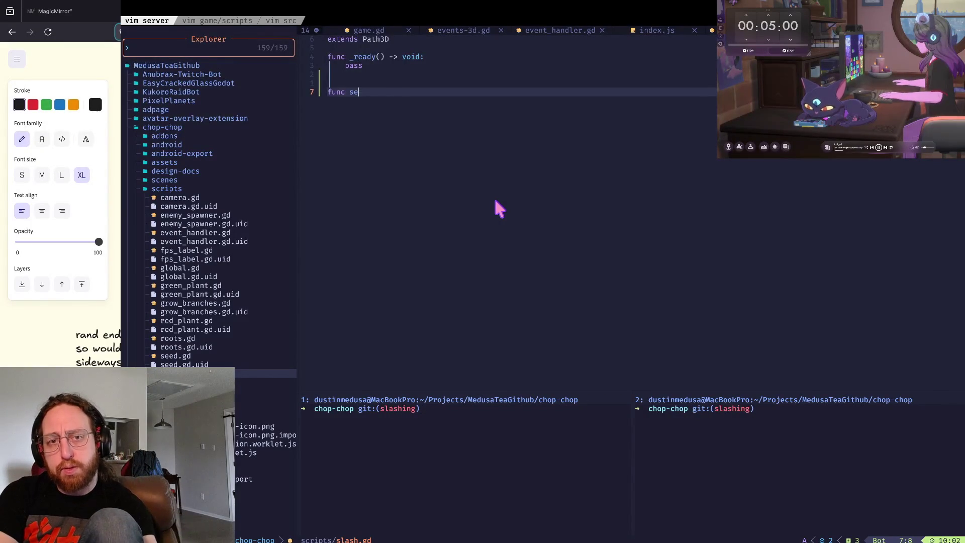
type("tPointA()")
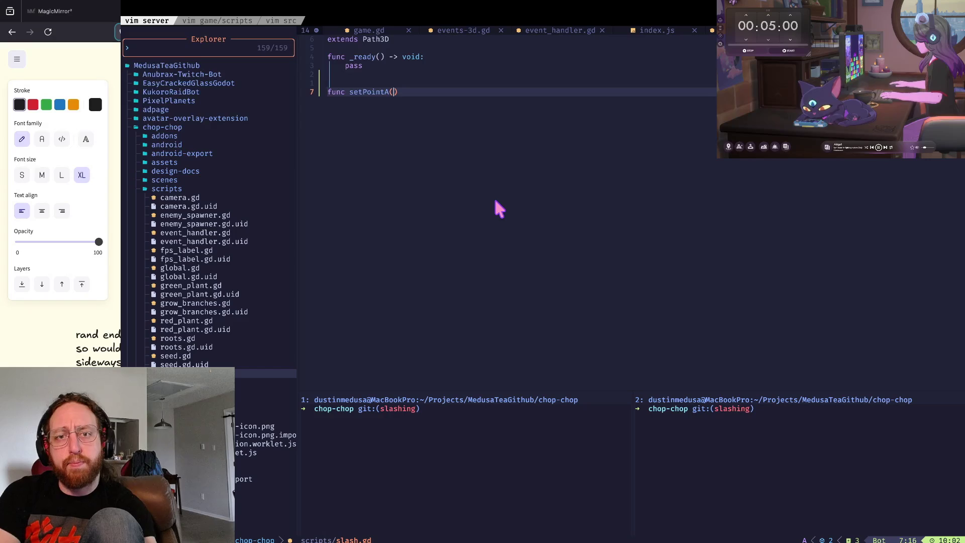
key("Return")
type("pass")
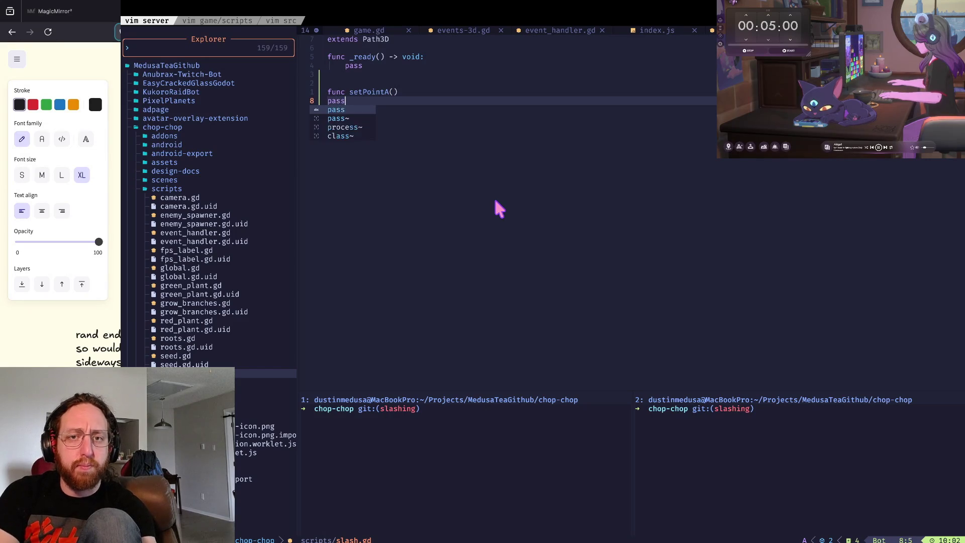
key("Escape")
Step: Duplicate the setPointA stub below itself
key("shift+v")
key("k")
key("y")
key("j")
key("o")
key("Escape")
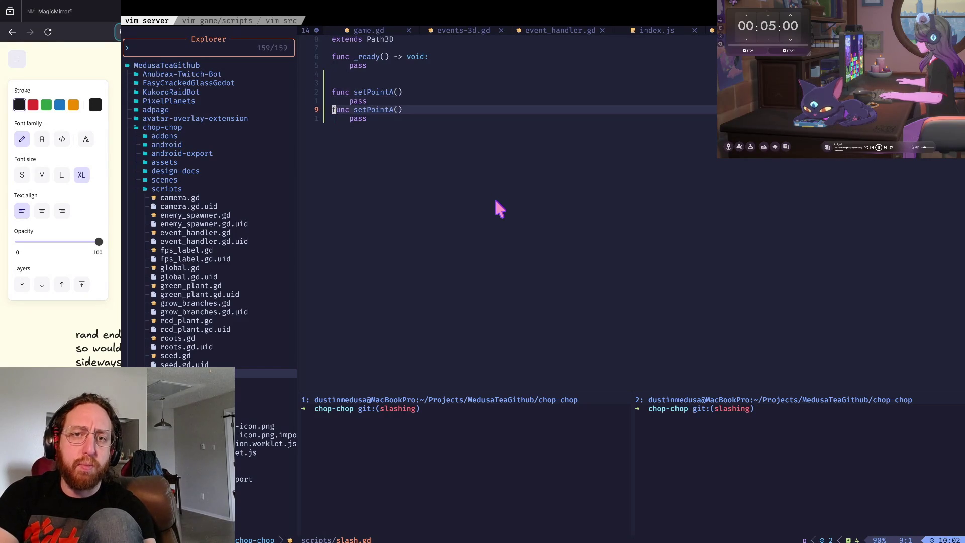
Step: Rename the duplicated stub from setPointA to setPointB
key("p")
key("w")
key("e")
key("a")
key("BackSpace")
type("B")
key("Escape")
Step: Add a func RunAnimation() stub with an indented pass body and save with :w
key("j")
key("o")
key("Return")
type("func ")
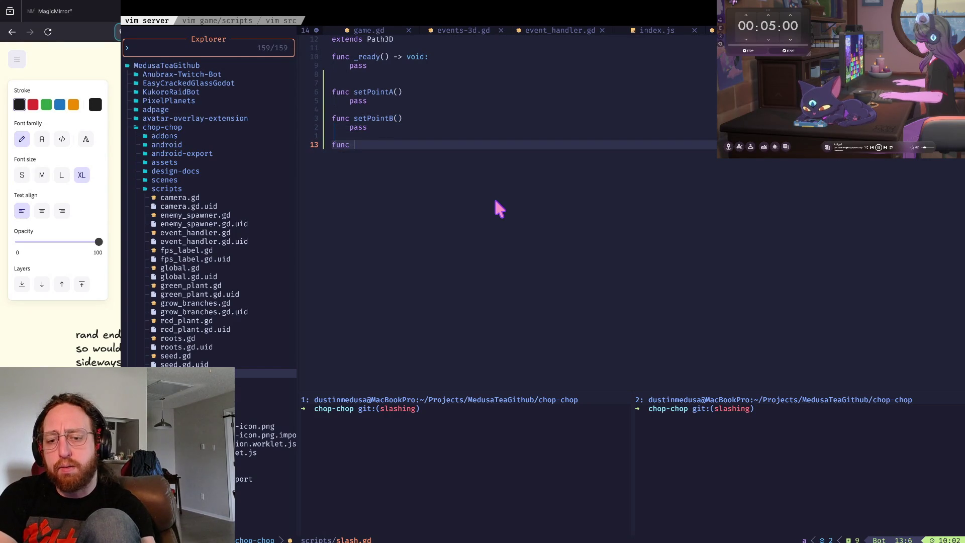
type("RunA")
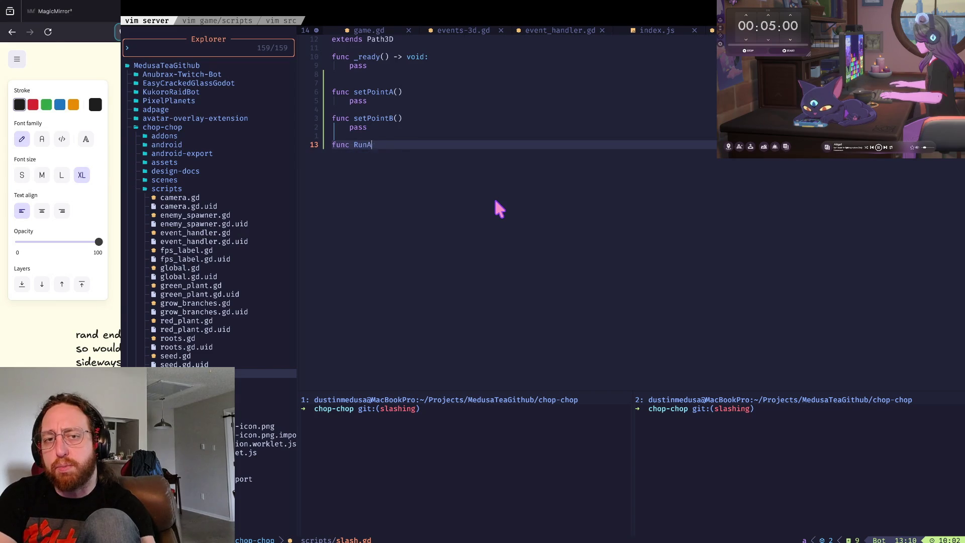
type("nimation()")
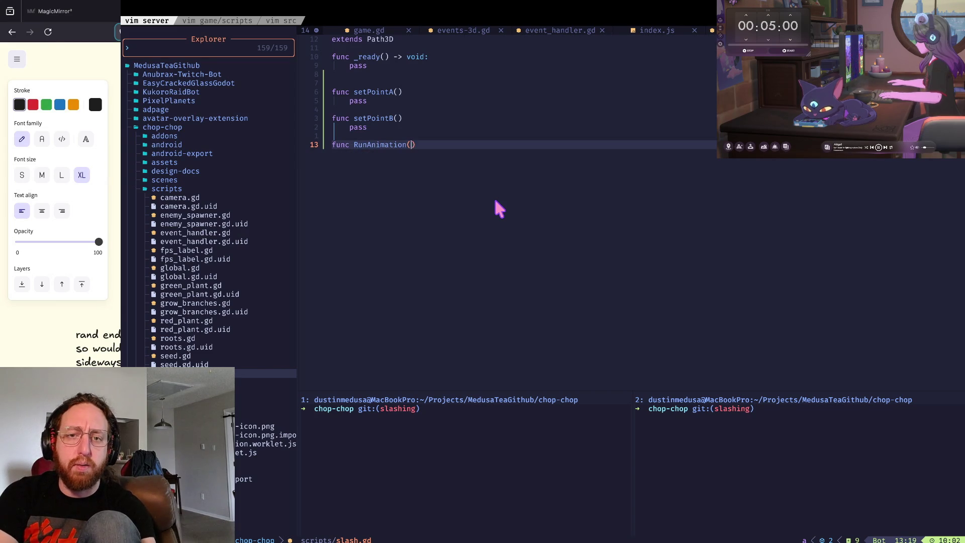
key("Return")
type("pass")
key("Escape")
type(">>")
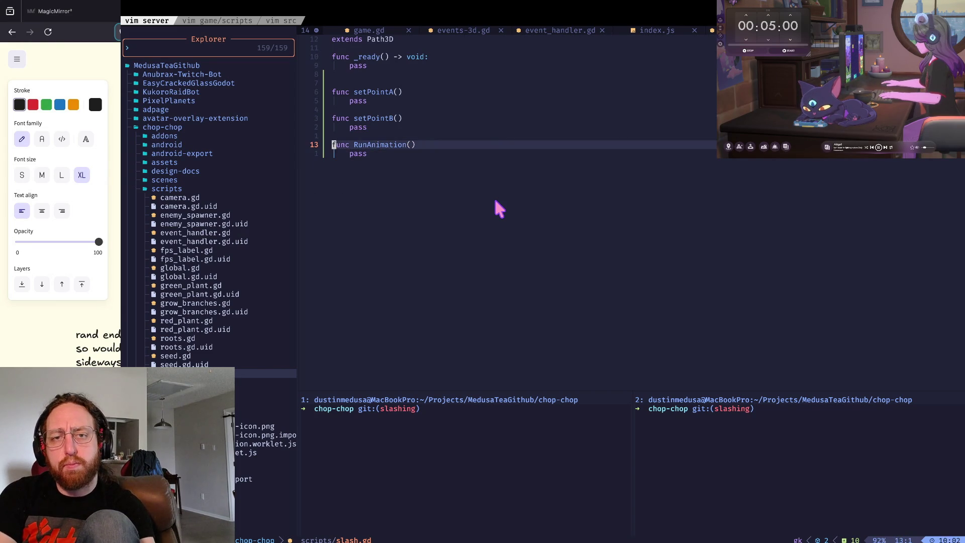
type(":w")
key("Return")
Step: Delete the extra blank line near the top of slash.gd
type("gg")
key("j")
key("j")
key("j")
key("d")
key("d")
key("g")
key("k")
key("k")
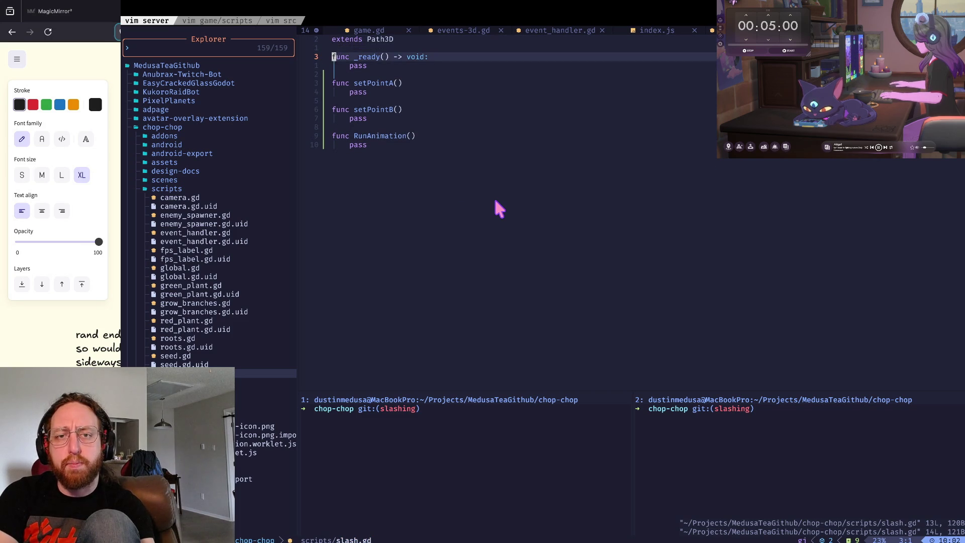
Step: Copy _ready's '-> void:' return type and paste it after setPointA()
key("w")
key("w")
key("w")
key("y")
key("$")
key("j")
key("j")
key("j")
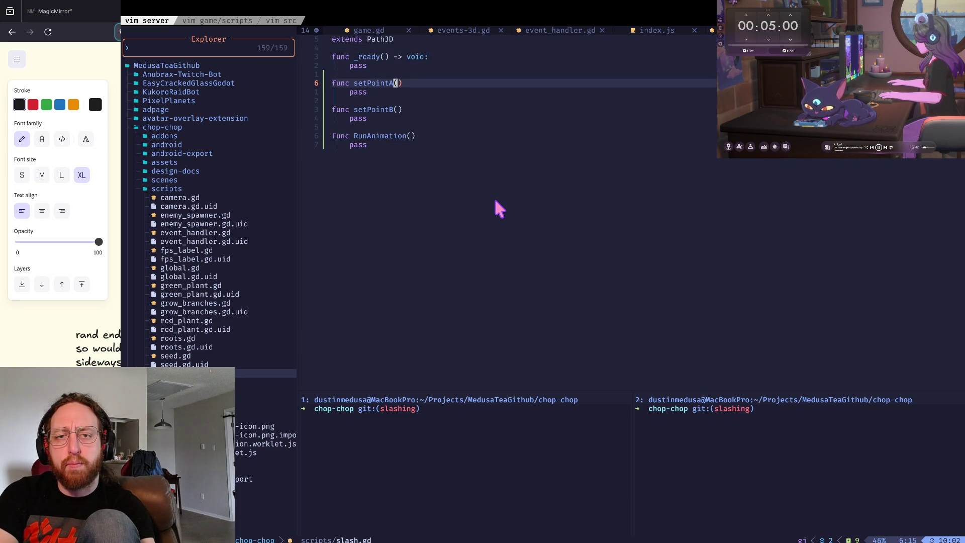
key("l")
key("p")
Step: Paste '-> void:' after setPointB() and RunAnimation()
key("o")
key("Escape")
key("j")
key("j")
key("j")
key("$")
key("p")
key("o")
key("Escape")
key("j")
key("j")
key("j")
type("$")
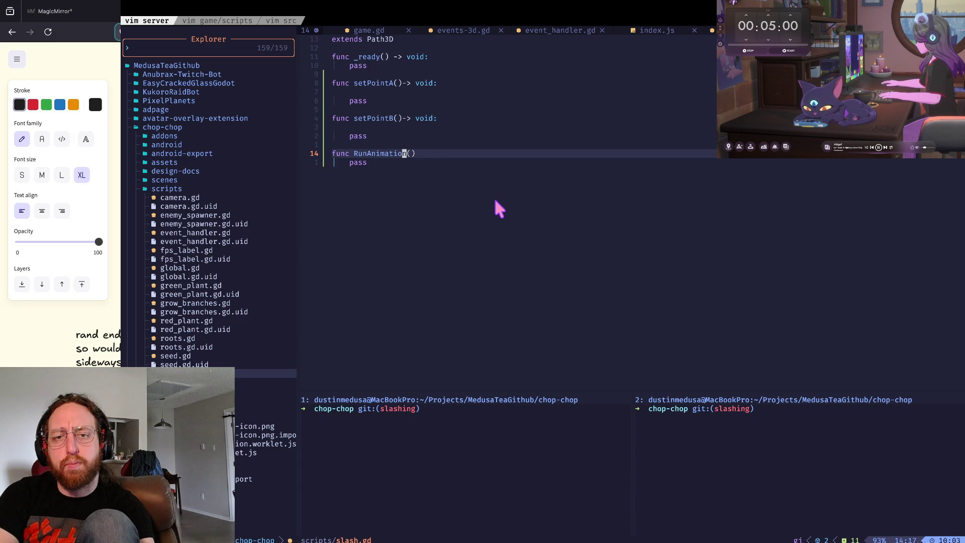
type("pi")
key("Escape")
key("k")
key("k")
key("k")
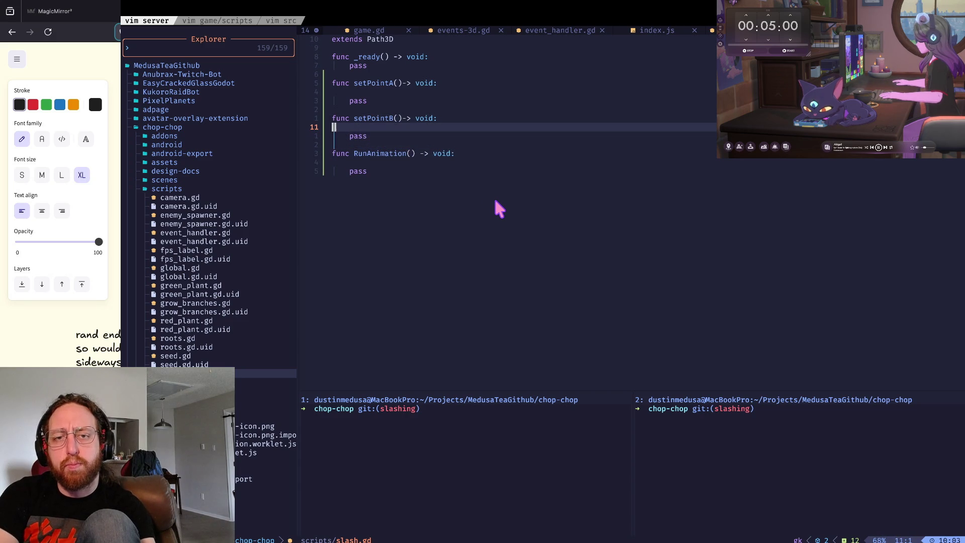
Step: Insert a space before the arrow on setPointA and setPointB, then save
key("h")
key("h")
key("h")
key("period")
key("k")
key("k")
key("k")
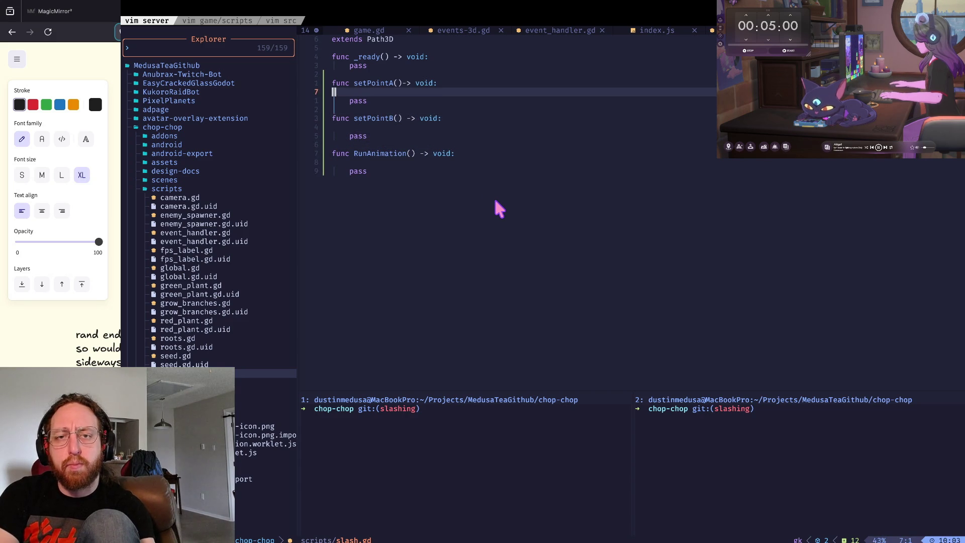
key("h")
key("period")
key("k")
key("k")
key("k")
type(":w")
key("Return")
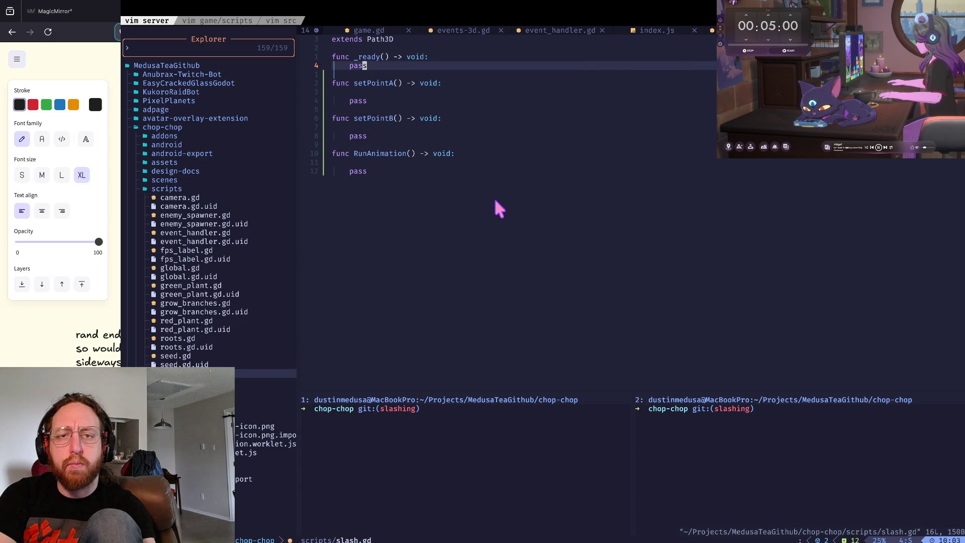
Step: Join each stub's pass onto its signature so all four become one-liners, and save
key("J")
key("j")
key("j")
key("J")
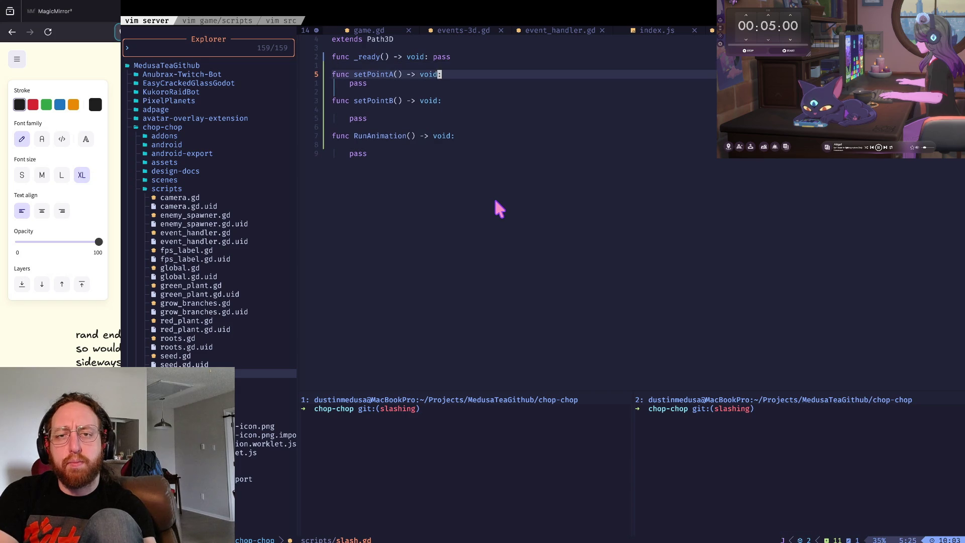
key("J")
key("j")
key("j")
key("J")
key("J")
key("j")
key("j")
type("JJ0f(:w")
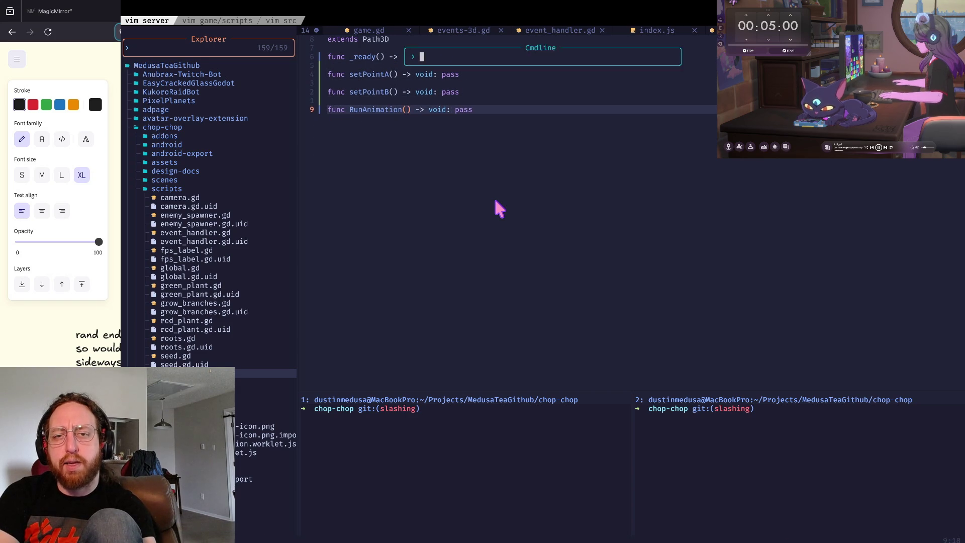
key("Return")
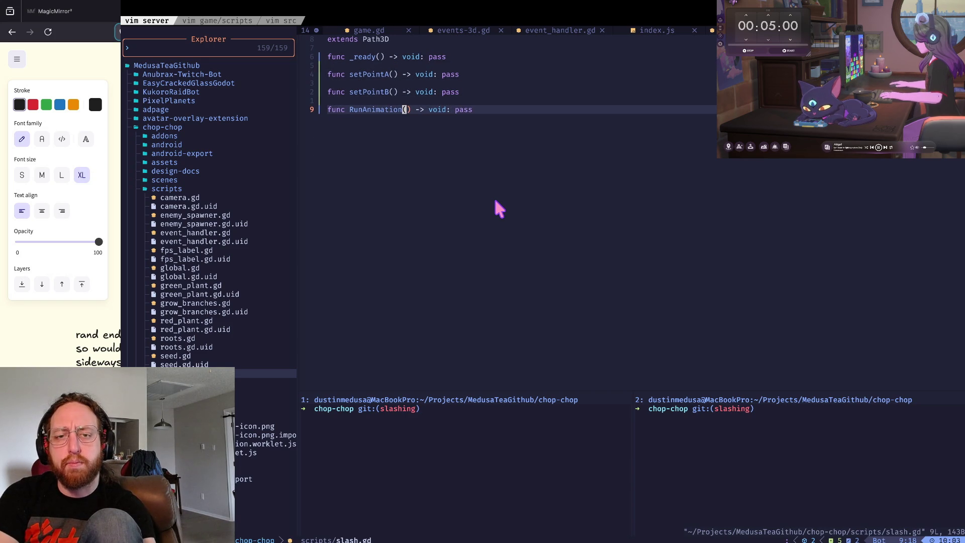
key("super+Tab")
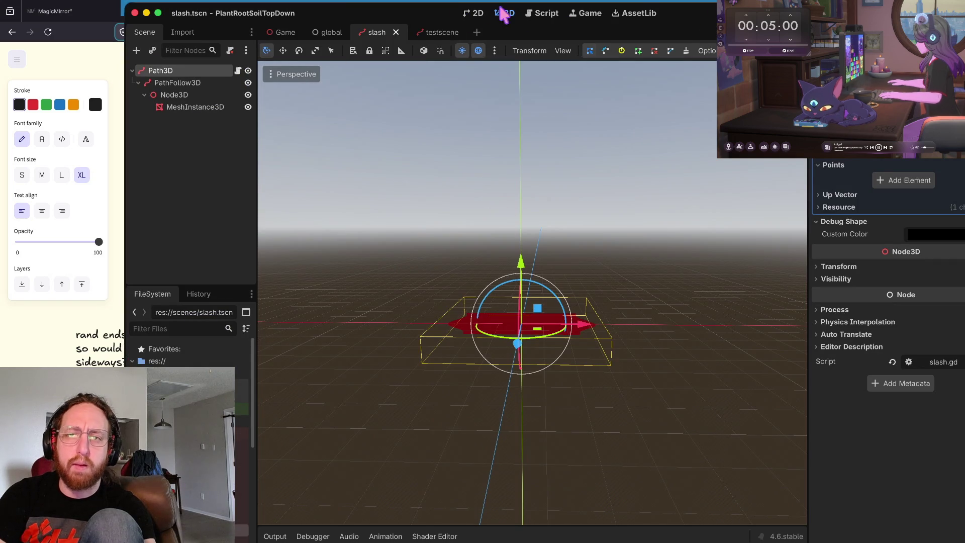
Step: Test-run the game from the script editor, then stop it
left_click(540, 10)
left_click_drag(499, 354, 497, 332)
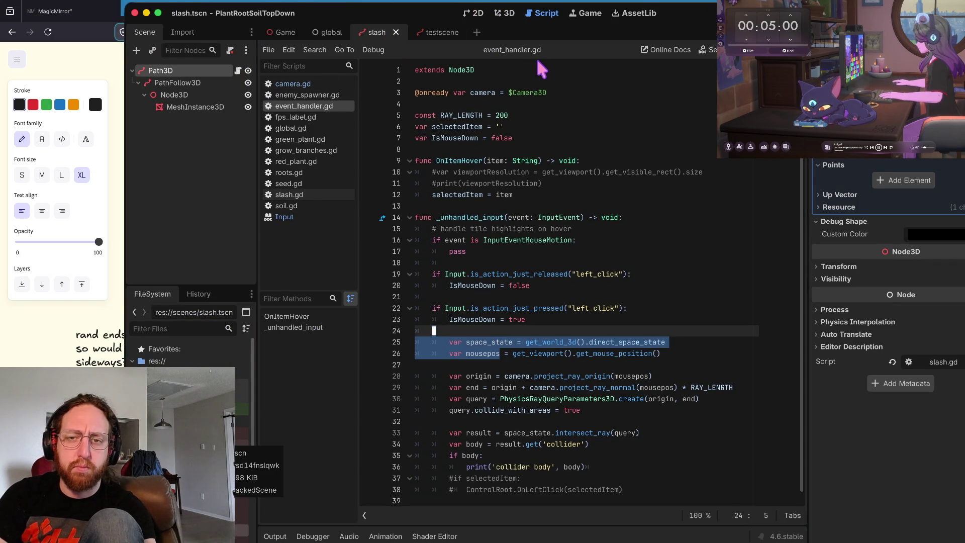
key("super+b")
left_click(471, 234)
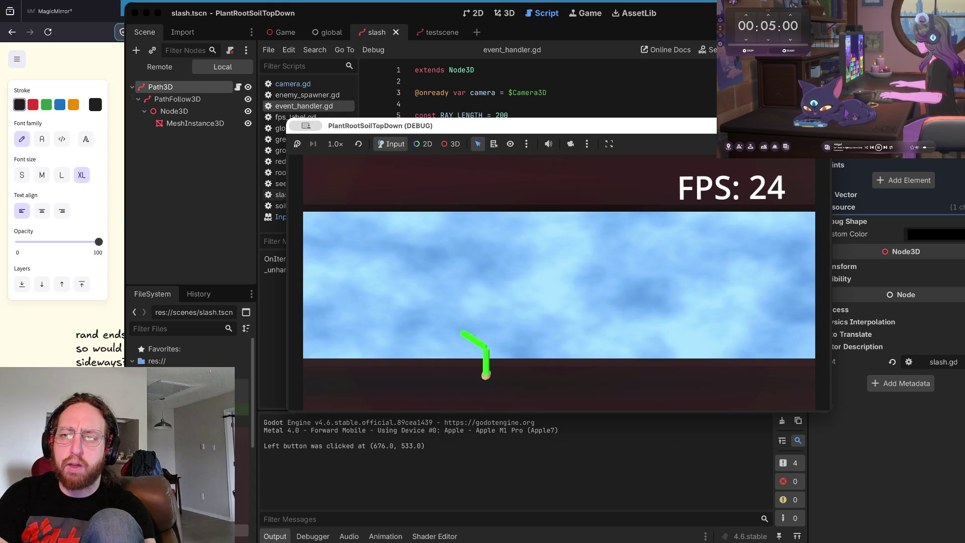
key("super+period")
Step: Open slash.gd from the script list to view its stub functions
scroll(191, 351, "down", 5)
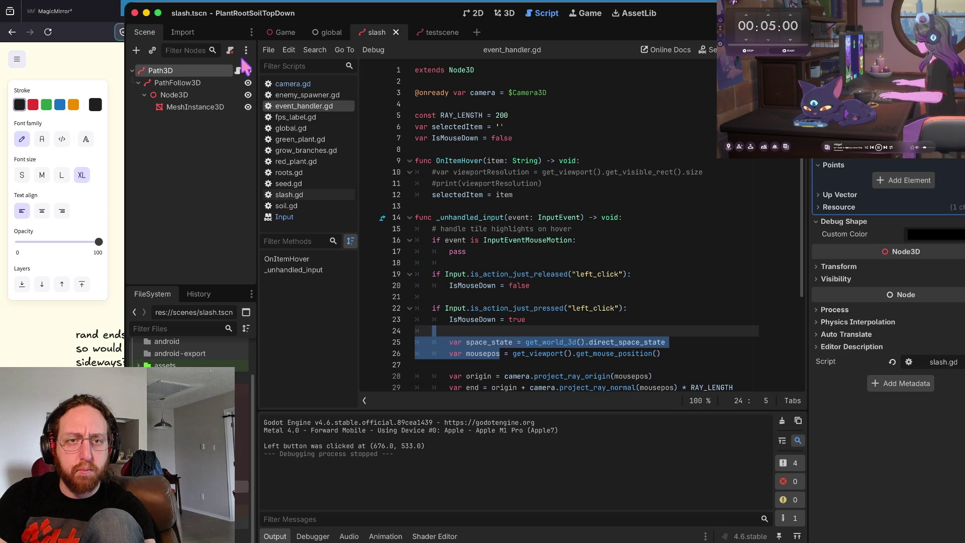
left_click(238, 70)
left_click(561, 151)
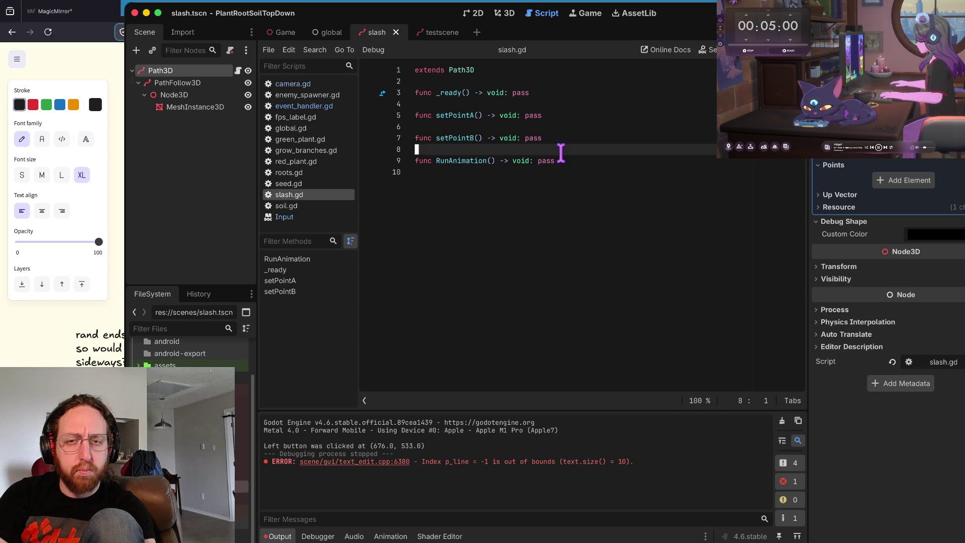
Step: Remove the blank lines between the stub functions in slash.gd
left_click(525, 116)
key("Up")
key("Up")
key("Up")
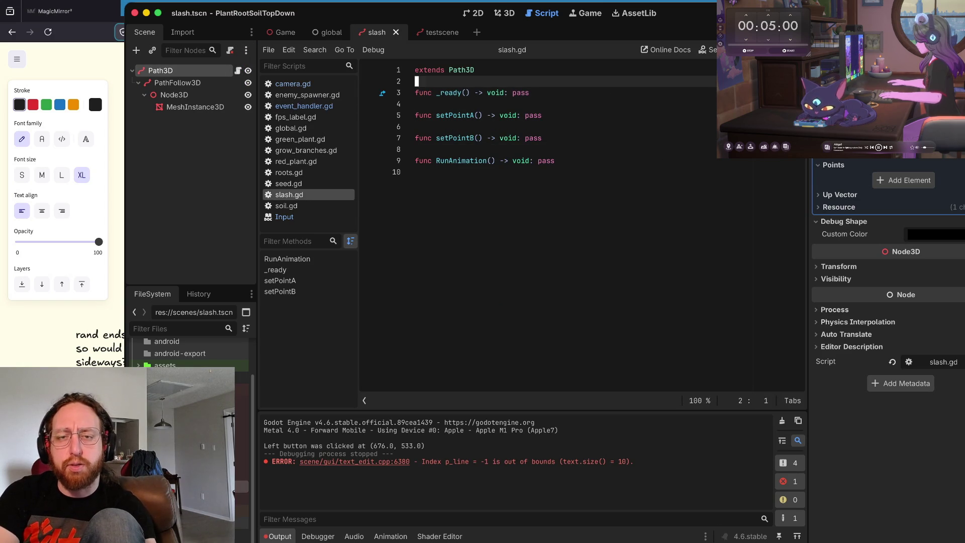
key("Down")
key("Down")
key("Down")
key("Up")
key("Delete")
key("Down")
key("Delete")
key("Down")
key("Delete")
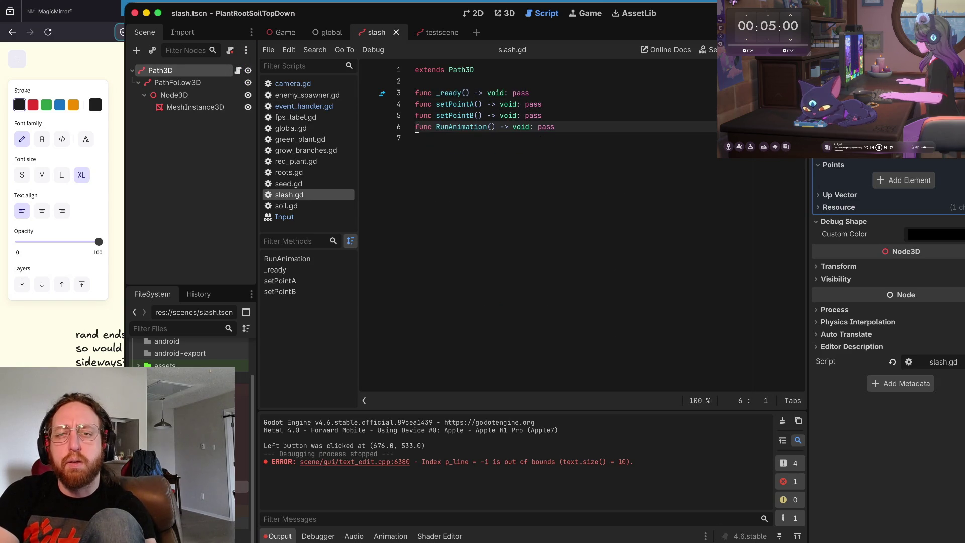
Step: Capitalise the function names to SetPointA and SetPointB
key("Up")
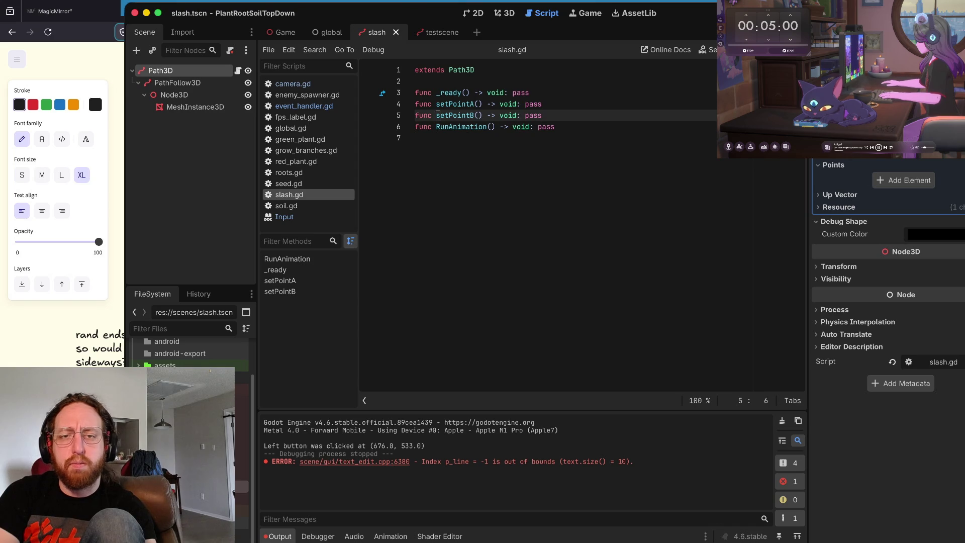
key("Up")
key("ctrl+space")
key("Delete")
type("s")
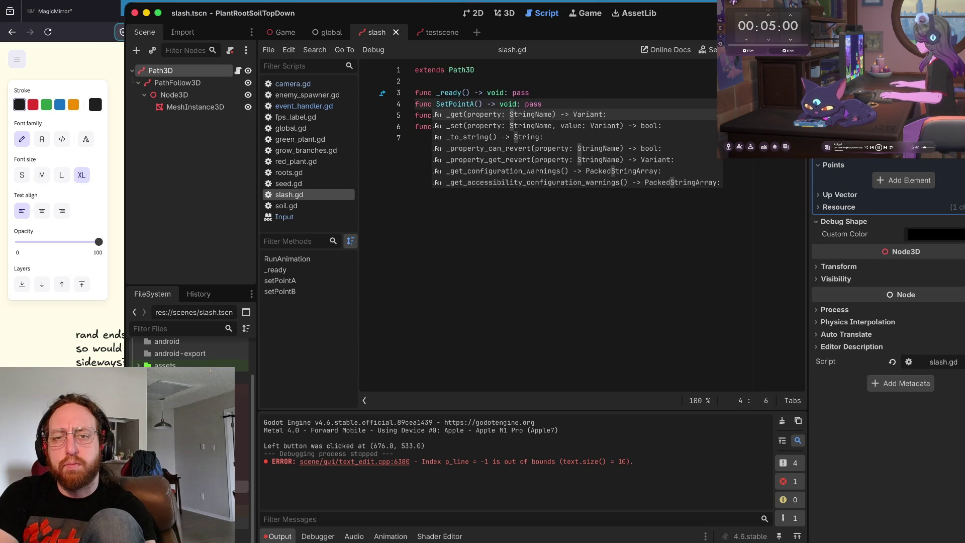
key("BackSpace")
type("S")
key("Down")
key("BackSpace")
type("S")
key("Down")
key("Down")
key("Escape")
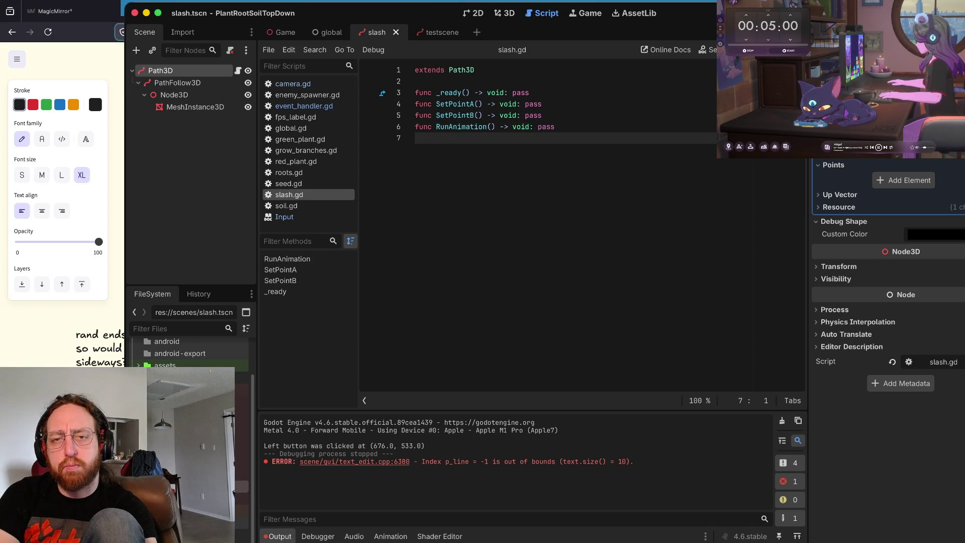
left_click(415, 70)
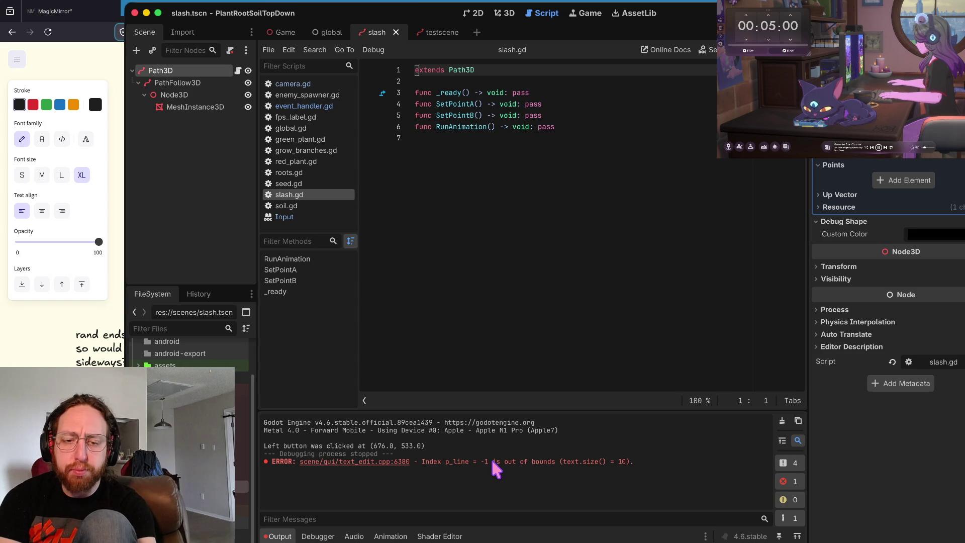
Step: Strip the inline pass from SetPointA and SetPointB, leaving empty indented body lines
left_click(587, 179)
key("Up")
key("Up")
key("Up")
key("End")
key("BackSpace")
key("BackSpace")
key("BackSpace")
key("Return")
key("Down")
key("End")
key("BackSpace")
key("BackSpace")
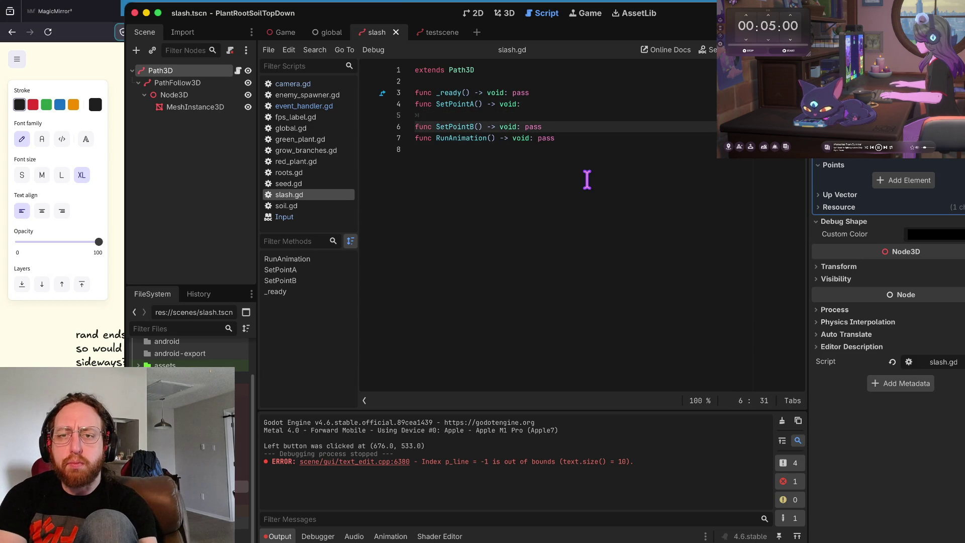
key("BackSpace")
key("BackSpace")
key("Return")
Step: Move RunAnimation's pass onto its own indented body line
key("Down")
key("End")
key("BackSpace")
key("BackSpace")
key("BackSpace")
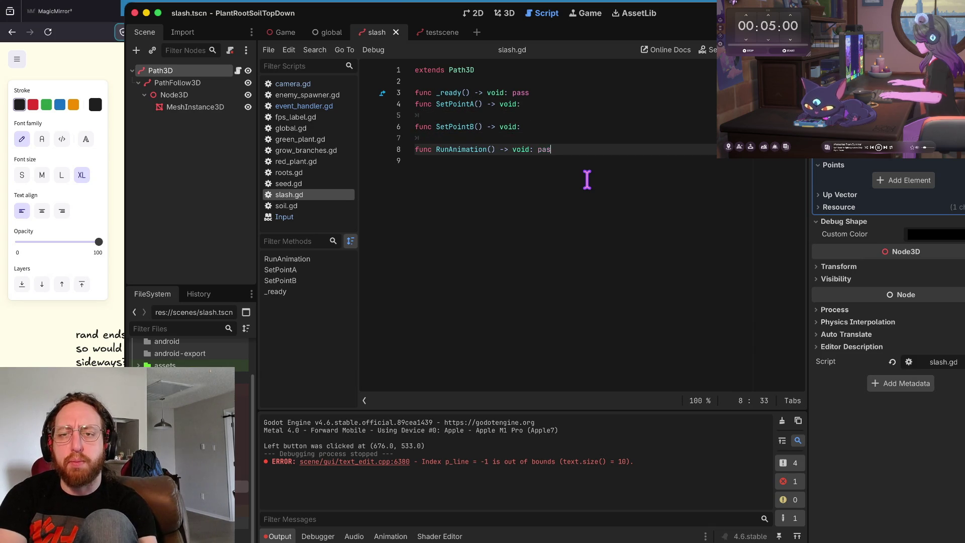
key("Return")
type("pass")
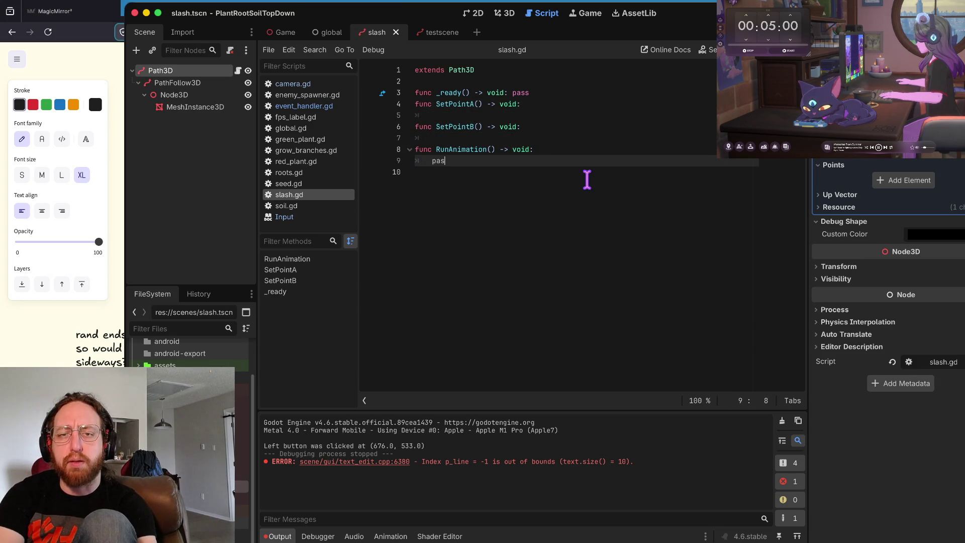
key("Left")
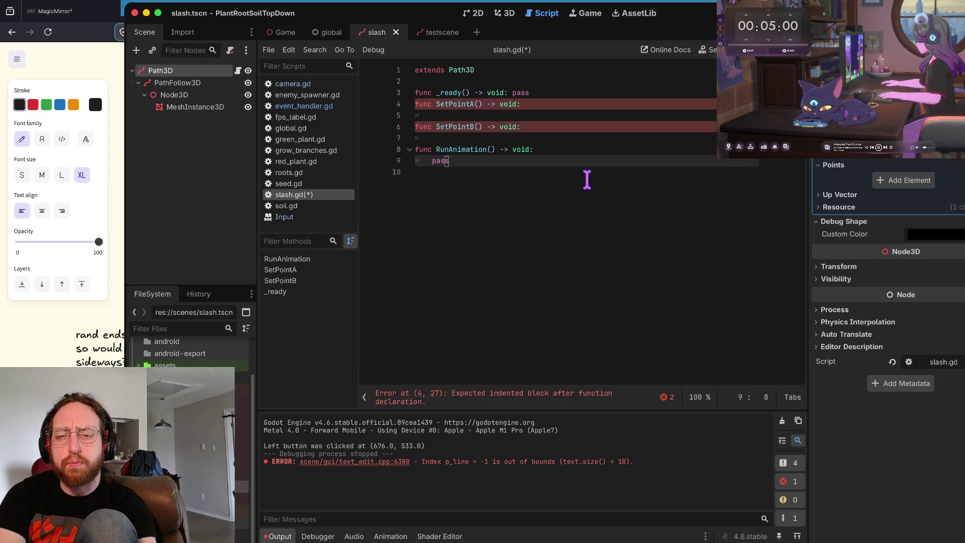
Step: Type pass into the empty bodies of SetPointB and SetPointA
key("Up")
key("Up")
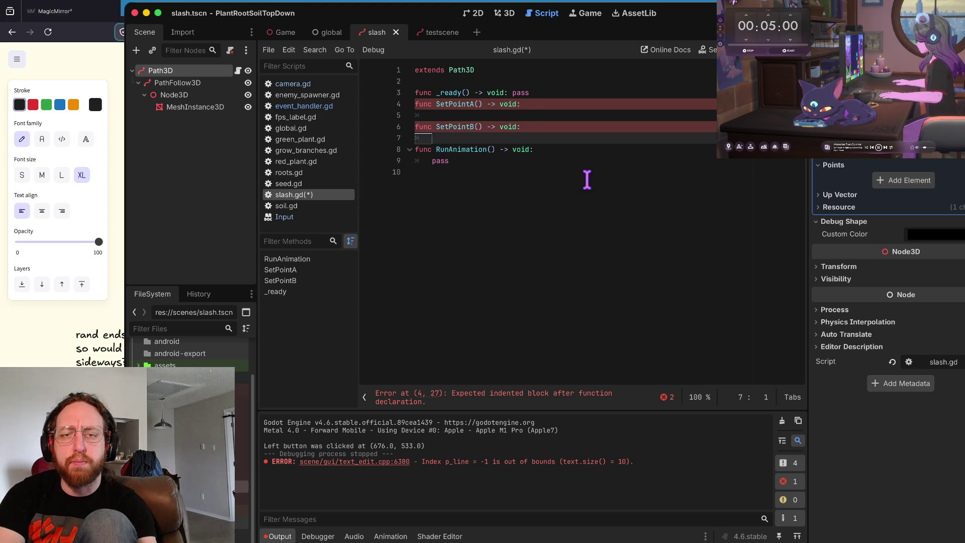
type("pass")
key("Return")
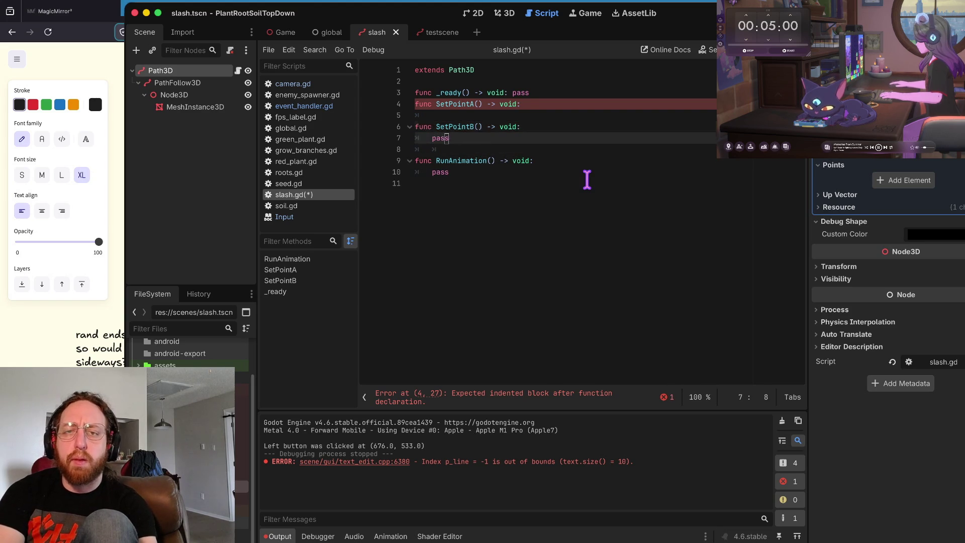
key("Up")
key("Up")
key("Up")
type("pass")
key("Return")
Step: Move _ready's pass onto its own indented line and save the script
key("Up")
key("Up")
key("Up")
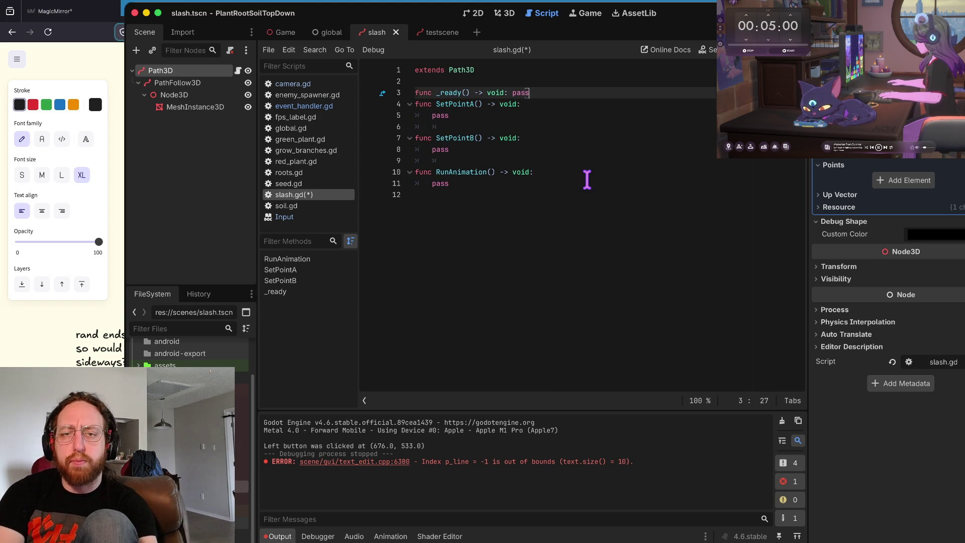
key("Return")
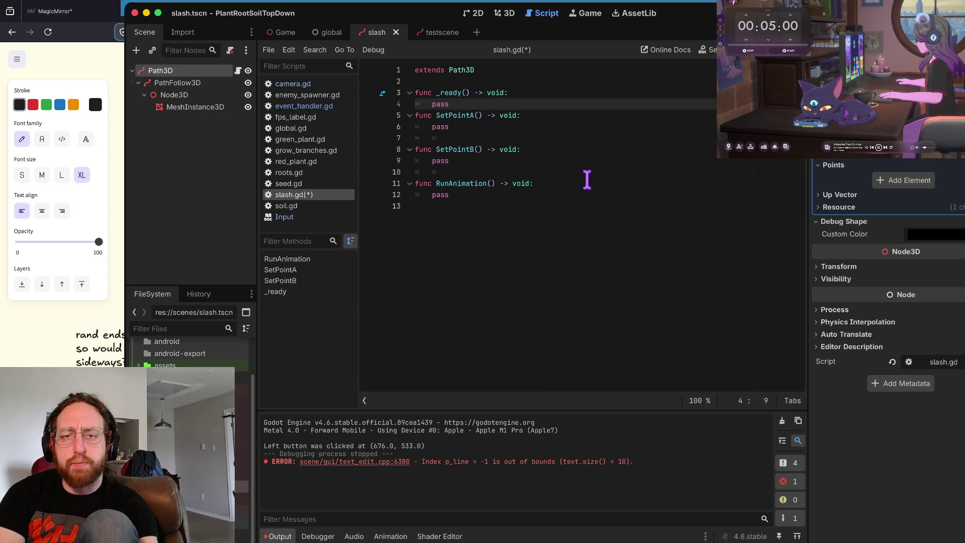
key("Return")
key("ctrl+s")
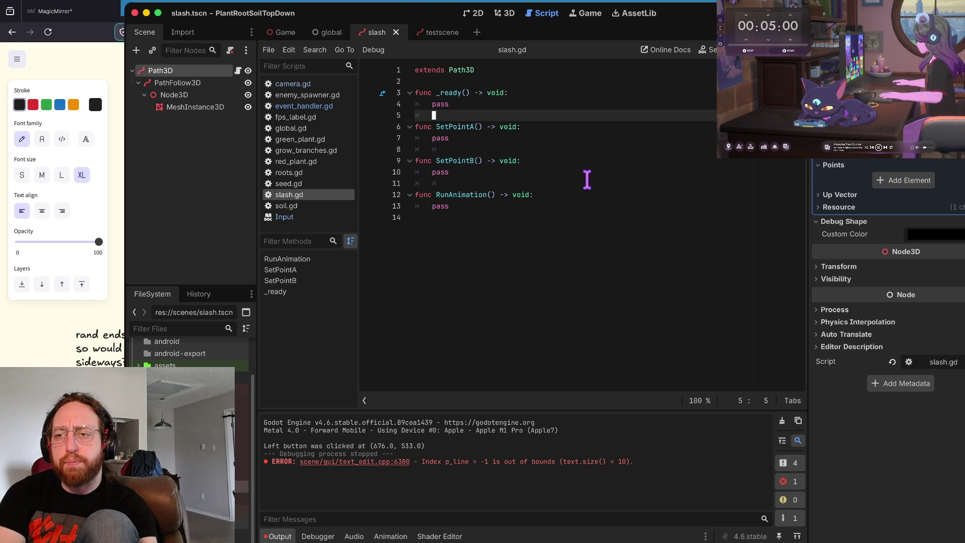
key("Down")
key("End")
Step: Give SetPointA a 'pointA: Vector3' parameter, correcting the type's capitalisation to Vector3
key("Left")
key("Left")
key("Left")
key("Left")
key("Left")
key("Left")
key("Left")
type("vector3")
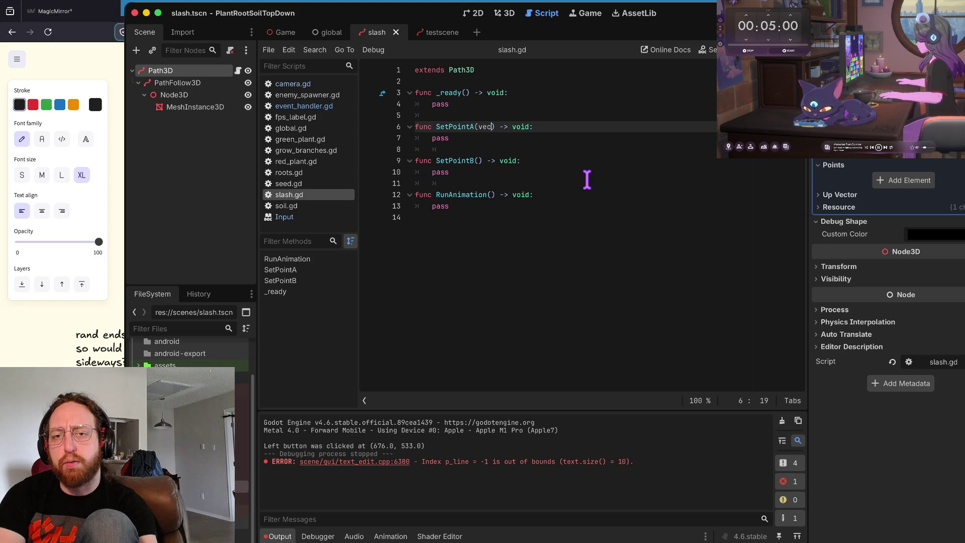
key("ctrl+Left")
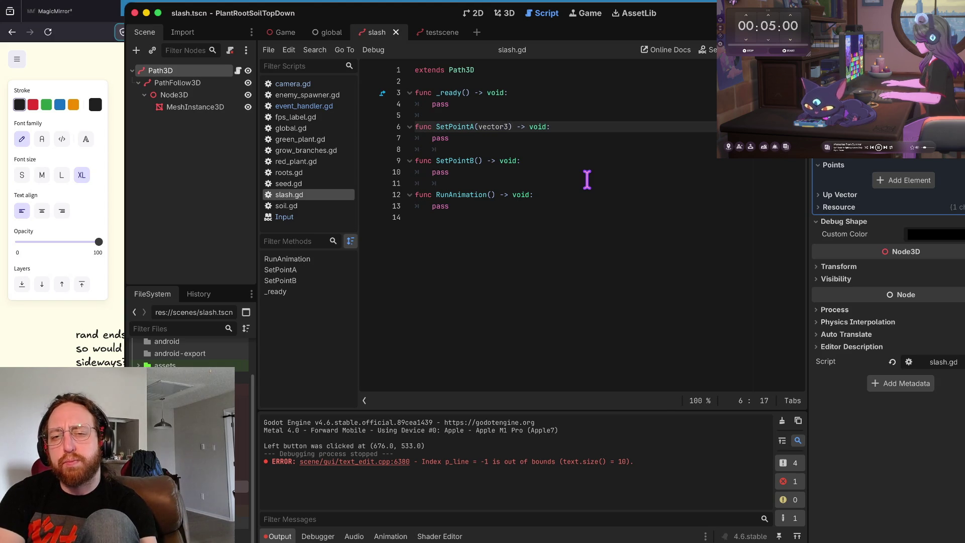
key("shift+Right")
type("V")
key("Down")
key("Up")
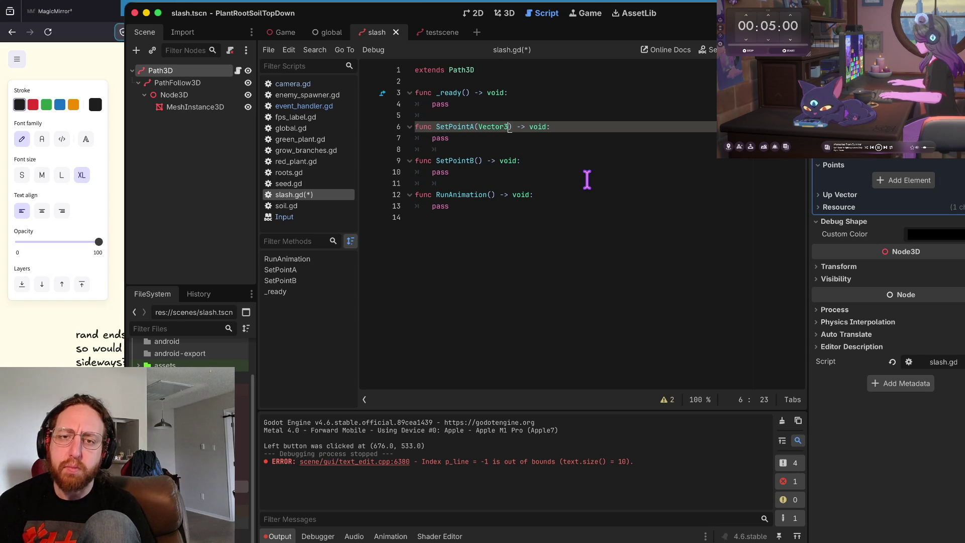
key("alt+Left")
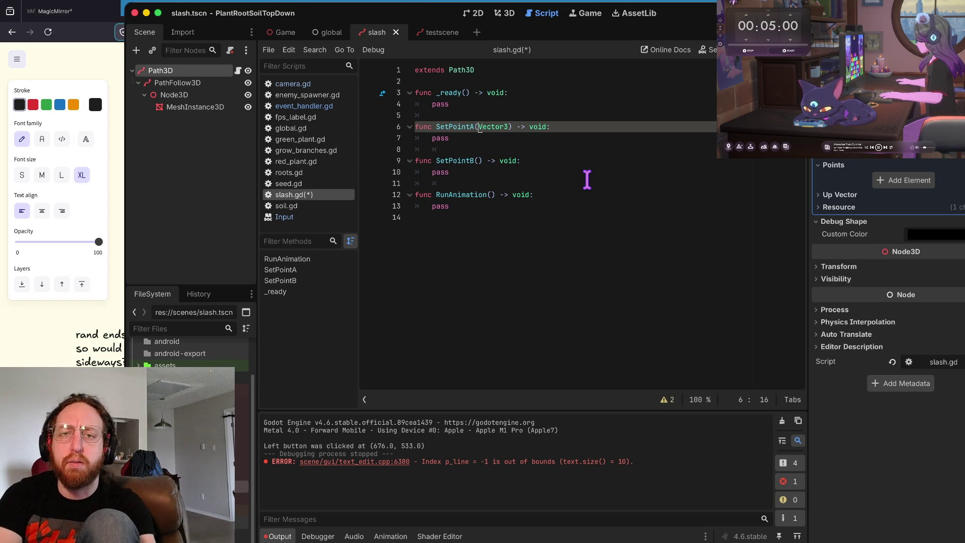
type("pointA:")
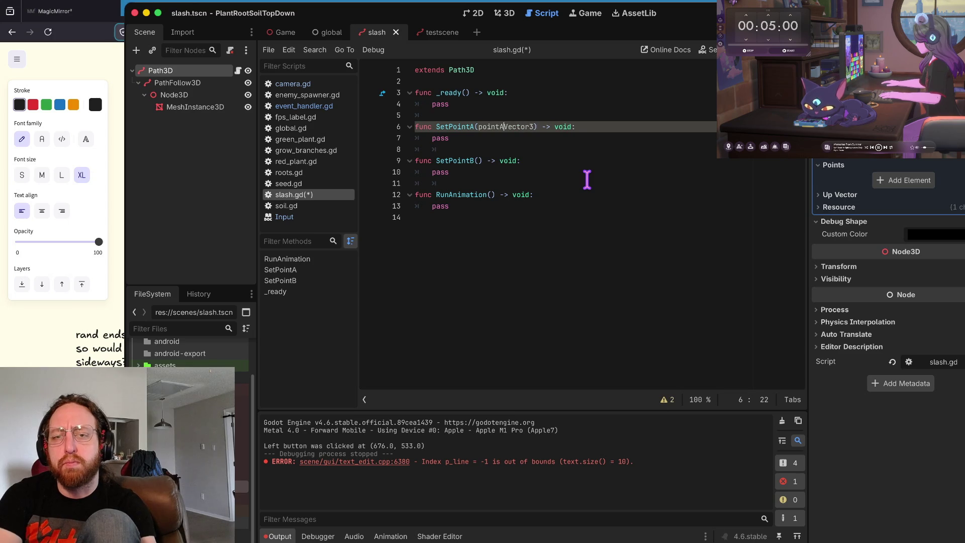
Step: Give SetPointB a 'pointB: Vector3' parameter and save slash.gd
key("Down")
key("Down")
key("Down")
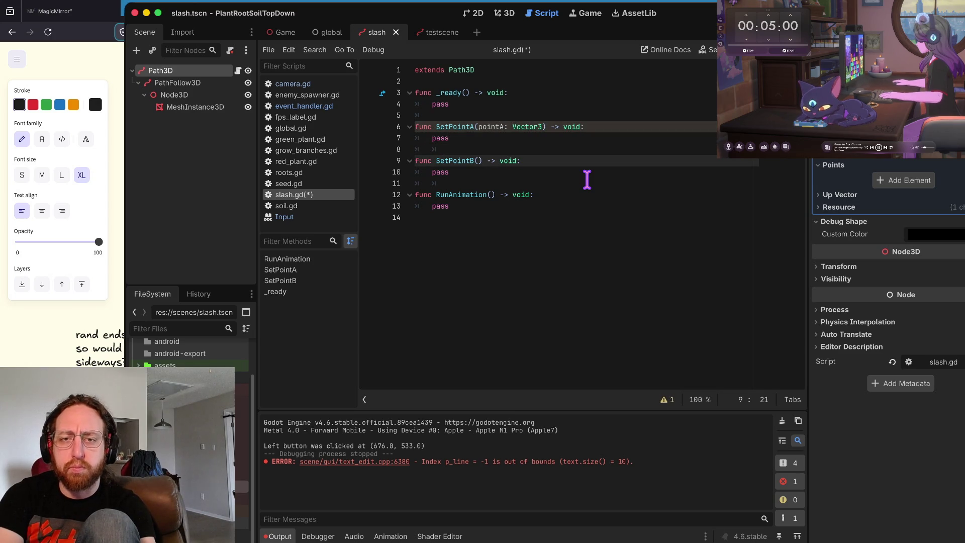
key("Left")
key("Left")
type("pointB")
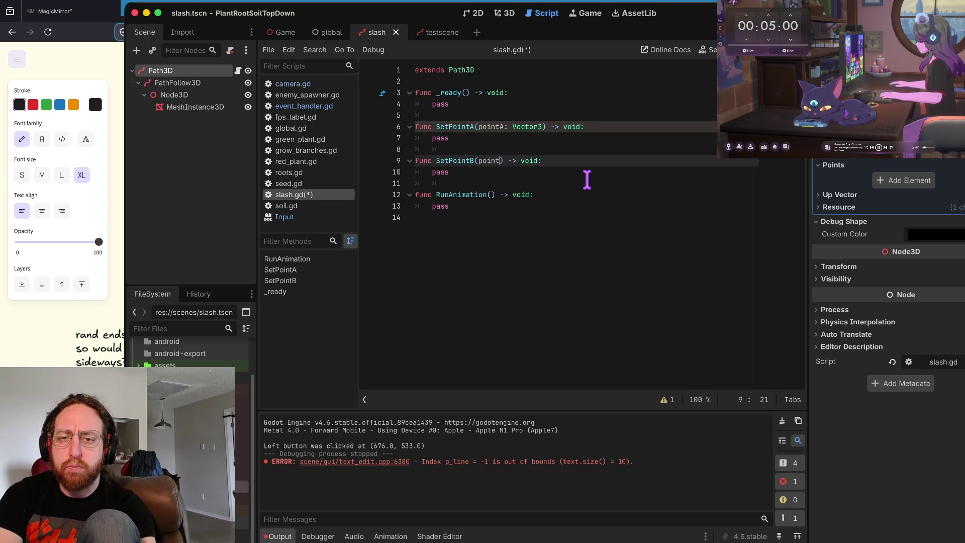
type(": Vector")
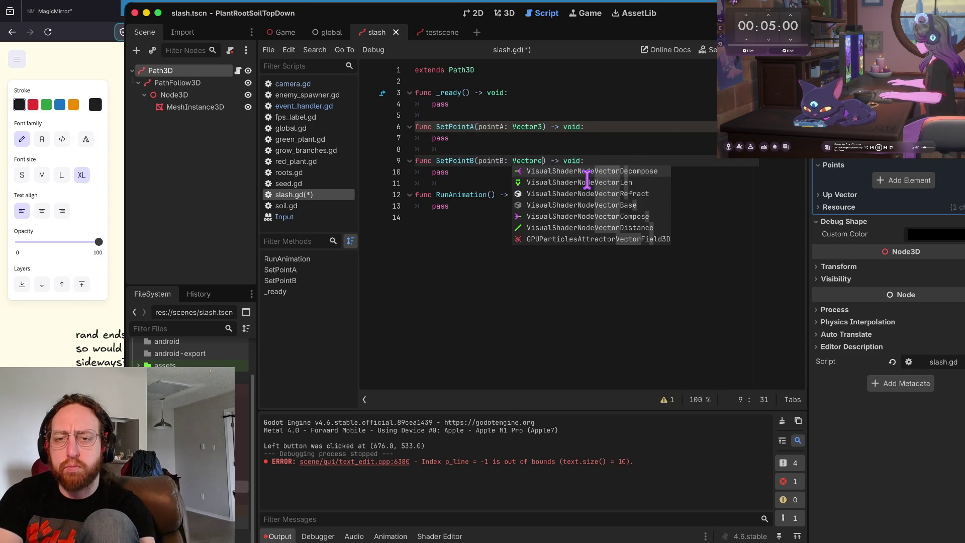
type("3")
key("Escape")
key("Down")
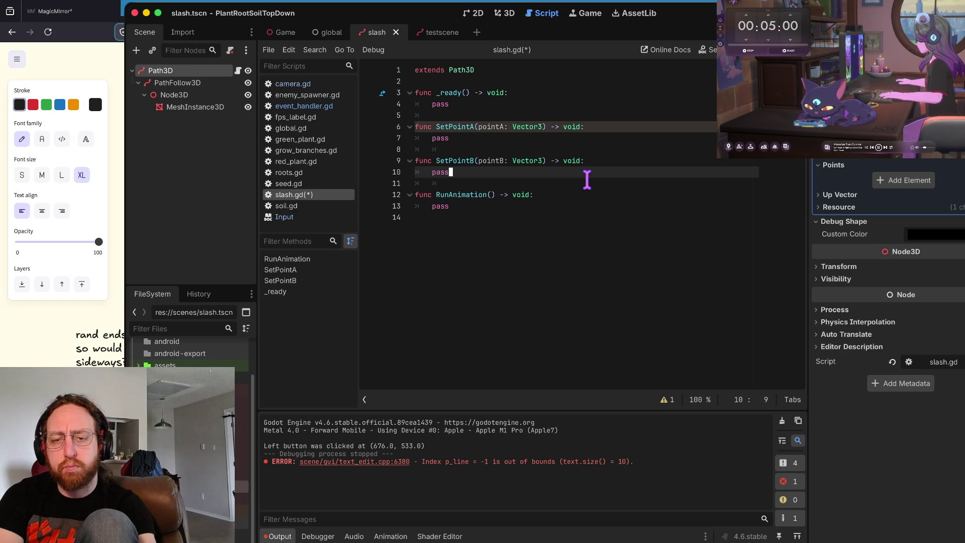
key("Down")
key("ctrl+s")
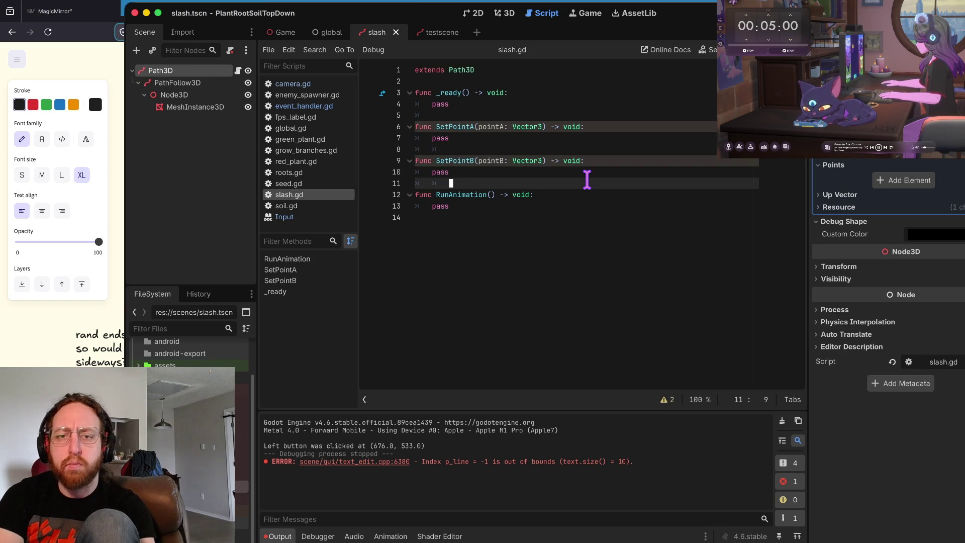
Step: Move up to the _ready signature and select its function name
key("Down")
key("End")
key("Left")
key("Left")
key("Left")
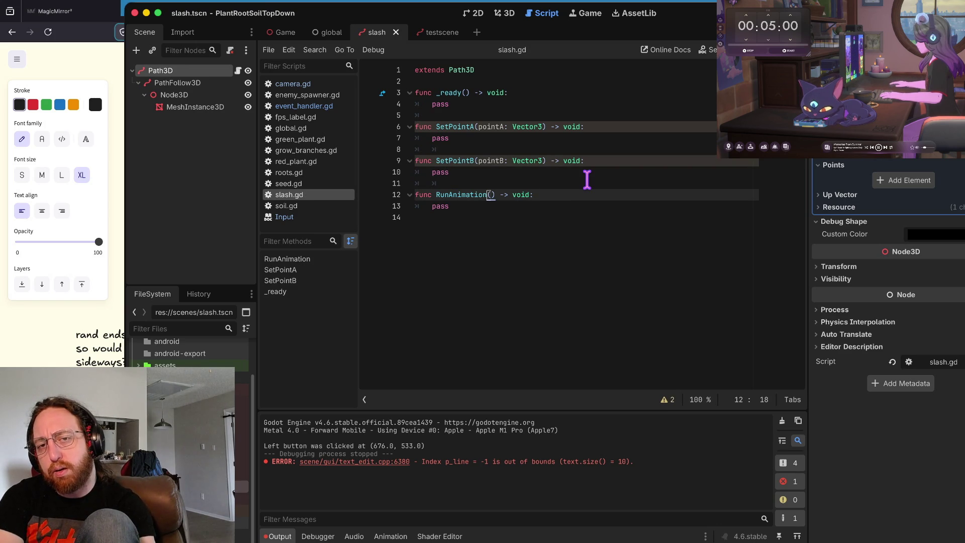
key("Up")
key("Up")
key("Up")
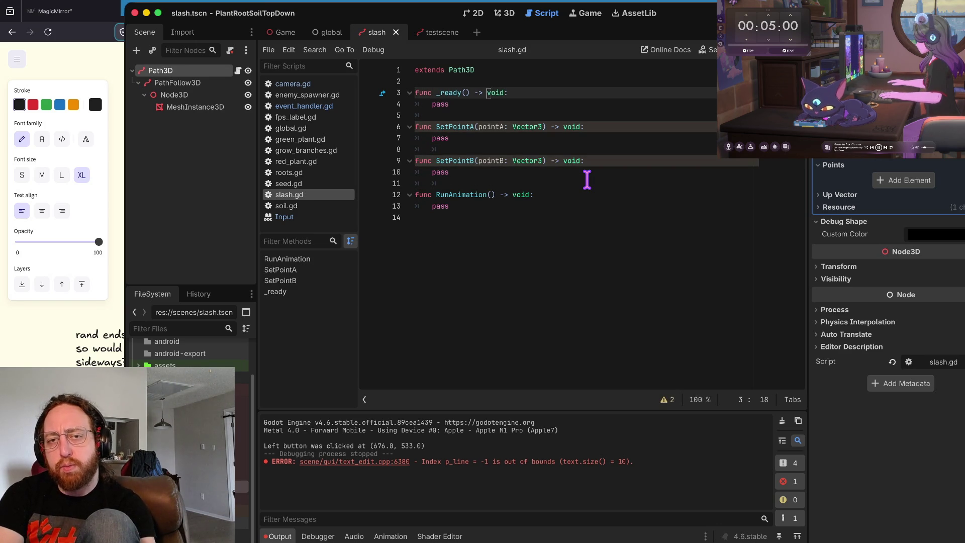
key("Left")
key("Left")
key("Left")
Step: Replace _ready with a _process(delta: float) function, remove the leftover signature text, and save
key("BackSpace")
key("BackSpace")
key("BackSpace")
type("prcess")
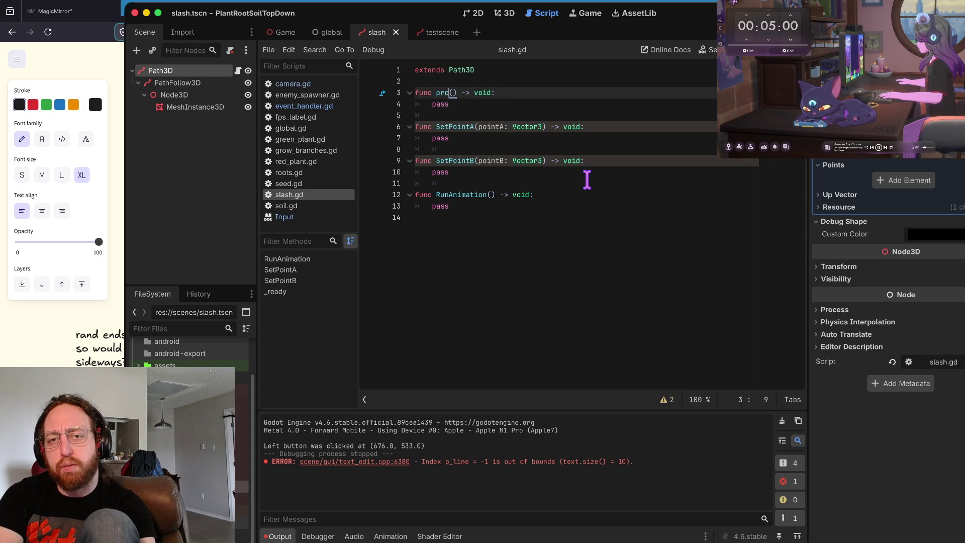
key("Return")
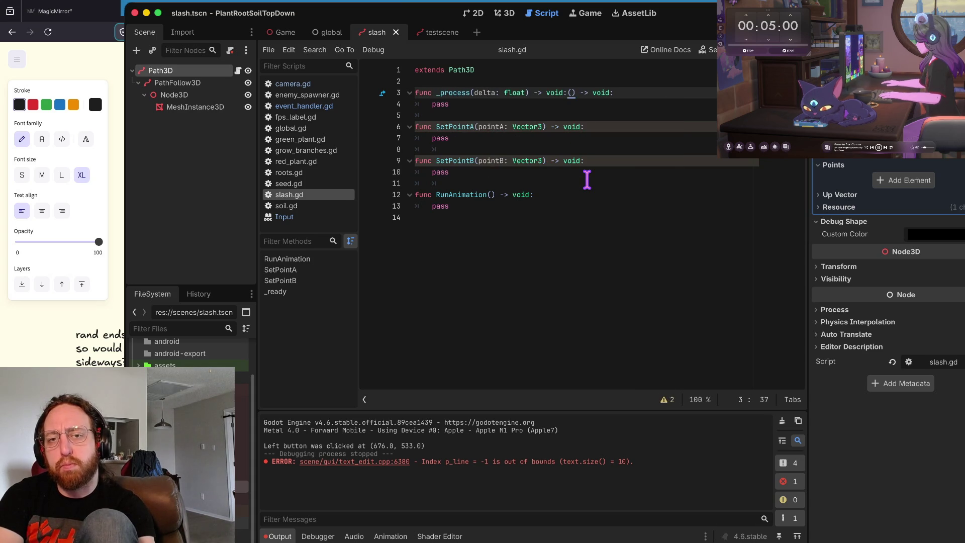
key("End")
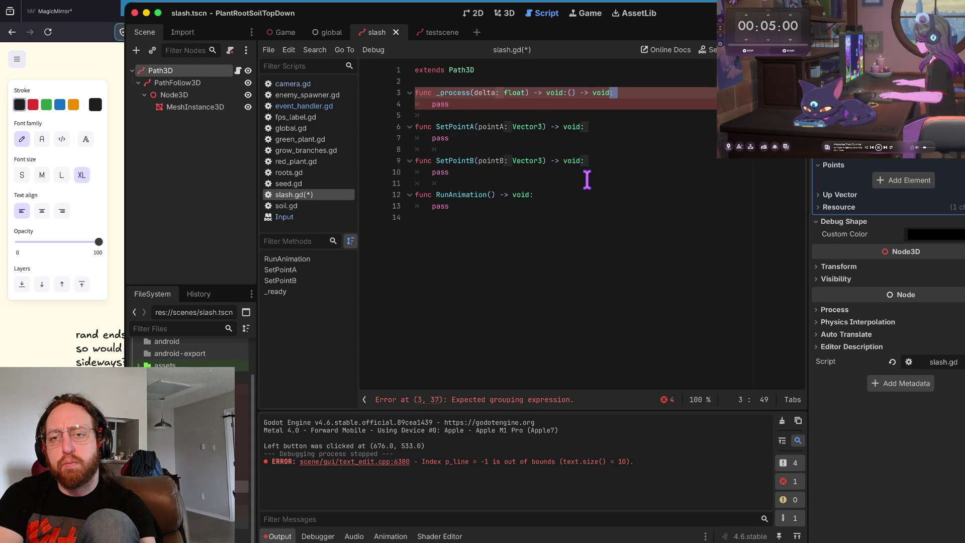
key("alt+Left")
key("alt+Left")
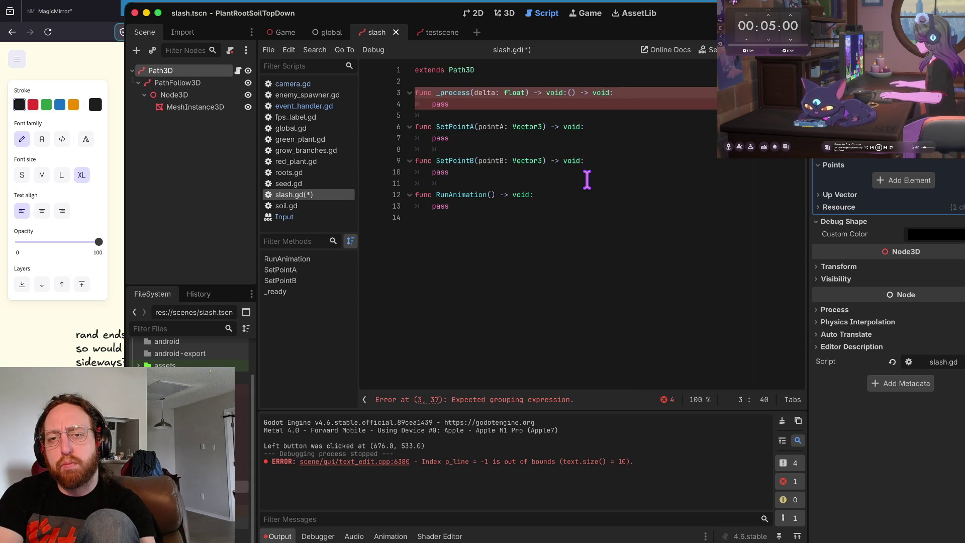
key("Left")
key("Left")
key("Left")
key("shift+End")
key("BackSpace")
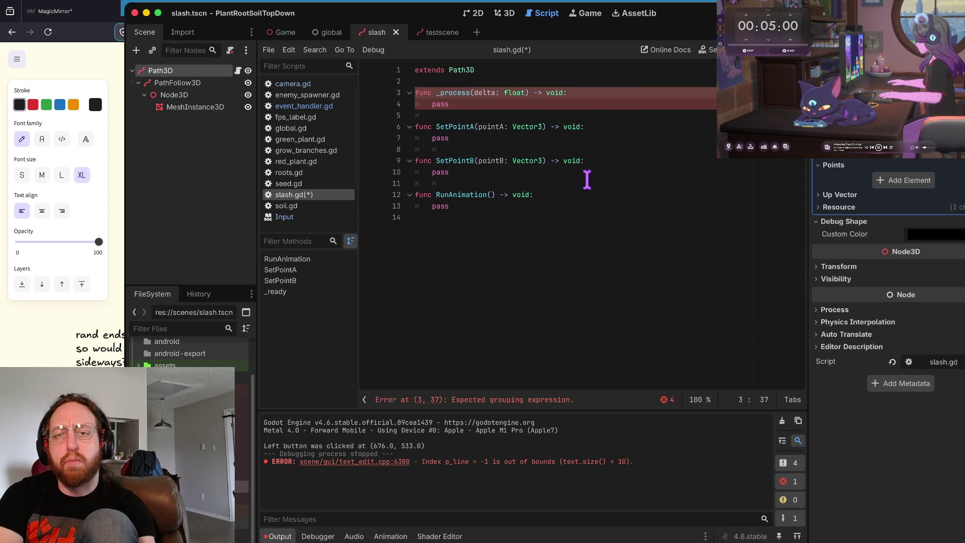
key("super+s")
Step: Declare 'var animationTime = 1.0' above _process, dropping the trailing f
key("Down")
key("Down")
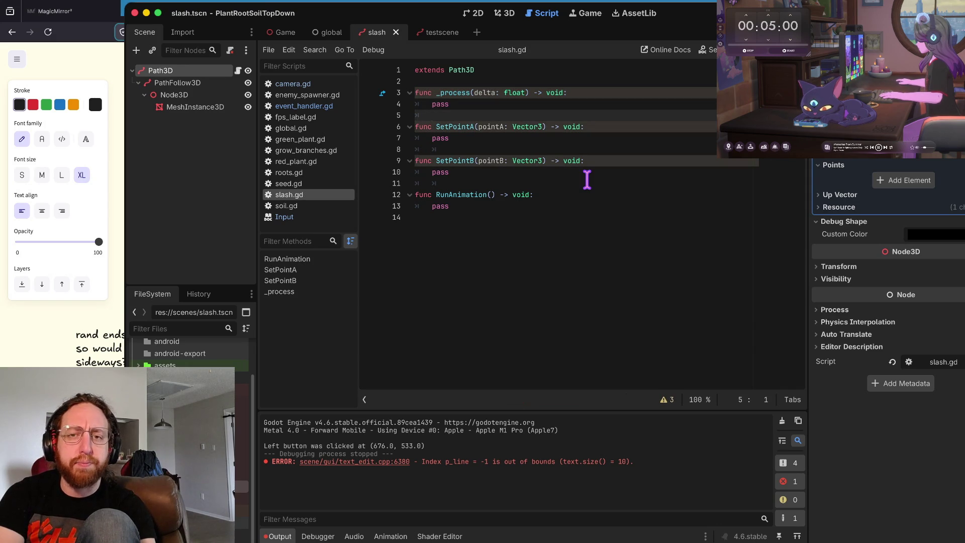
key("Up")
key("Up")
key("Up")
key("Return")
type("var")
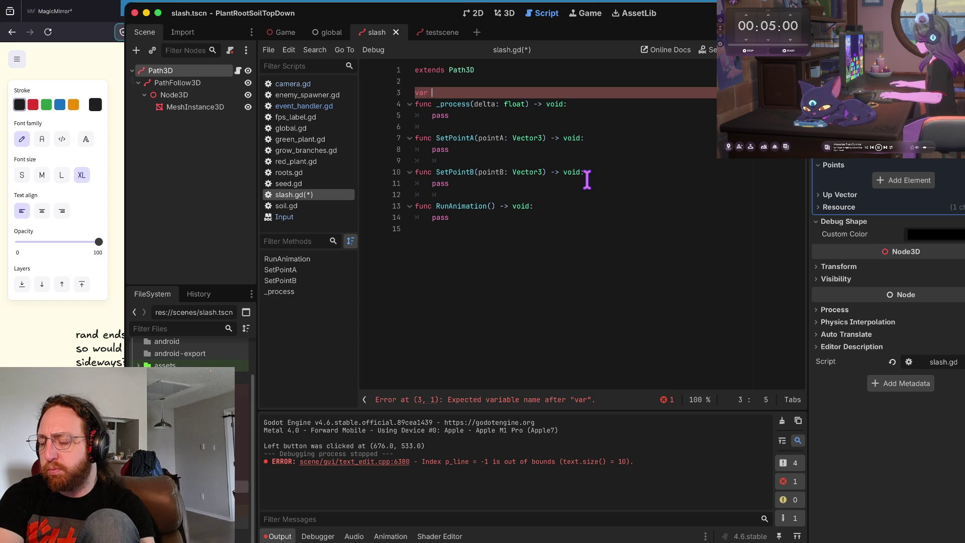
type("animationTime")
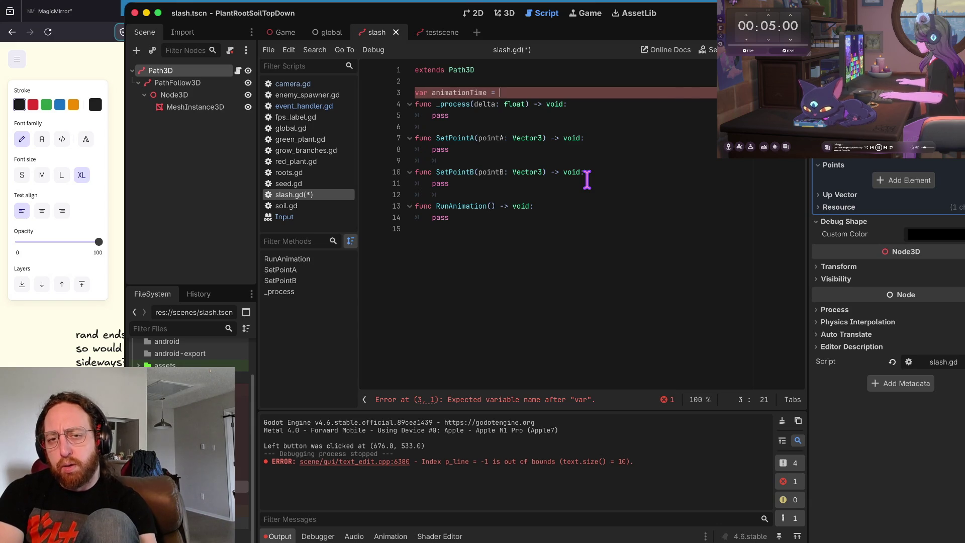
type(" = 1")
key("Return")
key("Up")
key("End")
type(".0f")
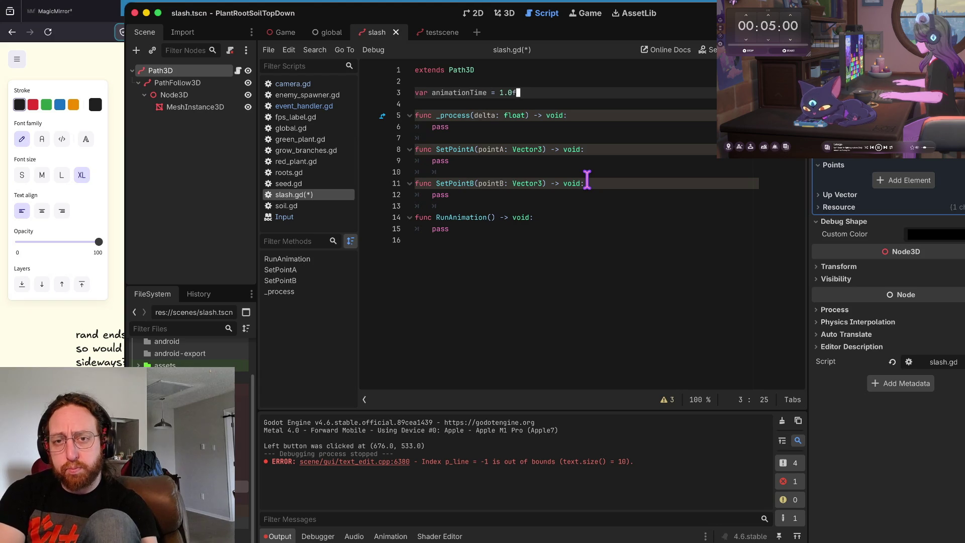
key("BackSpace")
key("Down")
key("Down")
key("Down")
key("Down")
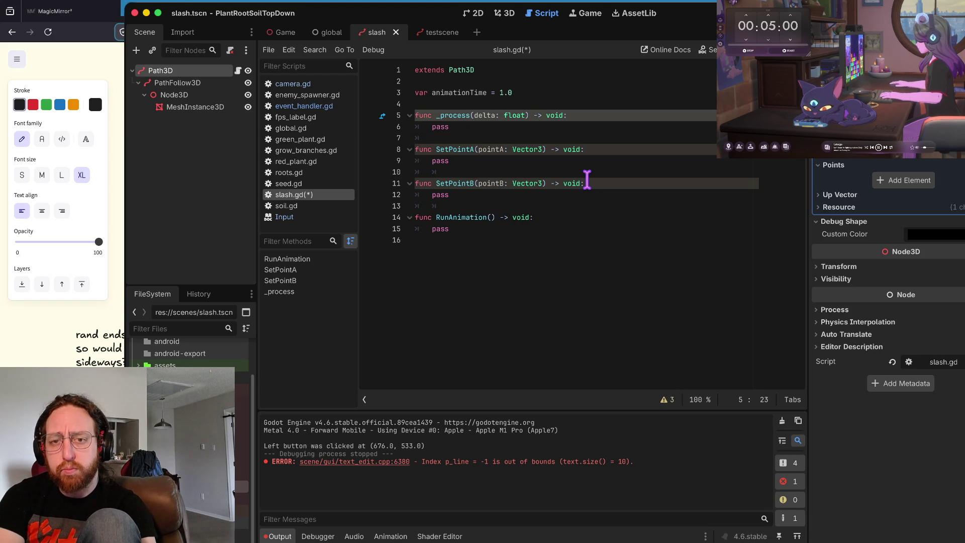
key("Return")
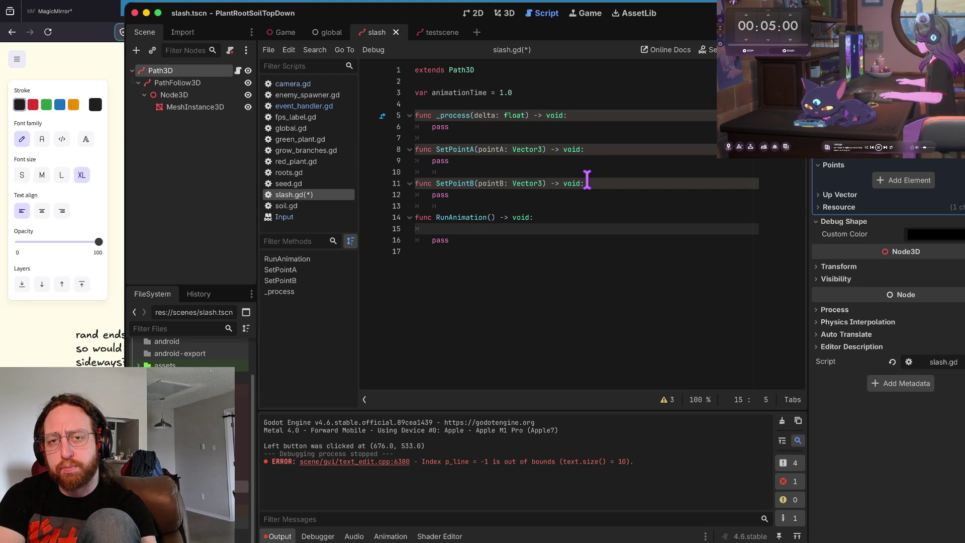
Step: Start an 'animationTime =' assignment inside RunAnimation
type("animation")
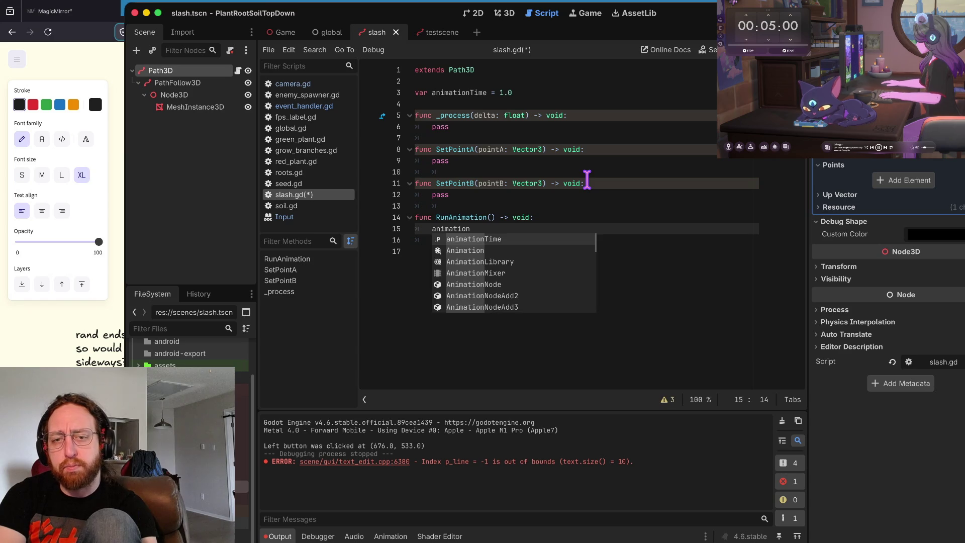
key("Return")
type("=")
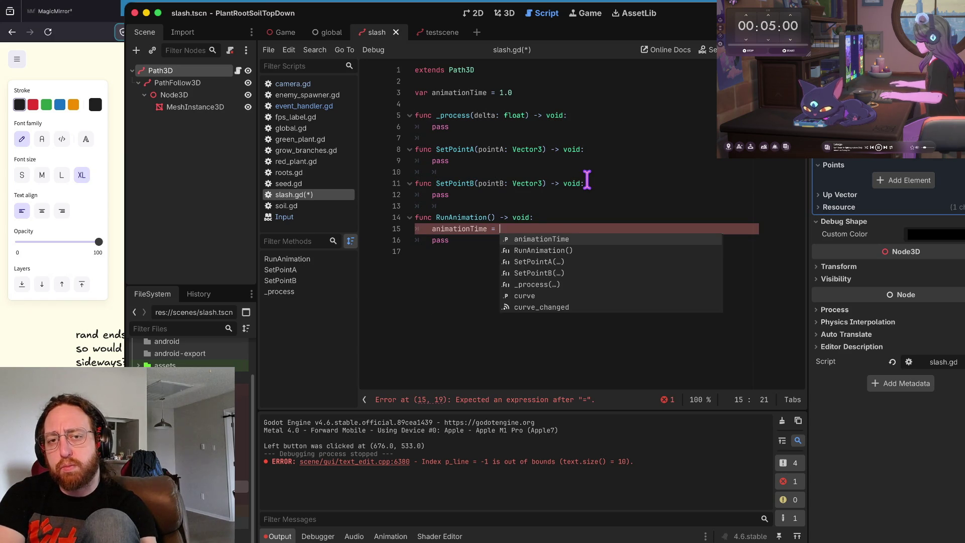
key("Escape")
Step: Duplicate the animationTime declaration and rename the first copy to animationRuntime
key("Up")
key("Up")
key("Up")
key("Down")
key("Down")
key("Down")
key("Up")
key("Up")
key("Up")
key("Up")
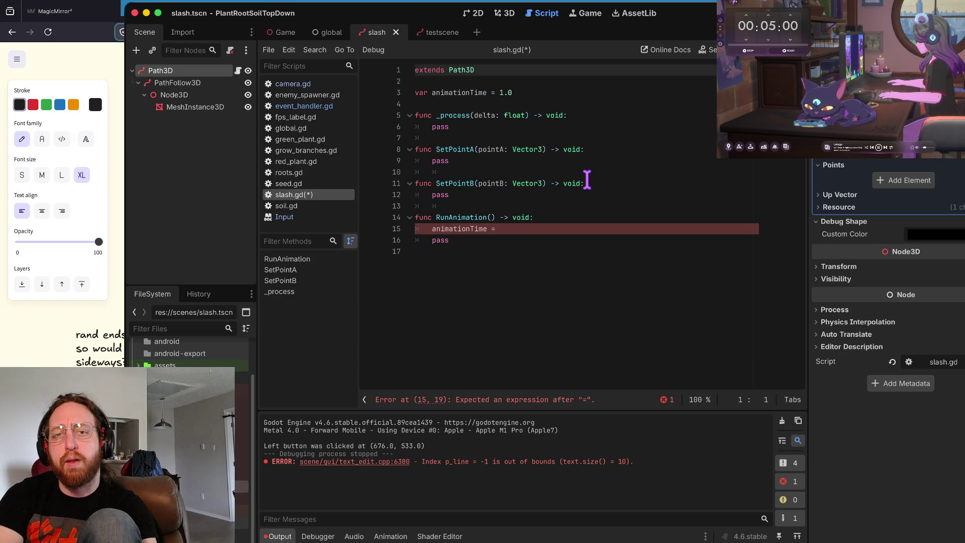
key("Down")
key("Down")
key("ctrl+shift+d")
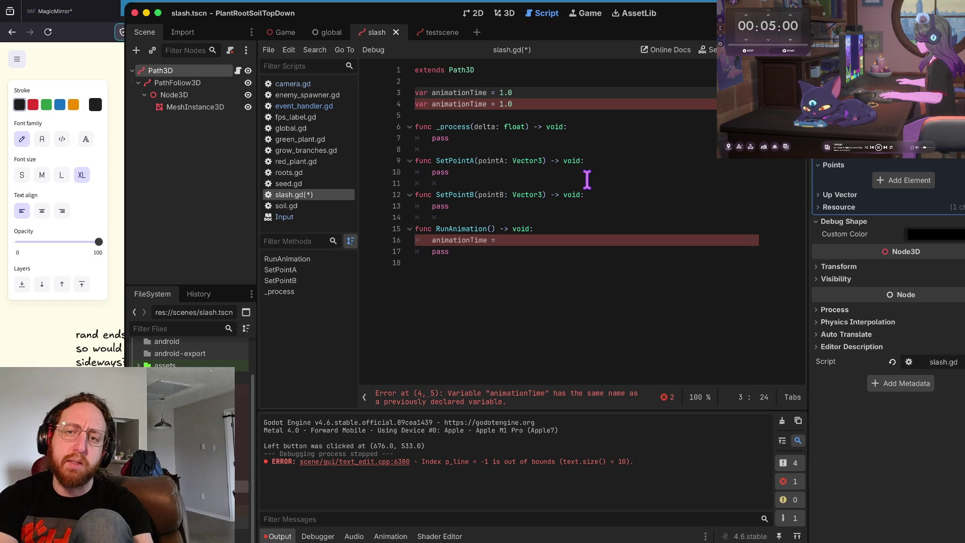
key("Left")
key("Left")
key("Left")
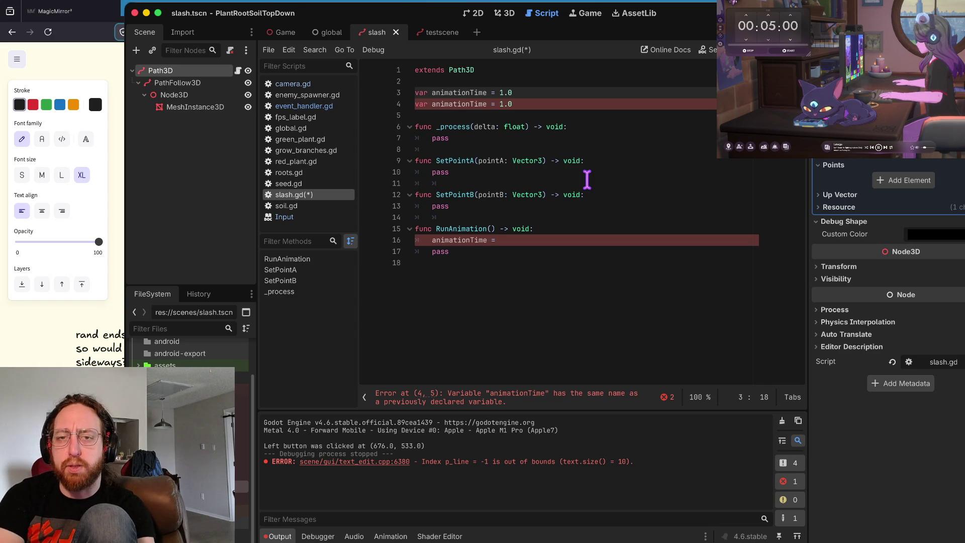
key("Right")
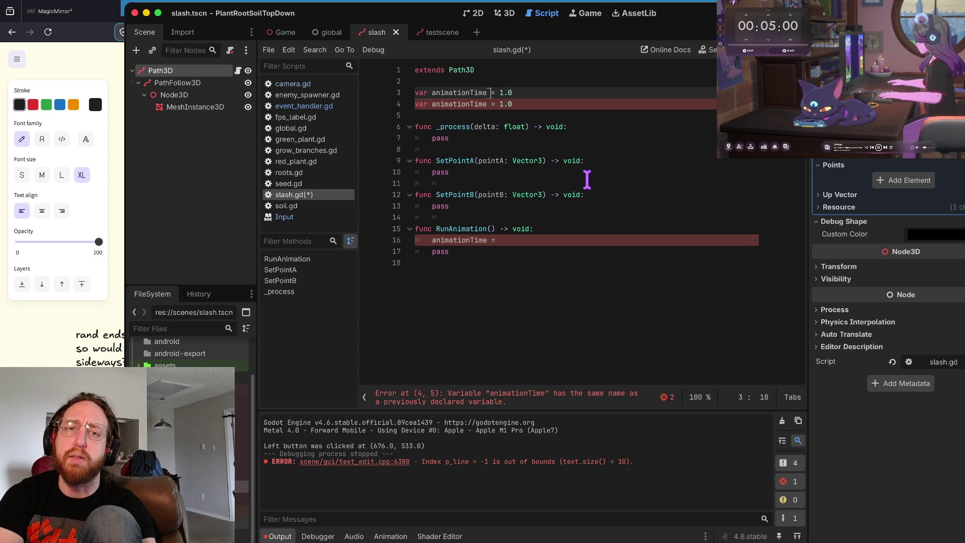
key("BackSpace")
key("BackSpace")
key("BackSpace")
type("Runtime")
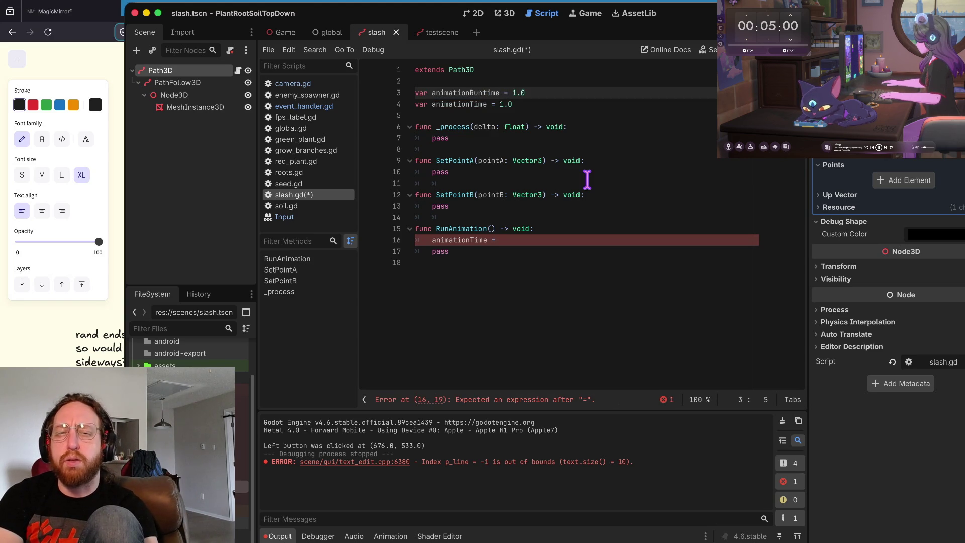
Step: Initialise animationTime from animationRuntime instead of 1.0 and save slash.gd
key("End")
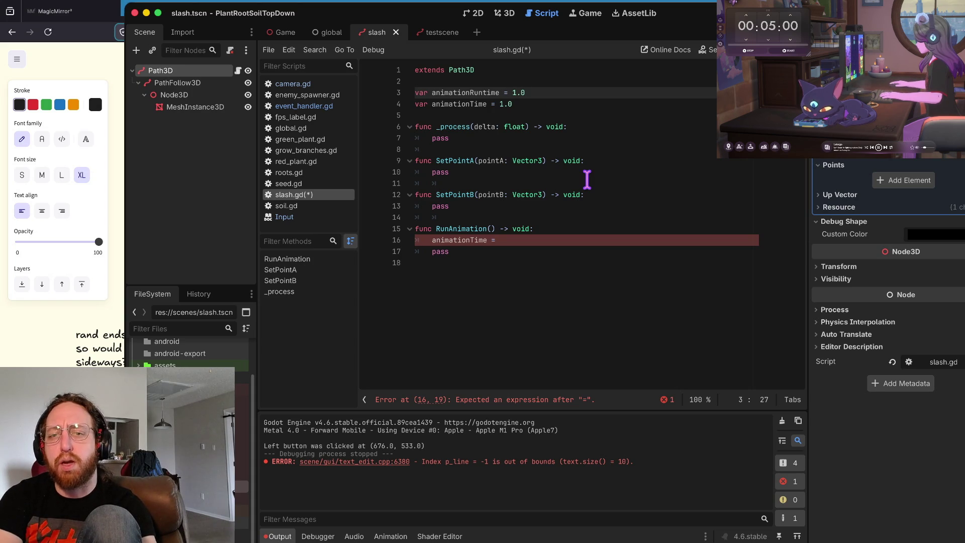
key("Down")
key("BackSpace")
key("BackSpace")
key("BackSpace")
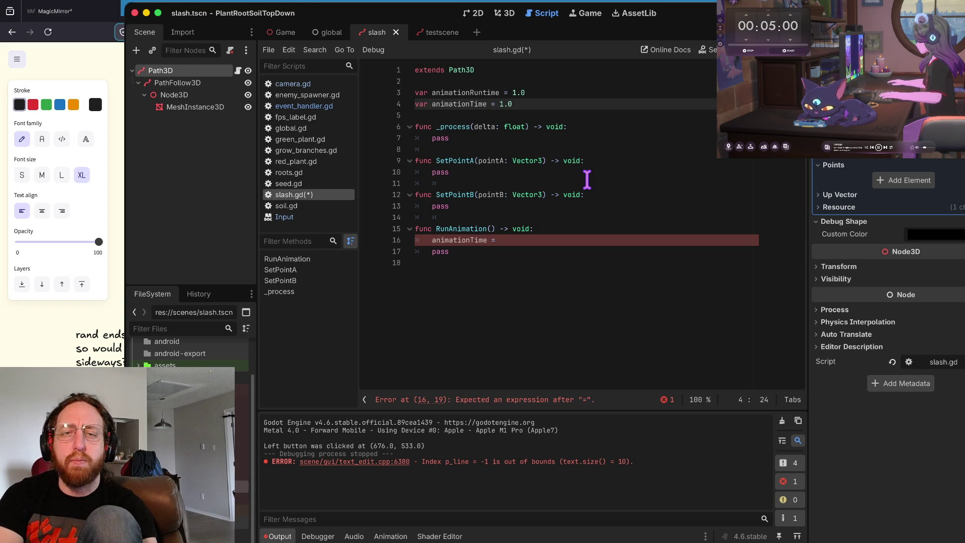
type("animation")
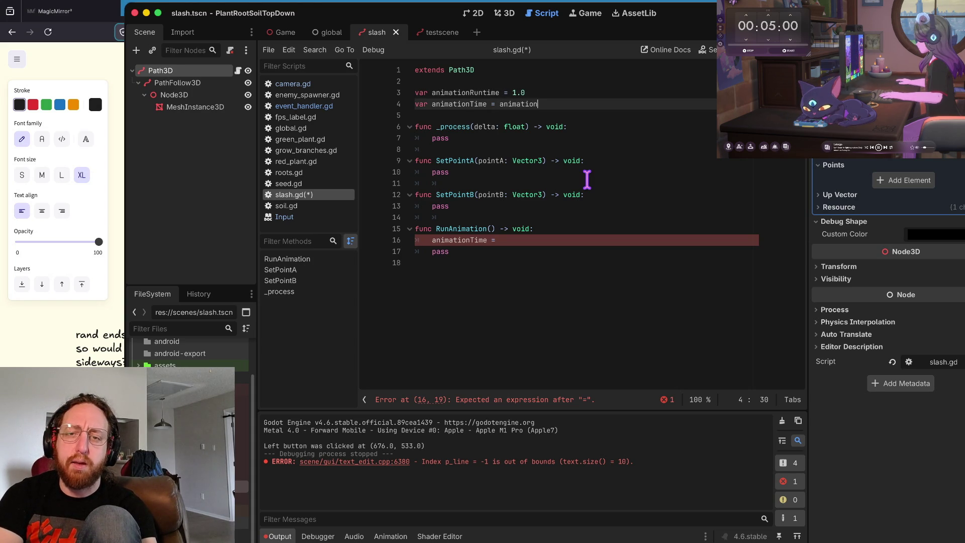
type("Runtime")
key("alt+Left")
key("alt+Left")
key("alt+Left")
key("ctrl+s")
key("Down")
key("ctrl+End")
key("Up")
key("Up")
key("End")
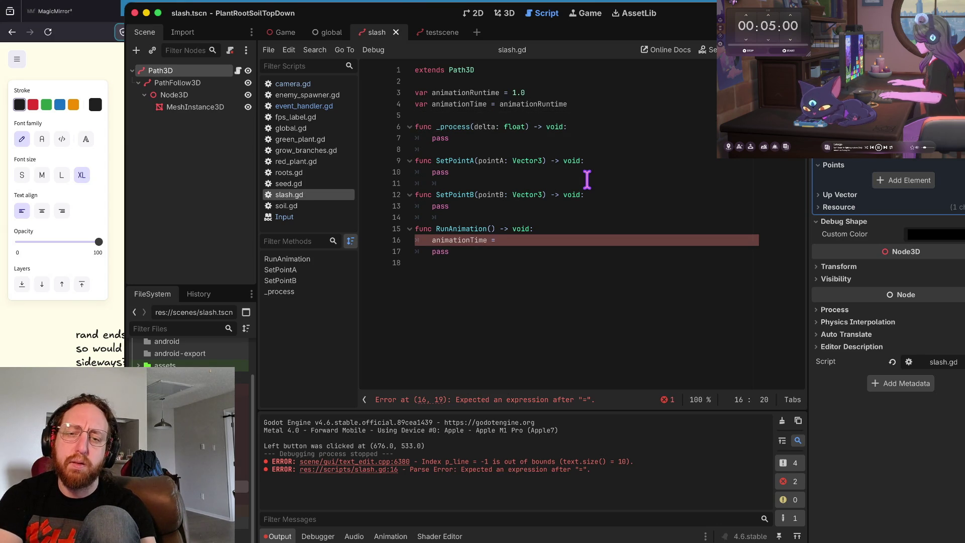
key("Up")
key("Up")
key("Up")
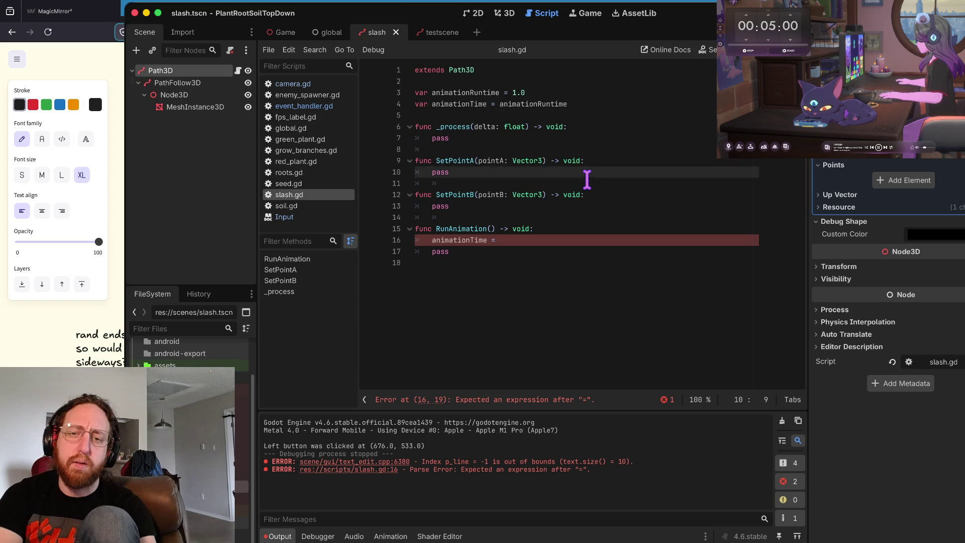
Step: Add 'animationTime -= delta' as the first line of _process
key("Down")
key("End")
key("Return")
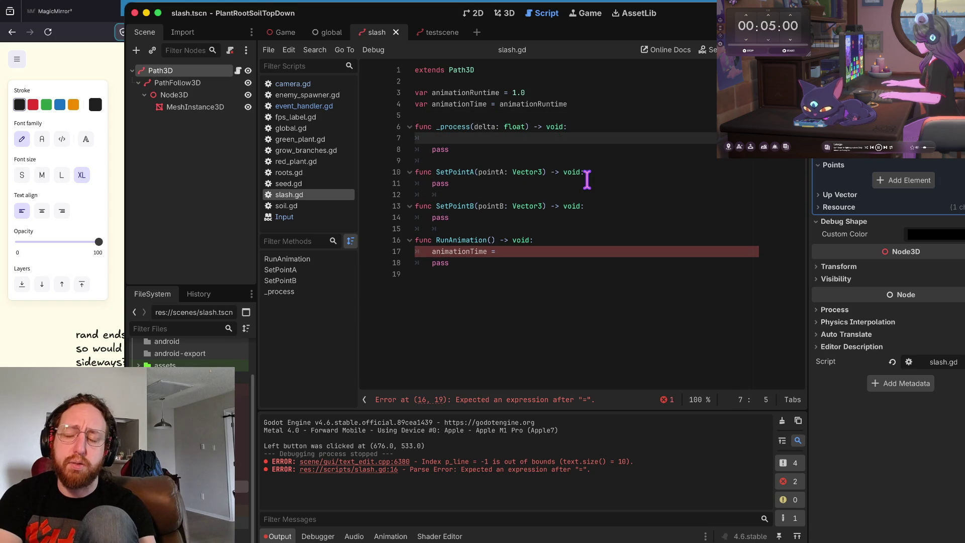
type("anatim")
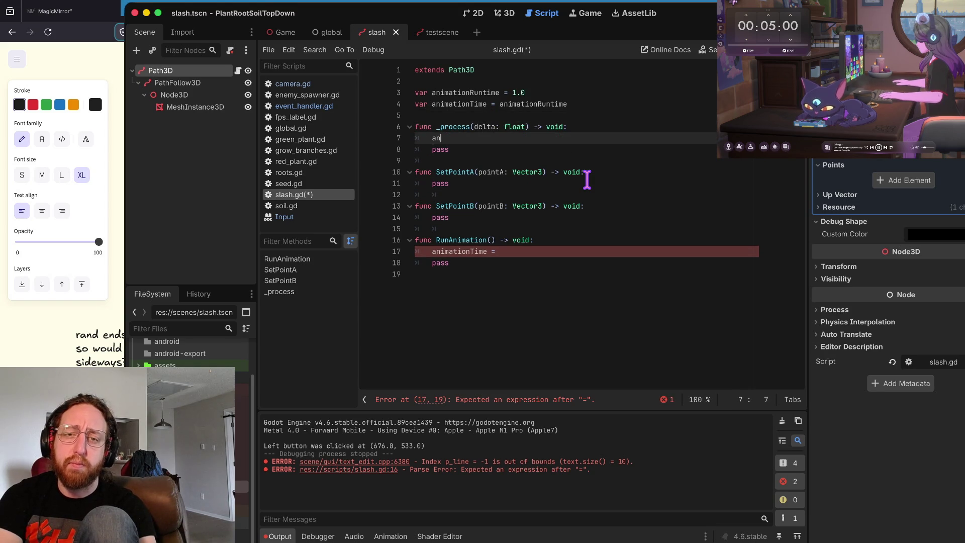
key("Return")
type("0-")
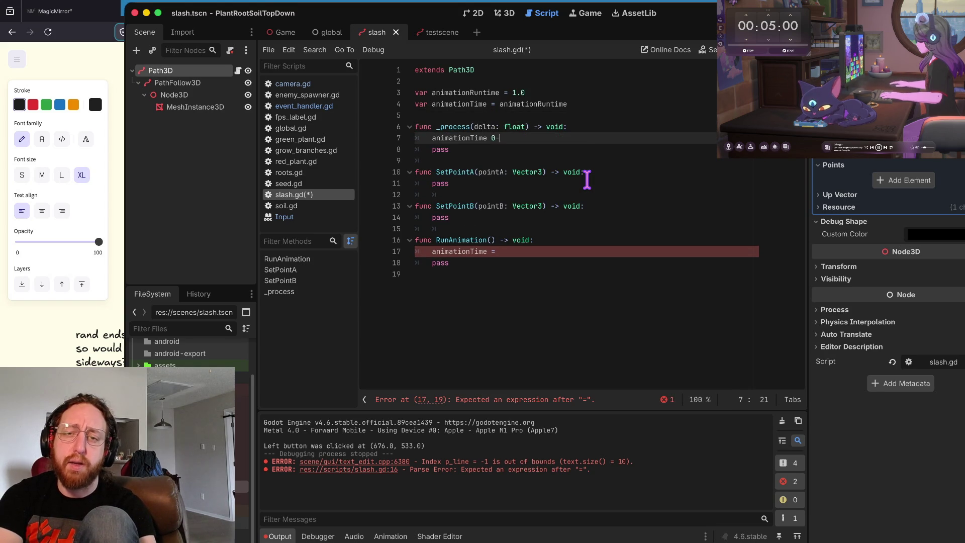
key("BackSpace")
key("BackSpace")
key("BackSpace")
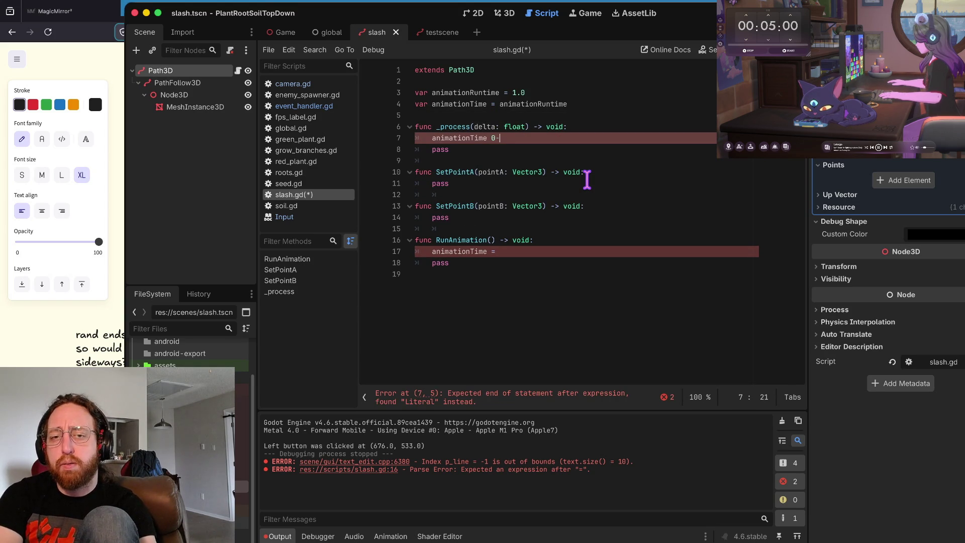
type("-= ")
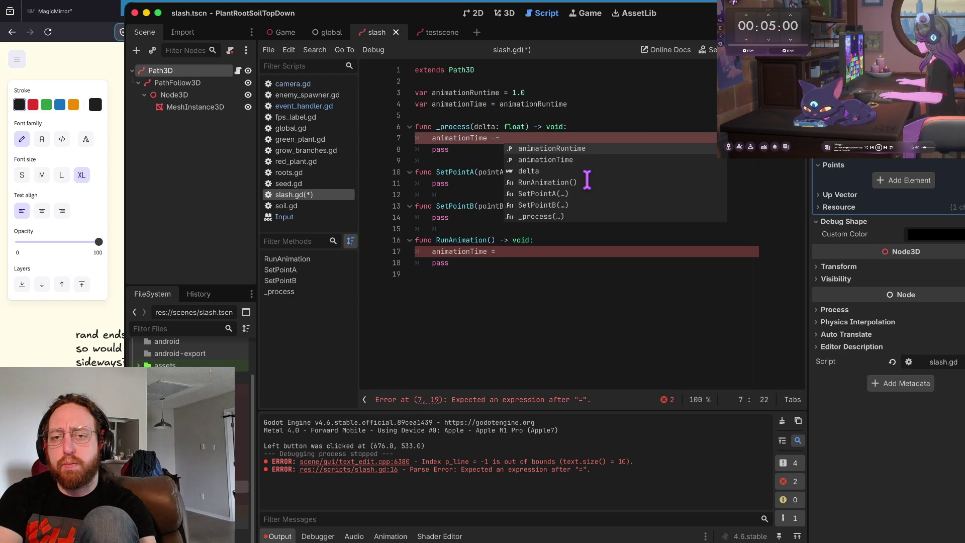
type("delta")
key("Return")
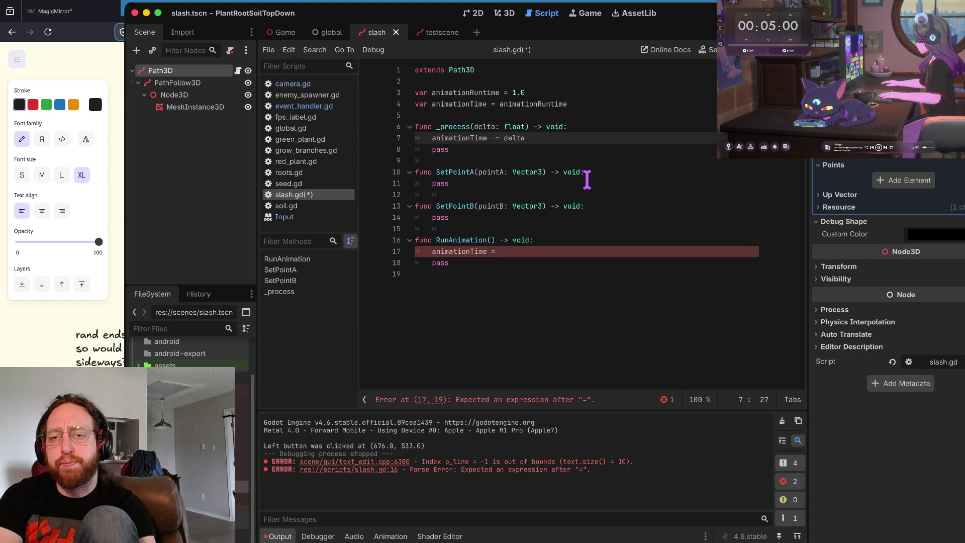
key("Down")
key("Down")
key("Down")
key("Down")
key("Down")
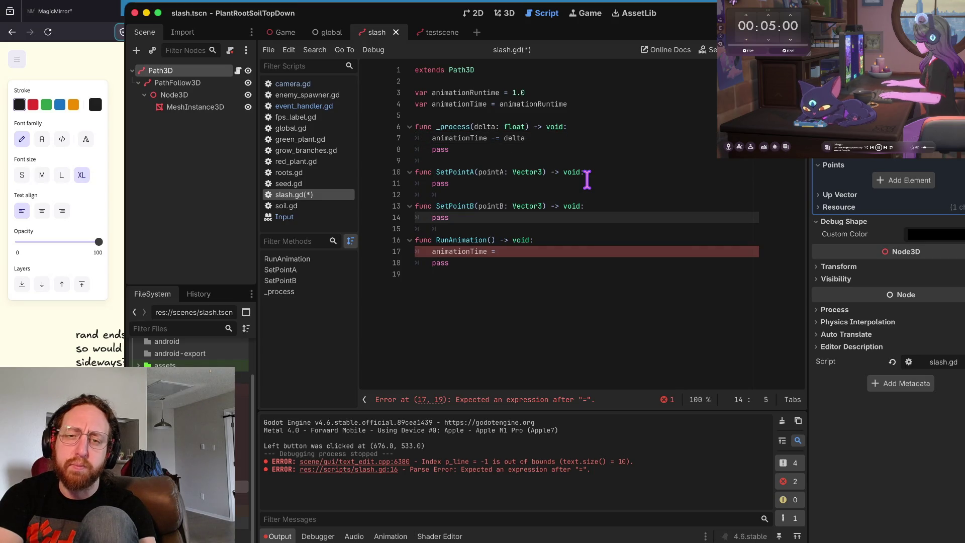
Step: Move to RunAnimation's unfinished 'animationTime =' assignment
key("Up")
key("Up")
key("Up")
key("End")
key("Down")
key("Down")
key("Down")
key("End")
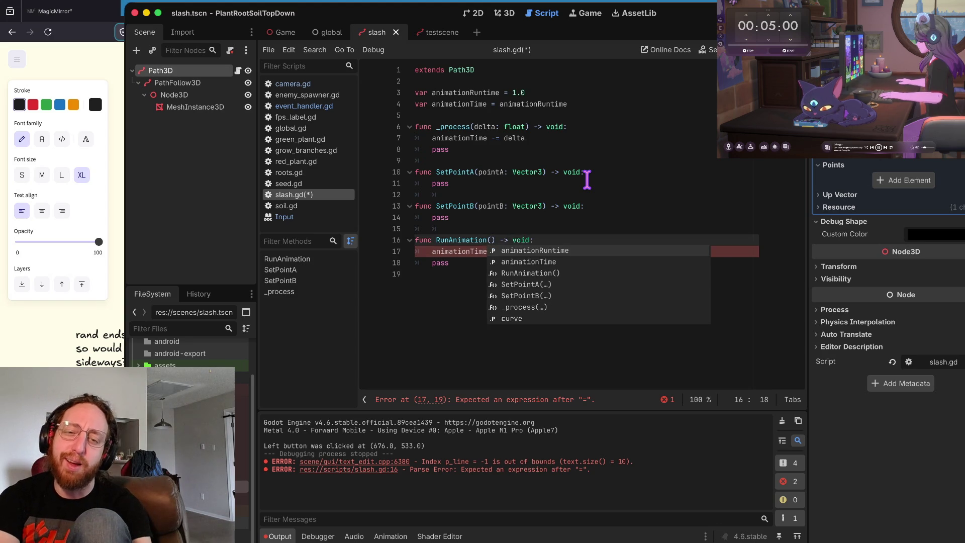
key("Escape")
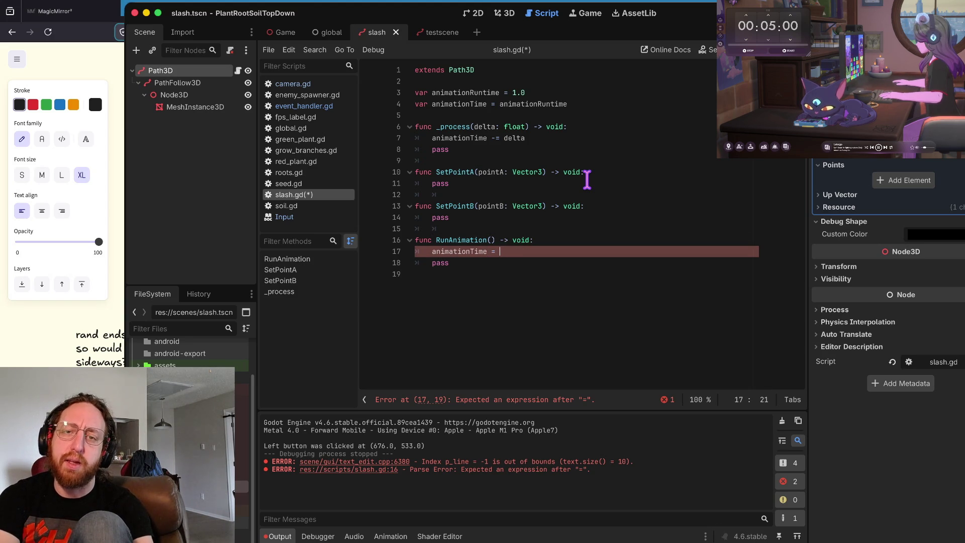
Step: Rename the animationRuntime variable to AnimationRuntime and save
key("super+Up")
key("Down")
key("Down")
key("Right")
key("Right")
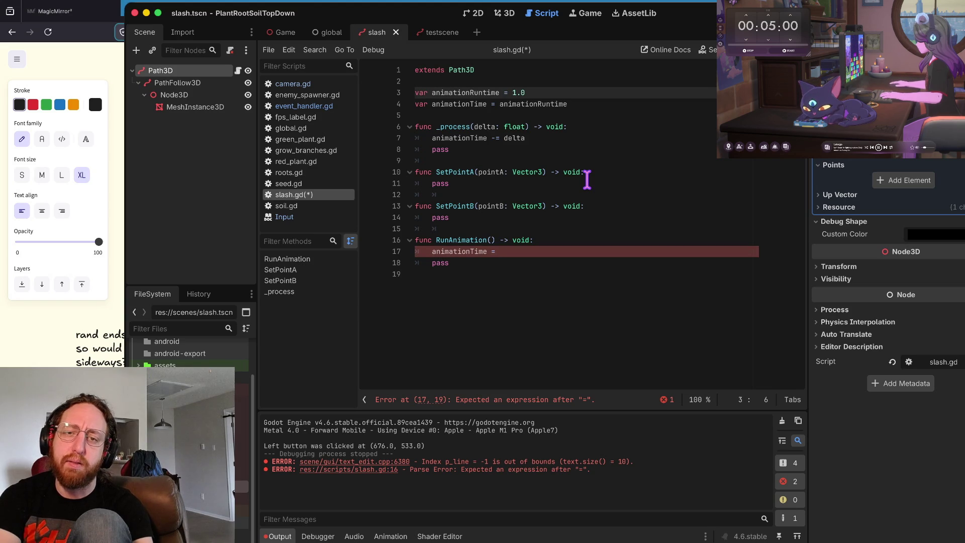
key("BackSpace")
type("A")
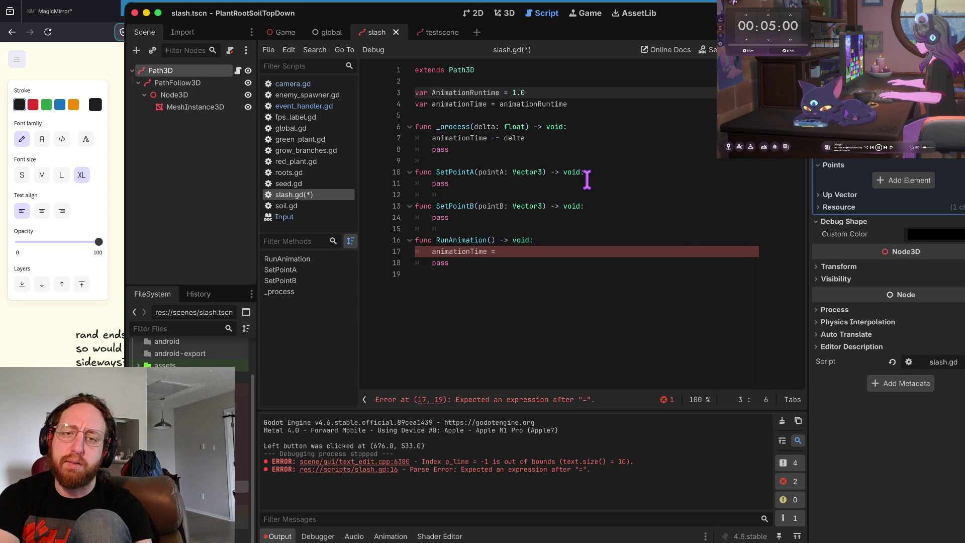
key("super+s")
Step: Complete RunAnimation's assignment as 'animationTime = AnimationRuntime' and save
key("super+Down")
key("Up")
key("Up")
key("super+Right")
type("Ani")
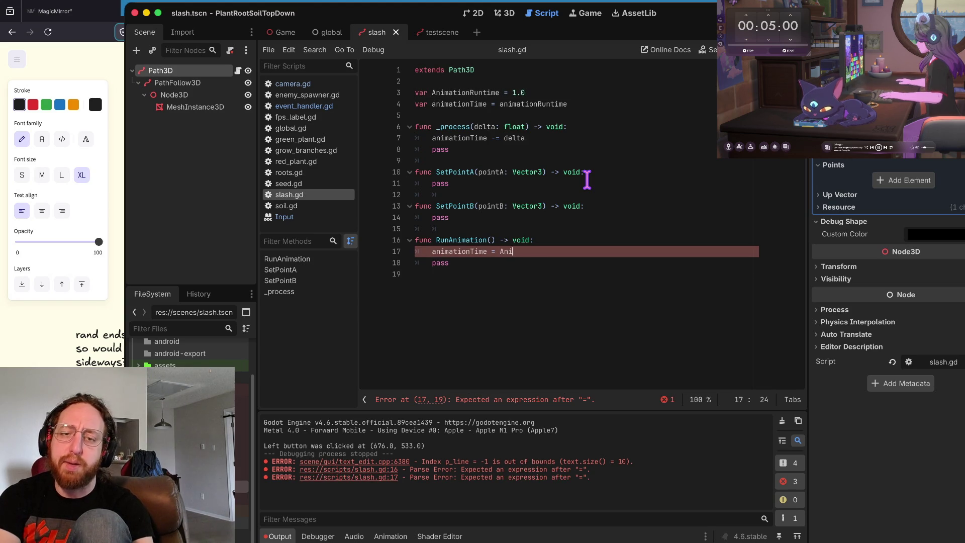
type("mationRuntime")
key("super+s")
Step: Delete the placeholder pass line in RunAnimation and save
key("Up")
key("Up")
key("Up")
key("Down")
key("Down")
key("Down")
key("Up")
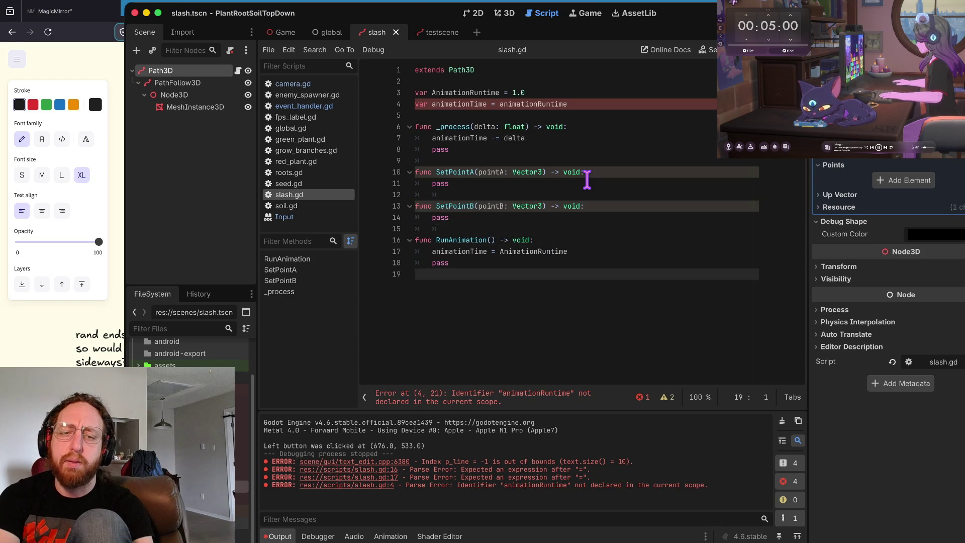
key("super+shift+k")
key("Up")
key("Up")
key("Up")
key("super+s")
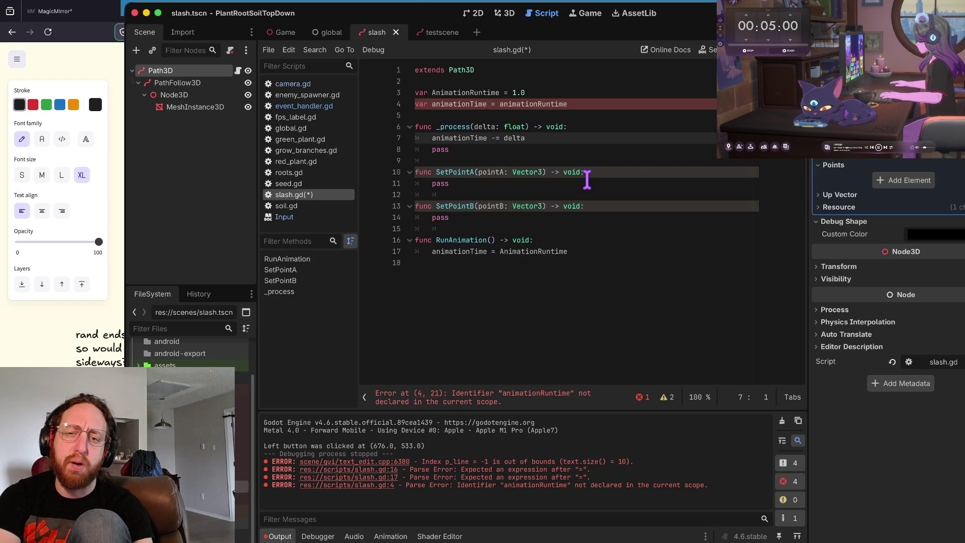
Step: Add the condition 'if animationTime > 0:' at the end of _process
key("Down")
key("Down")
key("Down")
key("Up")
key("Up")
key("Up")
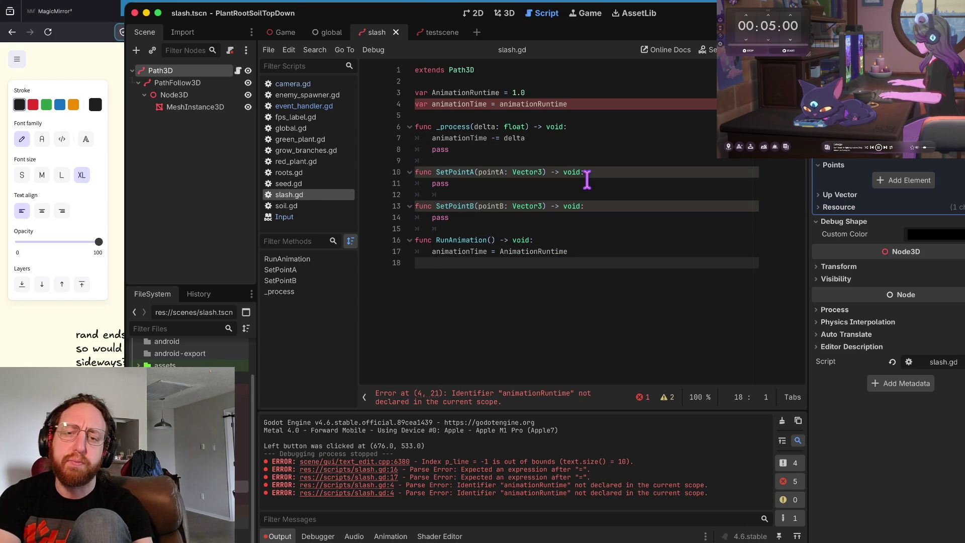
key("Up")
key("Up")
key("Up")
key("End")
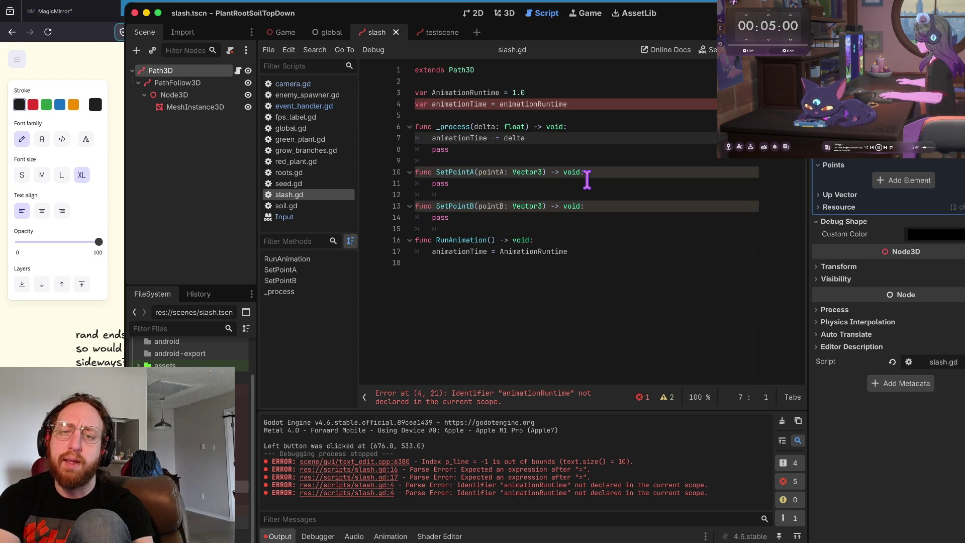
key("Return")
key("Return")
type("if (animati")
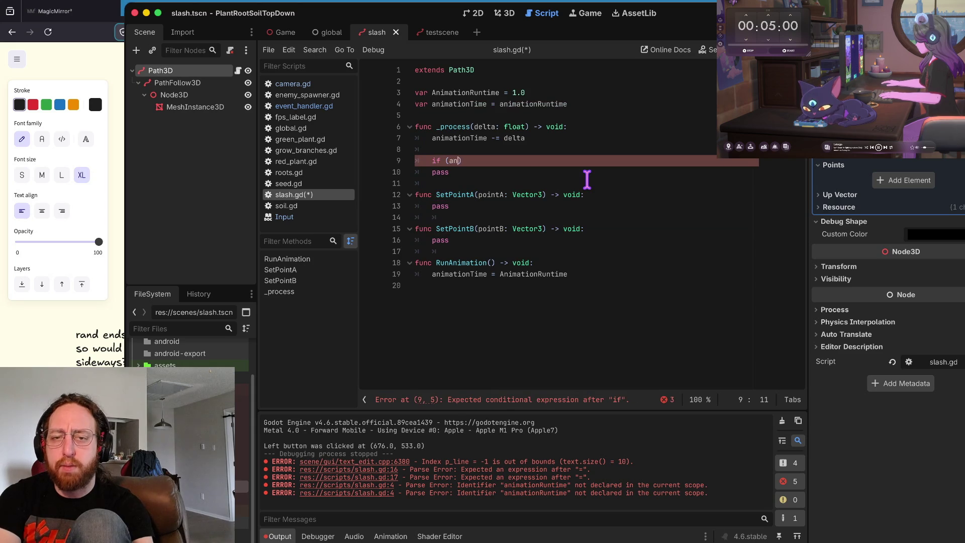
type("onTime .")
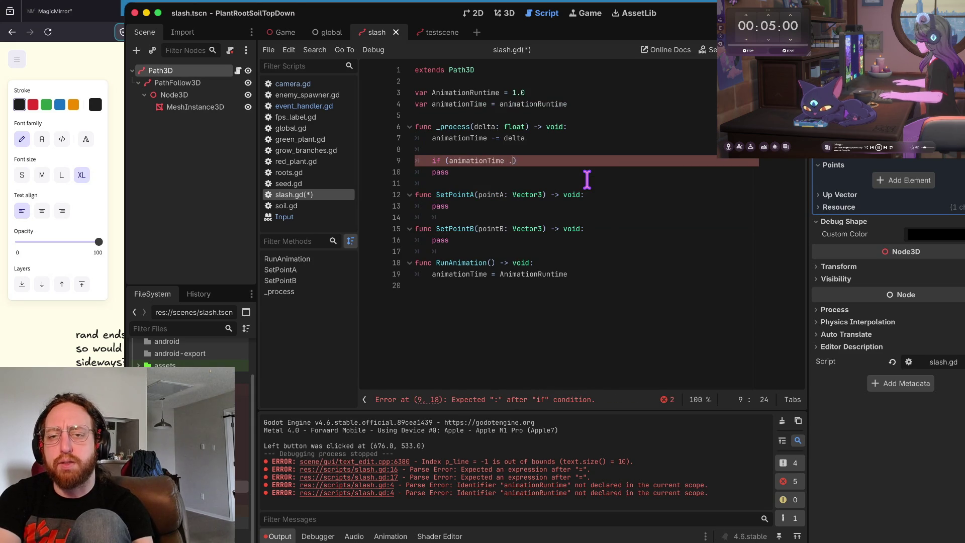
key("BackSpace")
type("> 0")
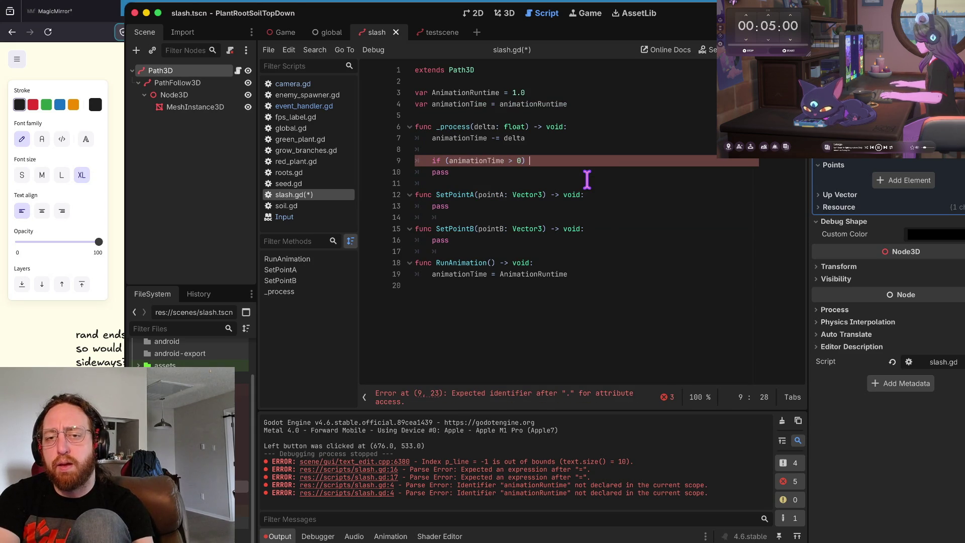
key("BackSpace")
key("Delete")
key("End")
type(":")
Step: Tidy the colon spacing and add 'self.progress = animationTime' inside the if block
key("Return")
key("Up")
key("End")
key("Left")
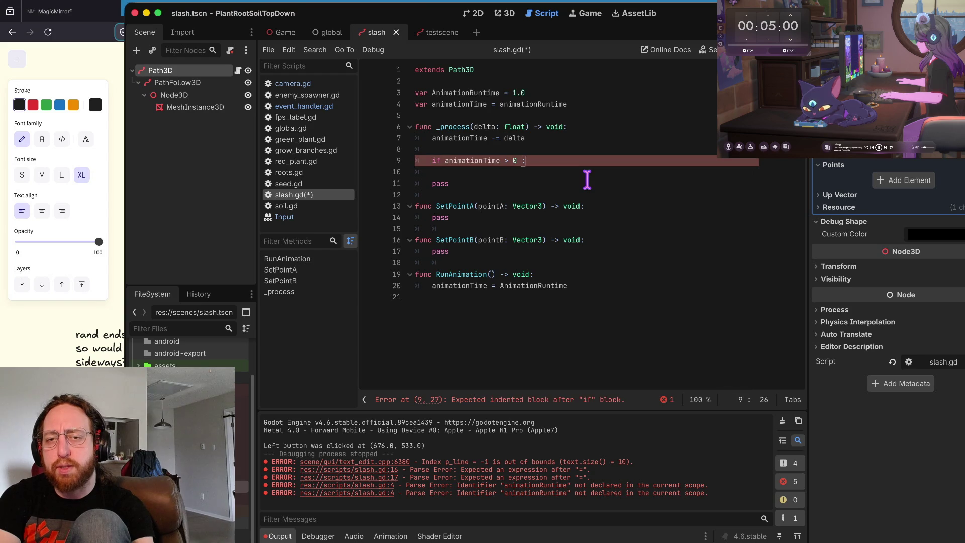
key("BackSpace")
key("Down")
key("Home")
key("Tab")
type("this")
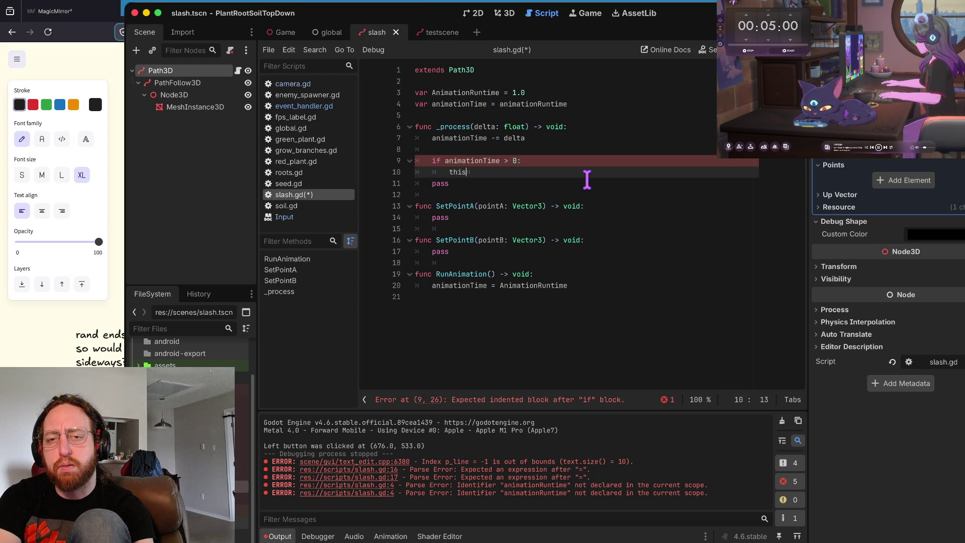
type("self.")
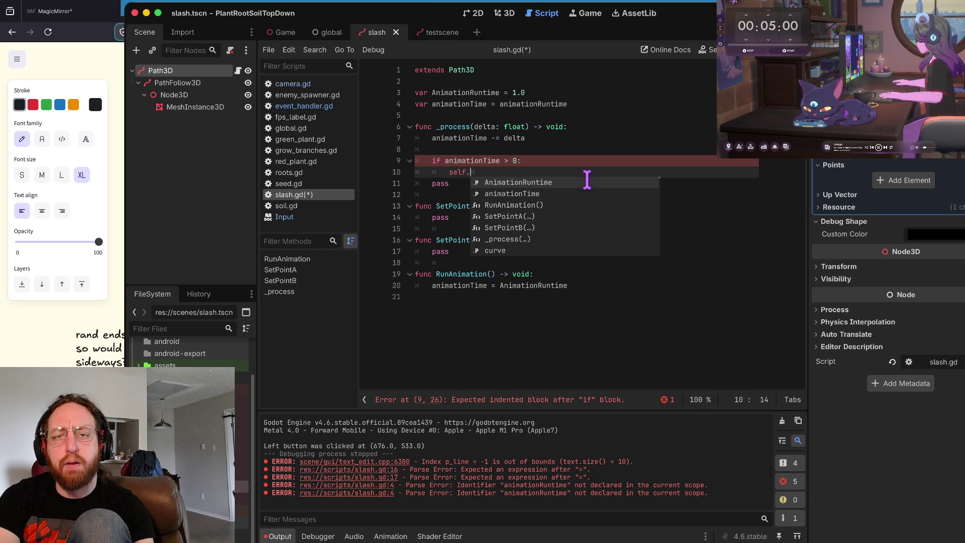
type("progres = ")
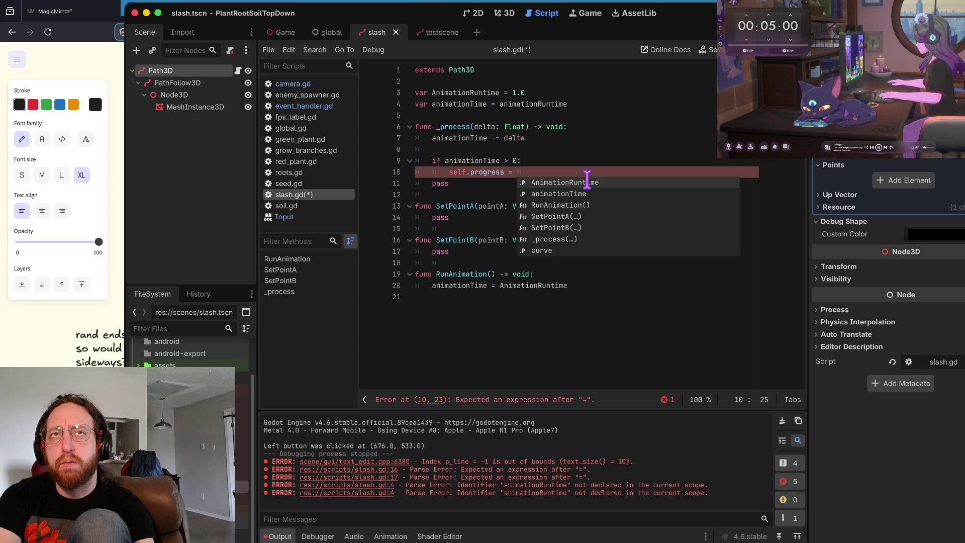
type("animat")
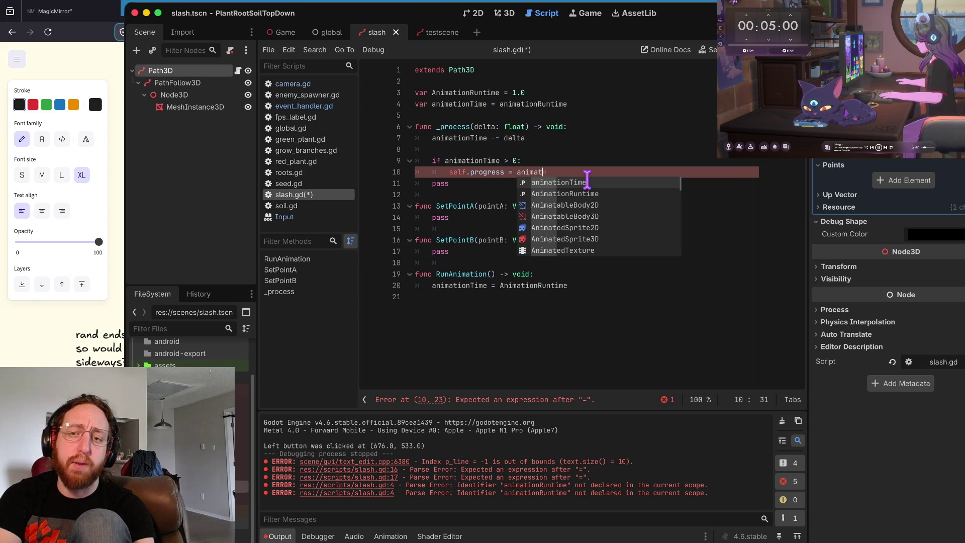
key("Return")
key("Down")
Step: Delete the leftover pass line from _process and review the animationTime declaration and progress assignment
left_click(587, 176)
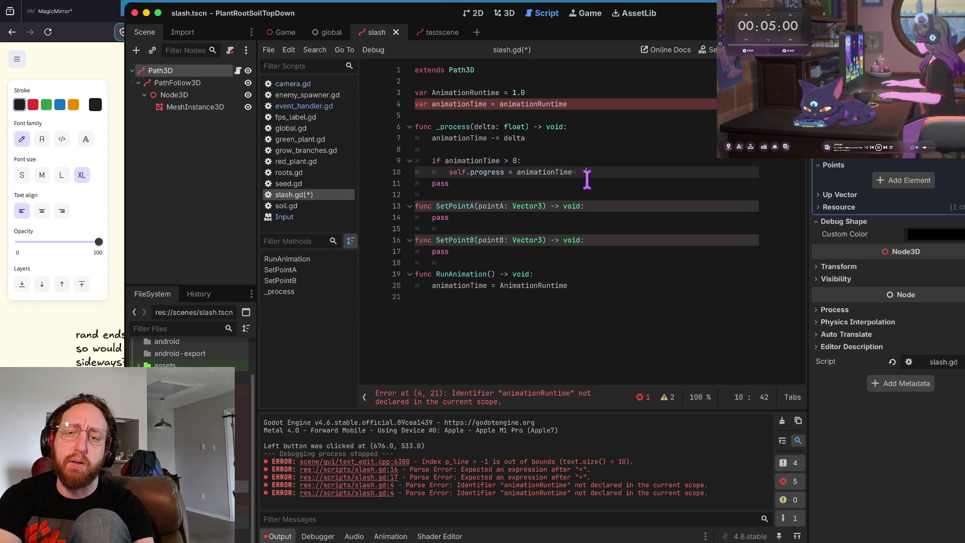
key("Down")
key("super+shift+k")
key("Up")
key("Up")
key("Up")
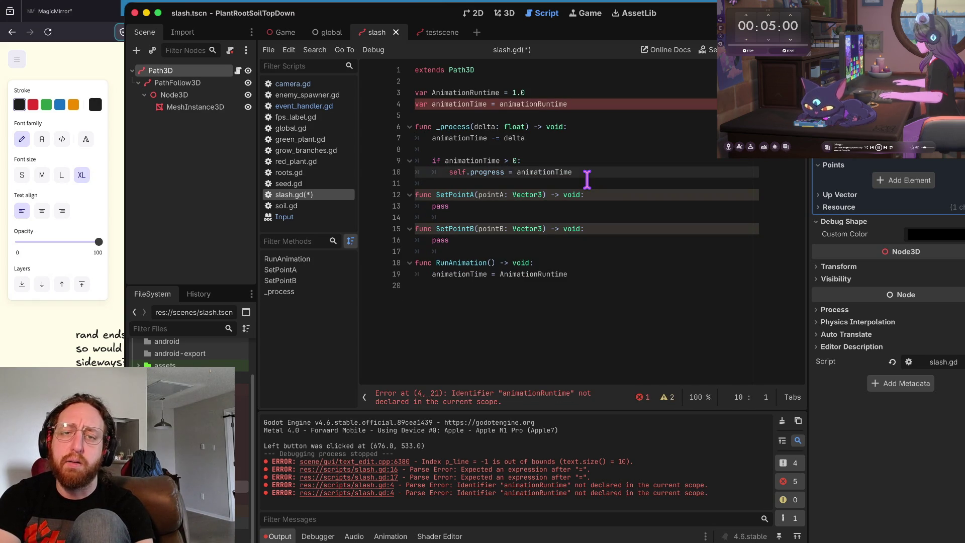
key("Up")
key("Up")
key("Up")
key("alt+Right")
key("alt+Right")
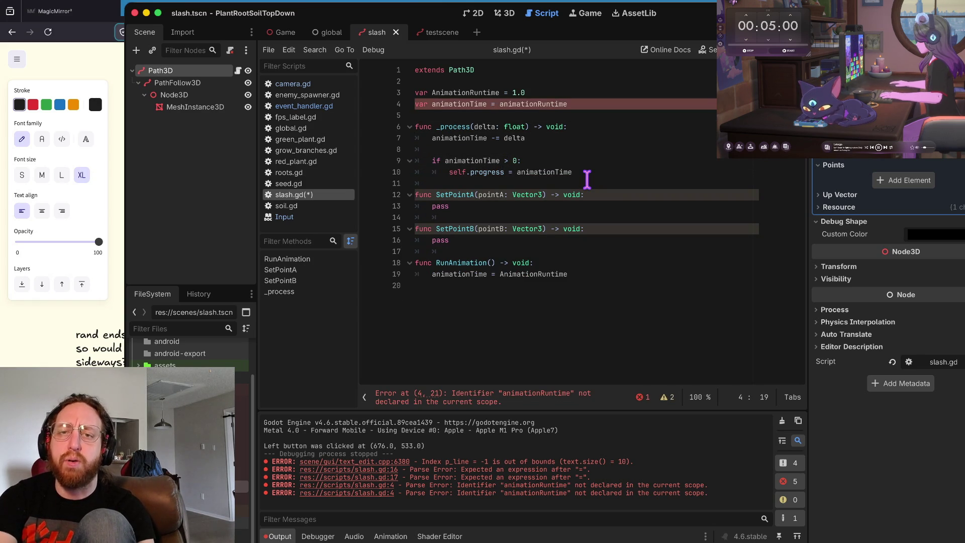
key("Right")
key("Right")
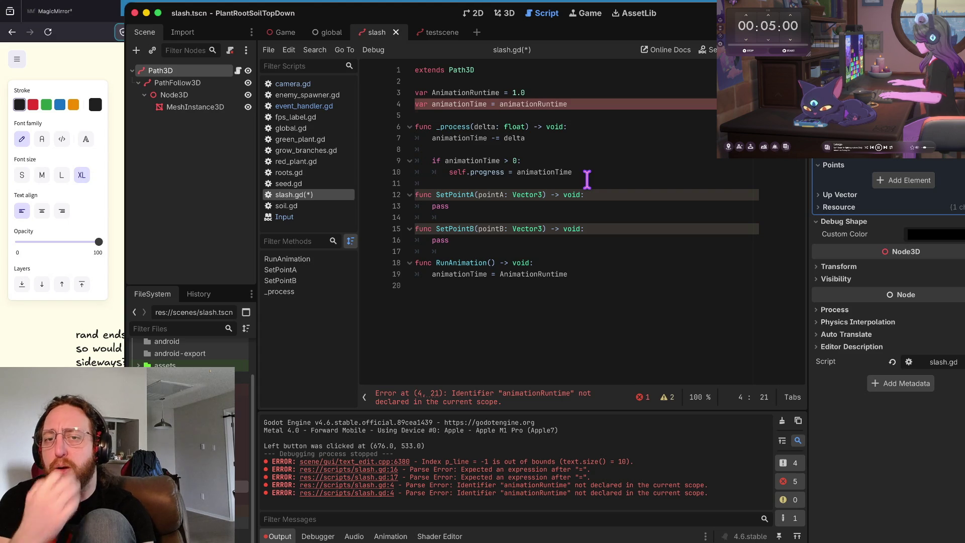
key("Down")
key("Down")
key("Down")
key("Down")
key("Down")
key("Home")
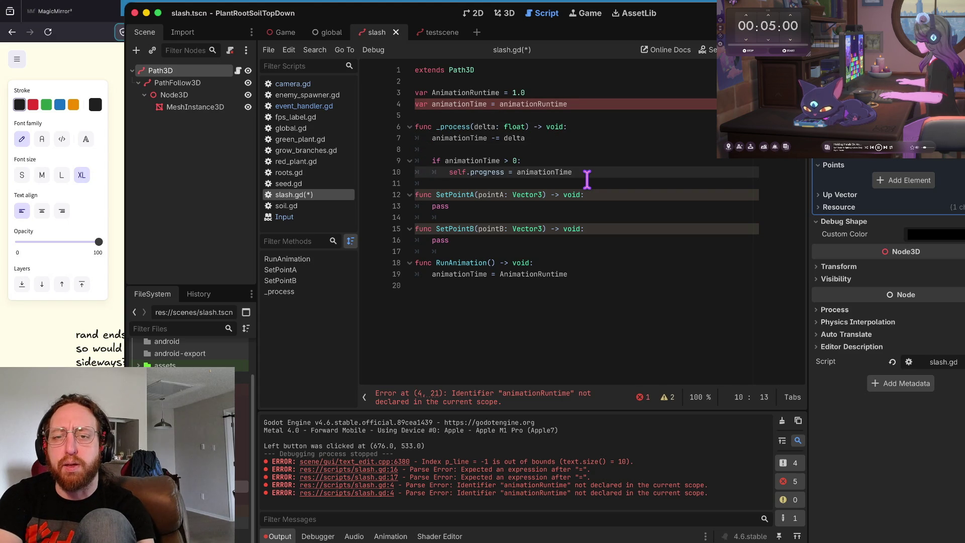
key("alt+Right")
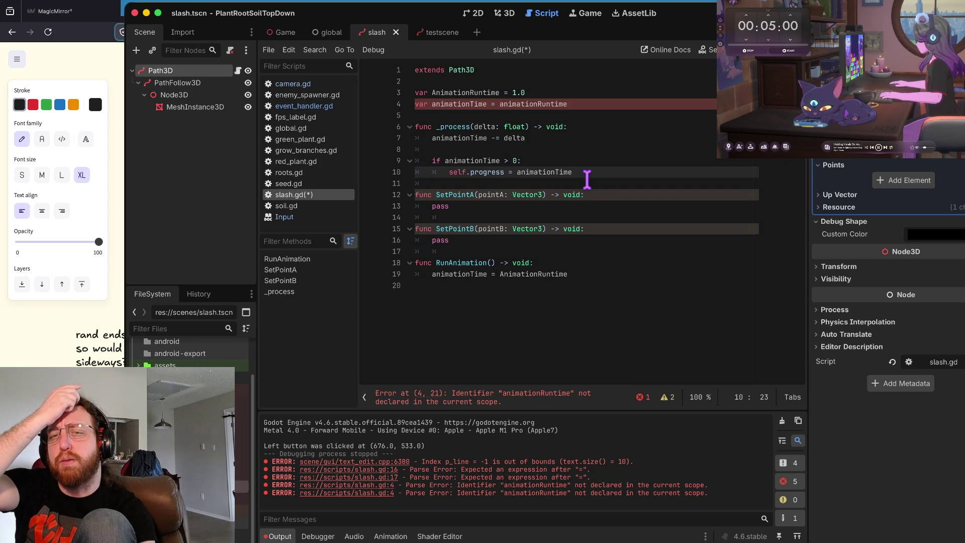
key("Down")
key("Down")
key("Down")
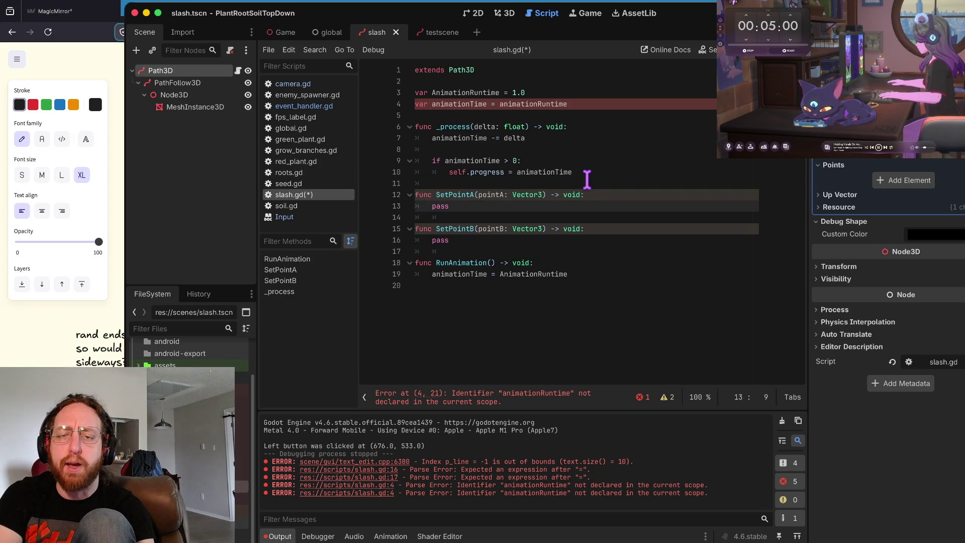
Step: Start RunAnimation with a self.curve.add_point() call, leaving its arguments empty for now
key("Down")
key("Down")
key("End")
key("Return")
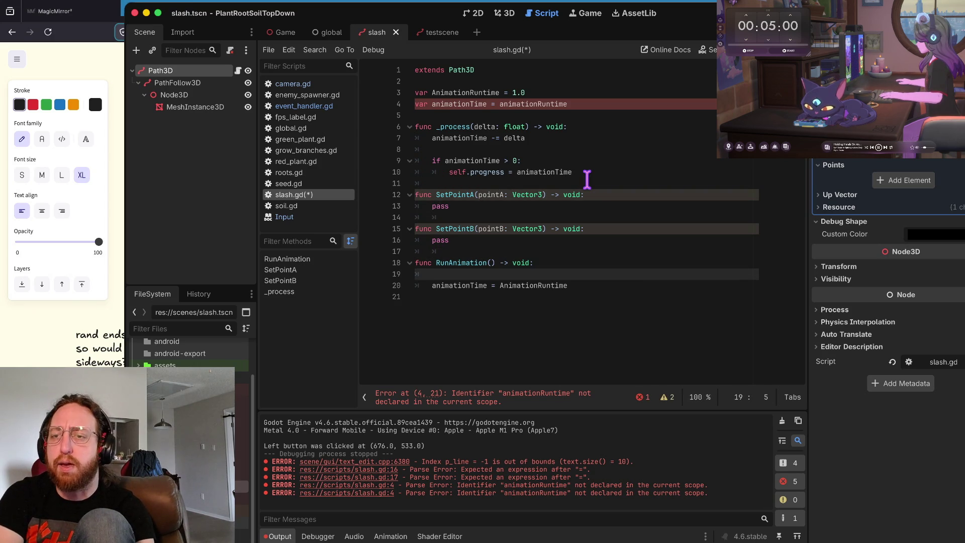
type("self.curve")
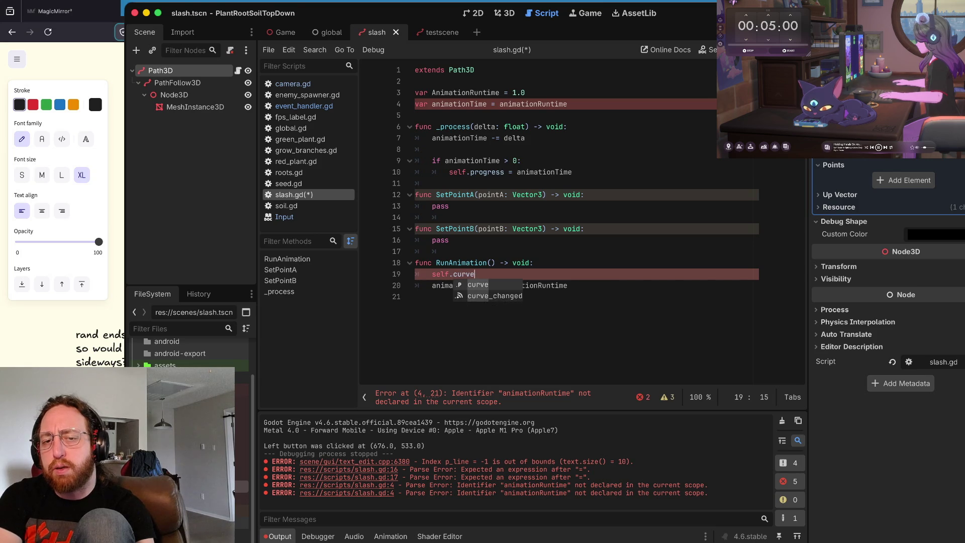
type(".poi")
key("Down")
key("Return")
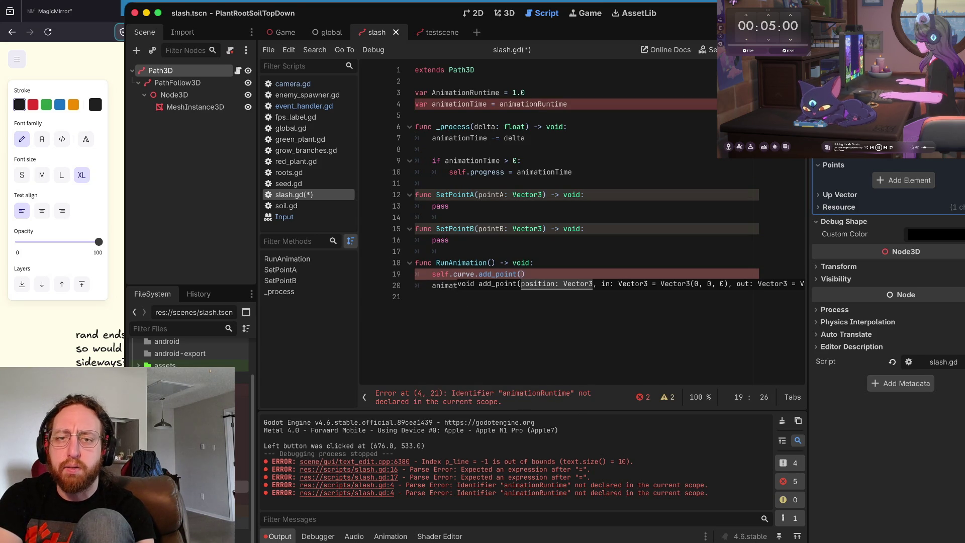
key("Up")
key("Up")
key("Up")
Step: Declare 'var points = []' below the variables and save slash.gd
key("Down")
key("Down")
key("Down")
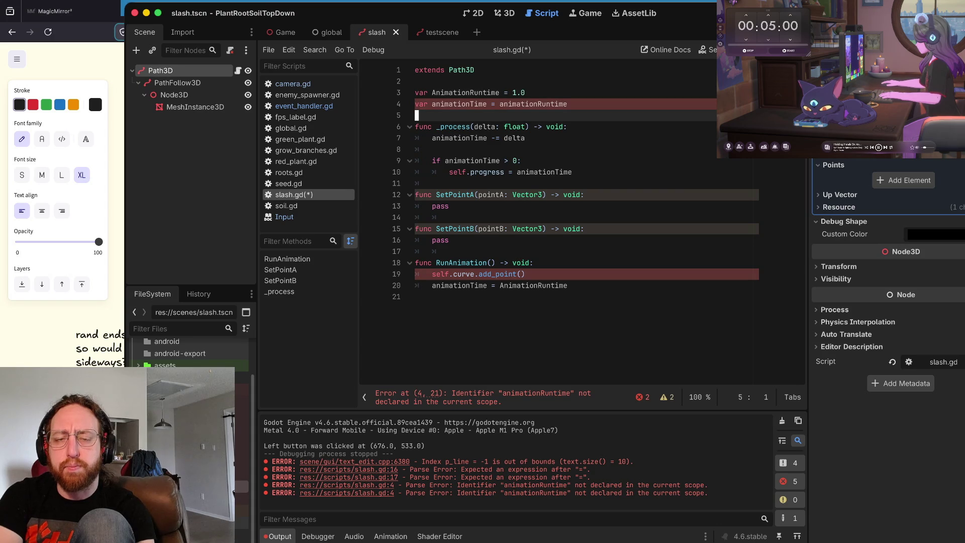
key("Return")
type("var points")
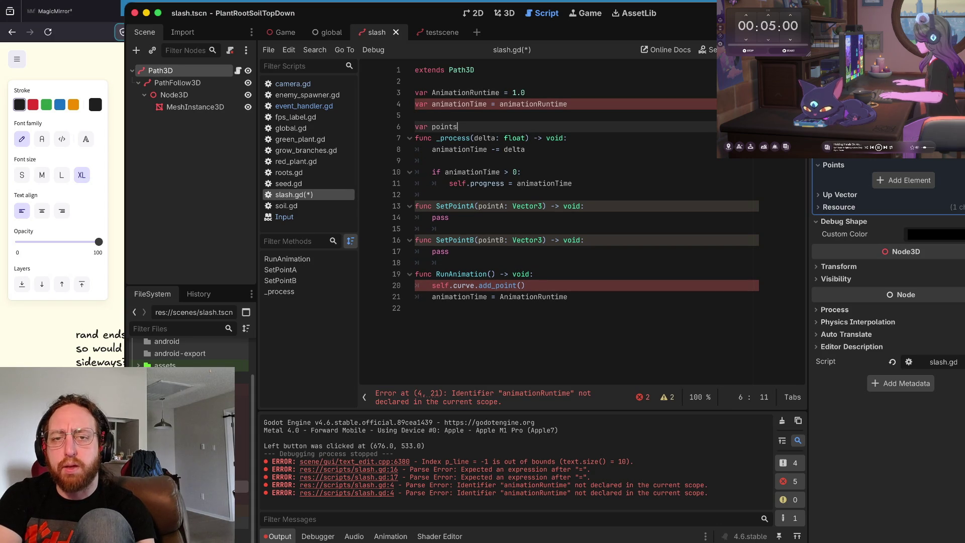
type(" = []")
key("Return")
key("ctrl+s")
key("Up")
key("Up")
key("Up")
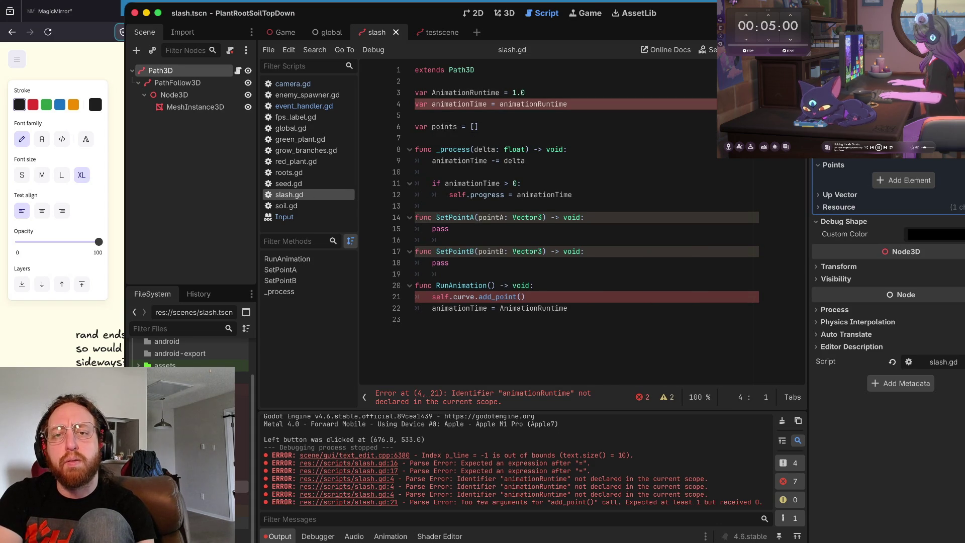
key("Down")
key("Down")
key("Down")
key("Down")
key("Down")
key("Down")
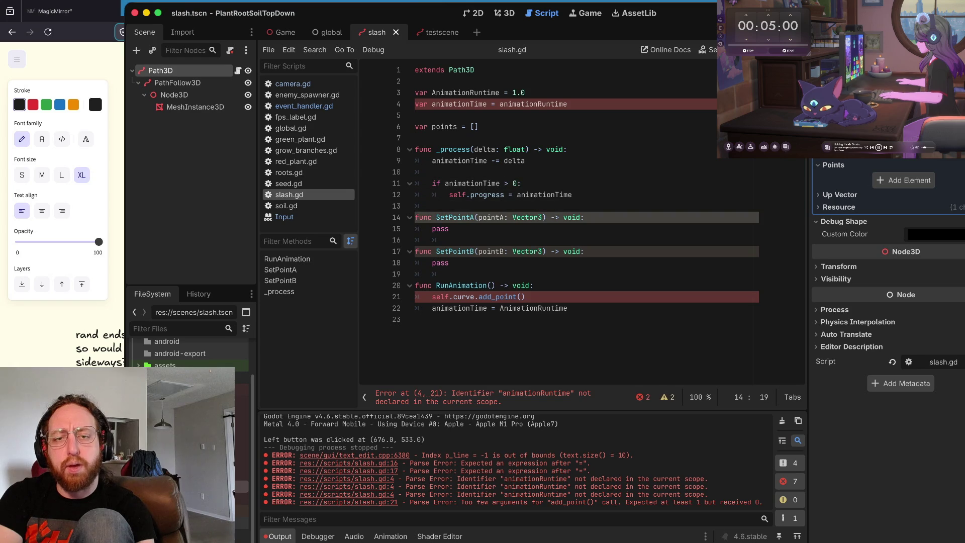
Step: Replace SetPointA's pass line with points.push_back(pointA)
key("ctrl+shift+k")
type("poi")
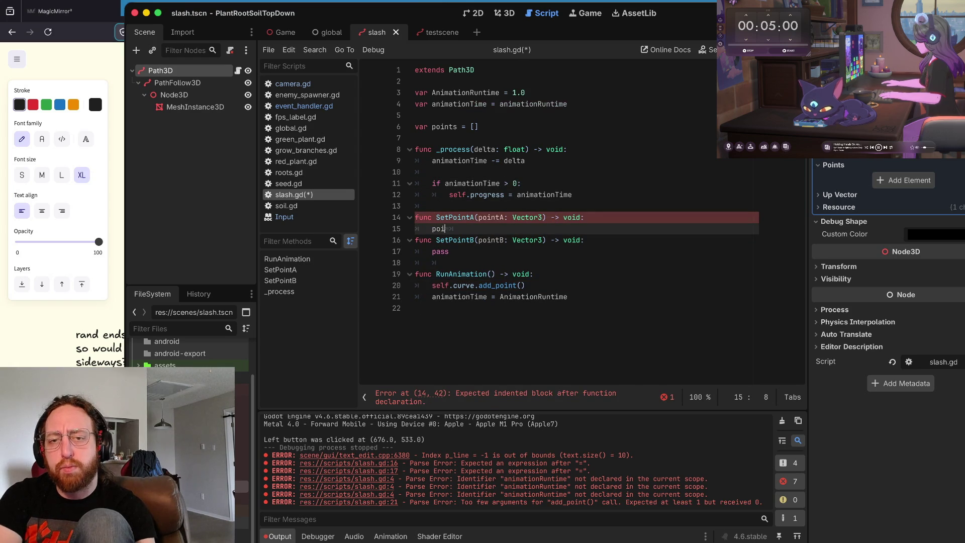
type("nts.push")
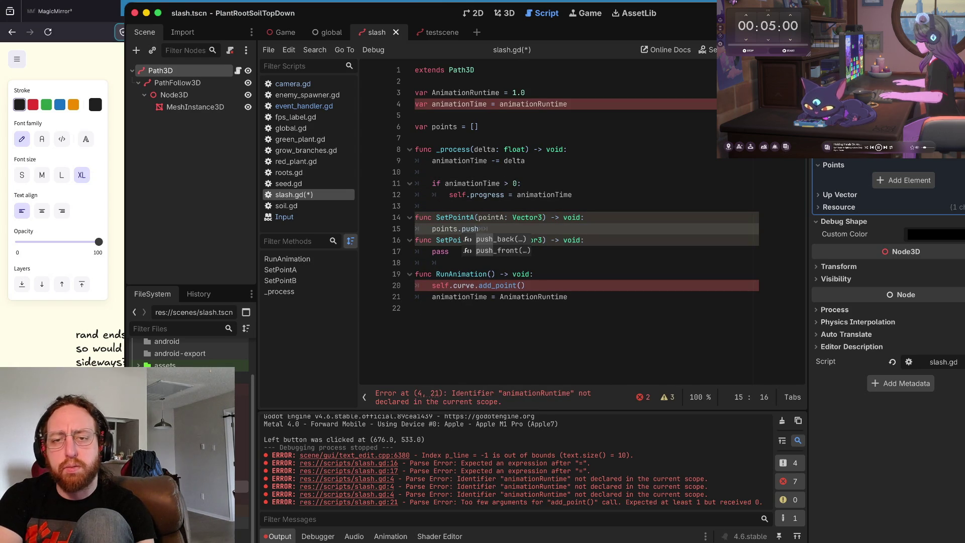
key("Return")
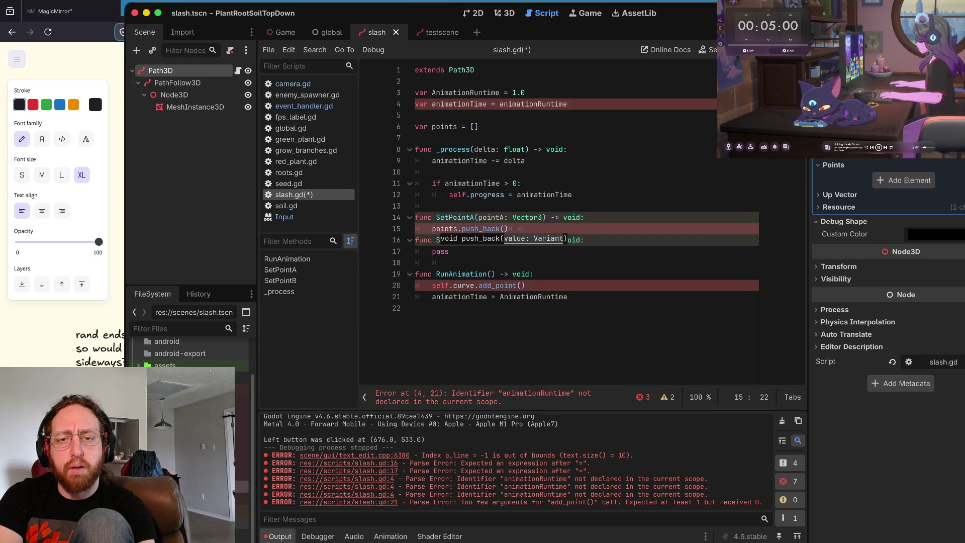
type("pointA")
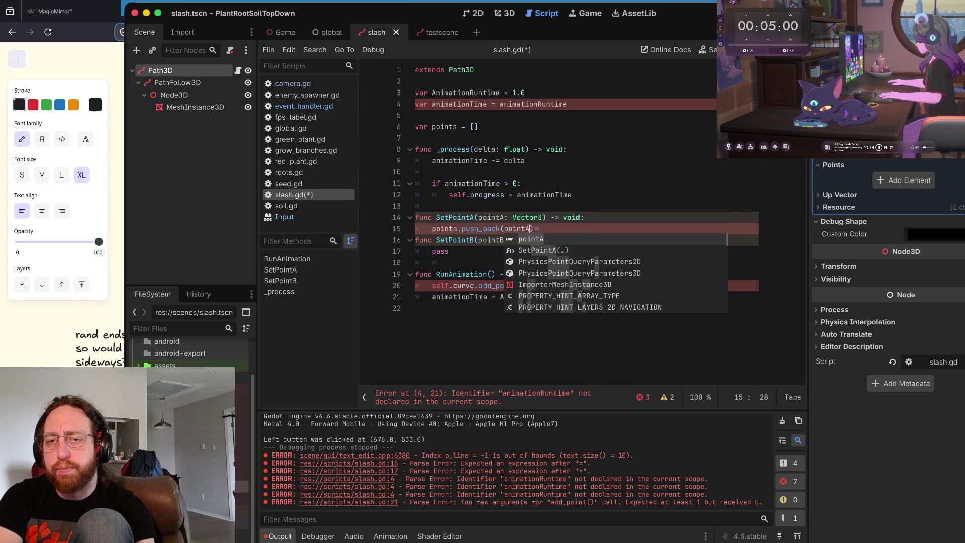
key("Home")
key("Home")
Step: Copy the push_back line into SetPointB, correct its argument to pointB, and save
key("shift+Down")
key("ctrl+c")
key("Down")
key("shift+End")
key("ctrl+v")
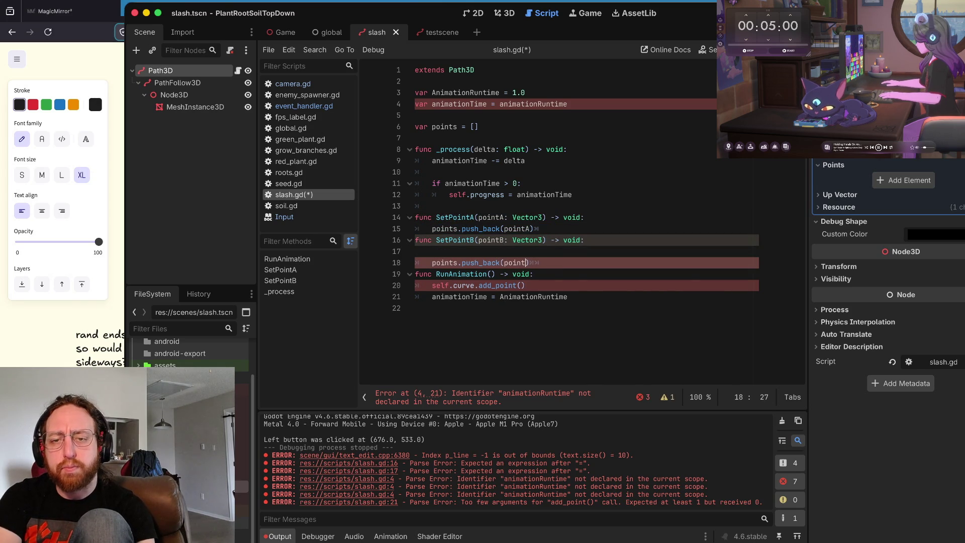
type("B")
key("Return")
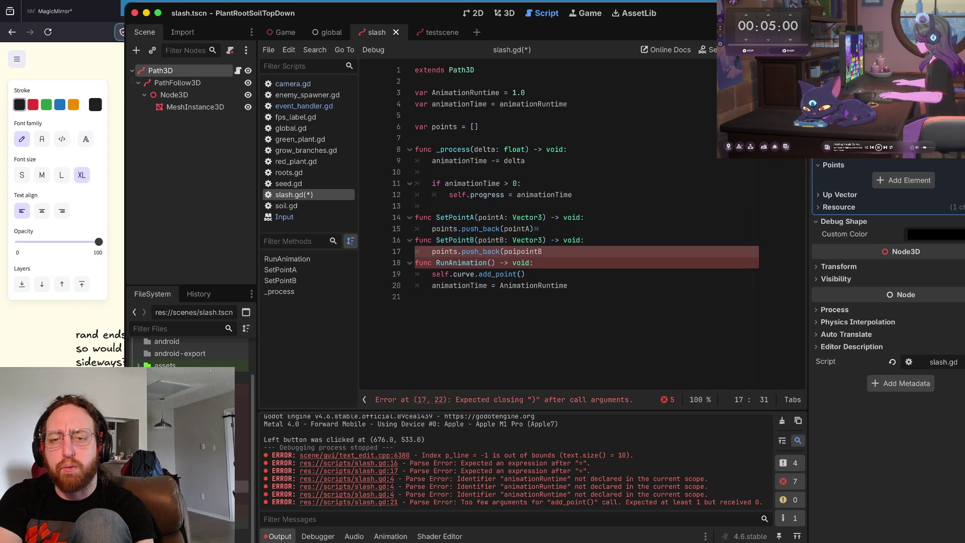
key("alt+BackSpace")
type("pointB)")
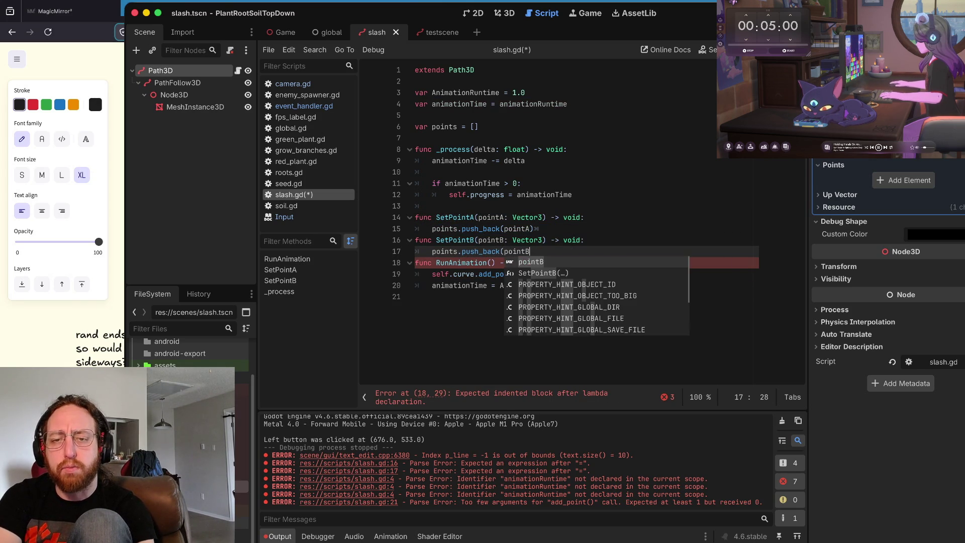
key("Return")
key("ctrl+s")
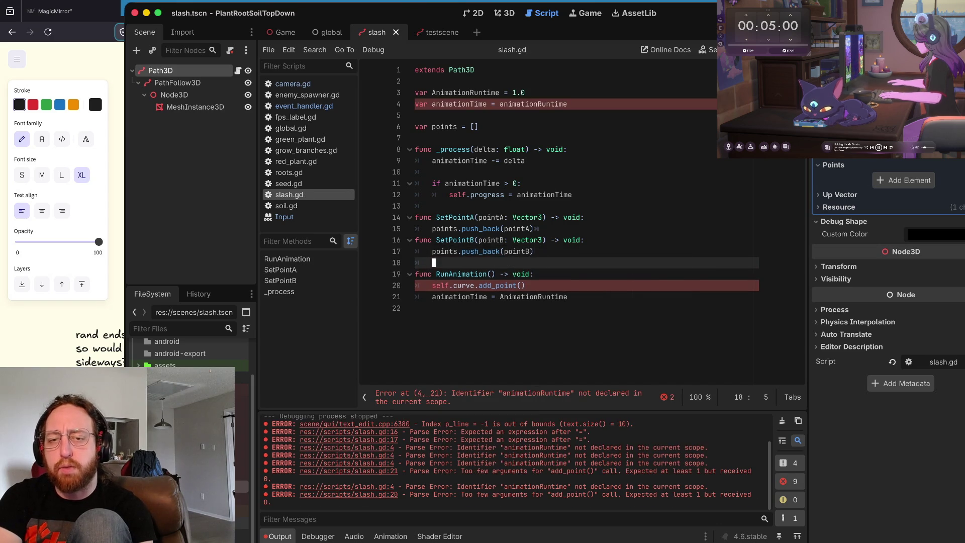
Step: Join the SetPointA and SetPointB bodies onto their func lines
key("Up")
key("Up")
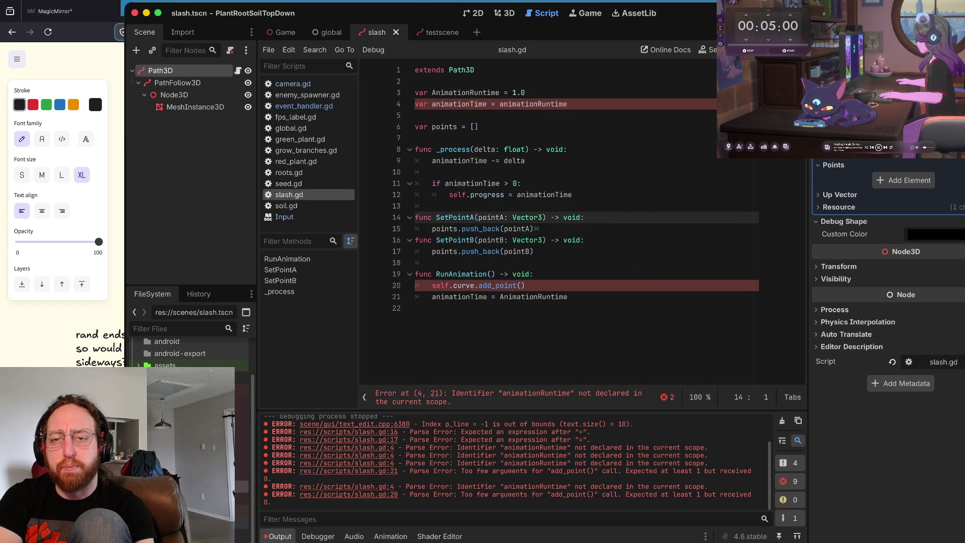
key("End")
key("Delete")
key("Down")
key("End")
key("Delete")
key("Up")
key("Home")
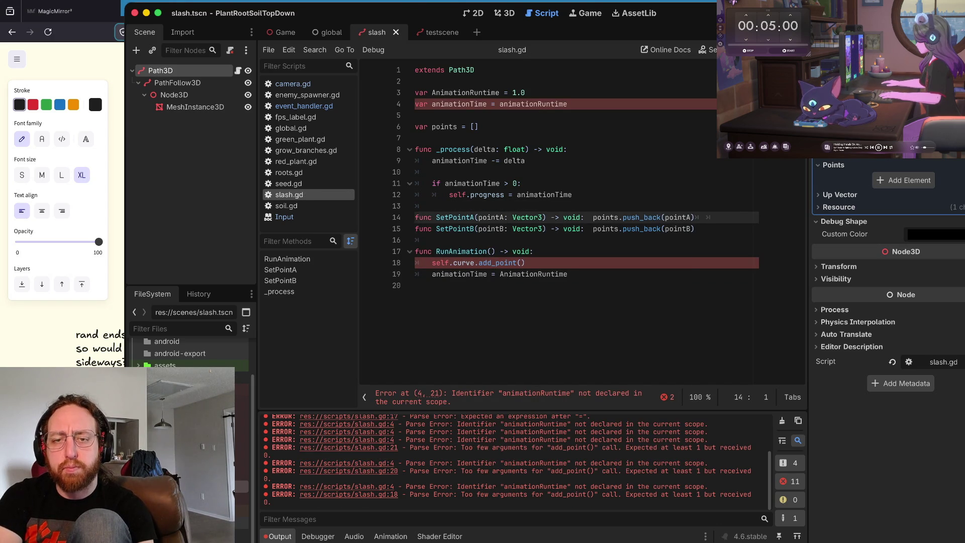
Step: Move the one-line setters below RunAnimation with a blank line above them, and save
key("shift+Down")
key("shift+Down")
key("shift+End")
key("alt+Down")
key("alt+Down")
key("alt+Down")
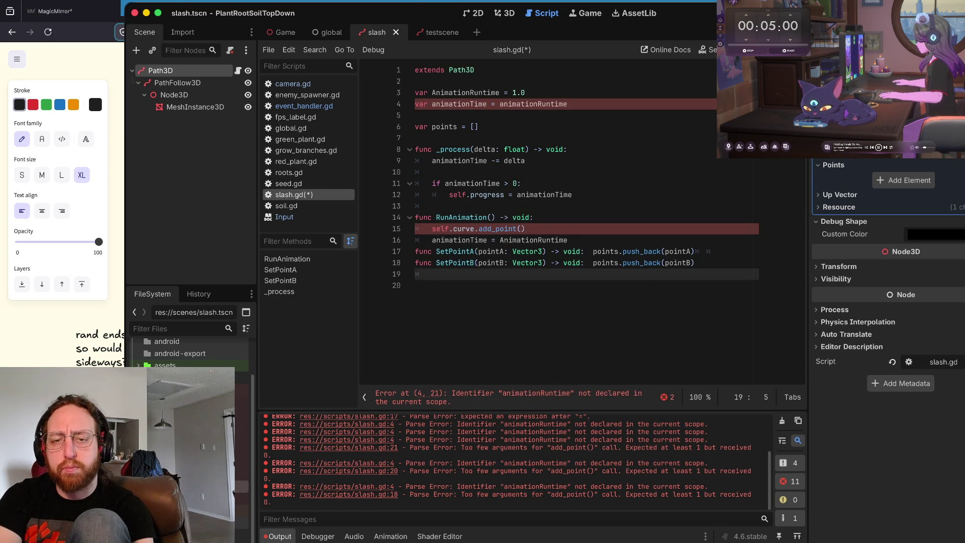
key("alt+Up")
key("alt+Up")
key("Up")
key("Up")
key("Home")
key("Up")
key("Up")
key("Up")
key("ctrl+s")
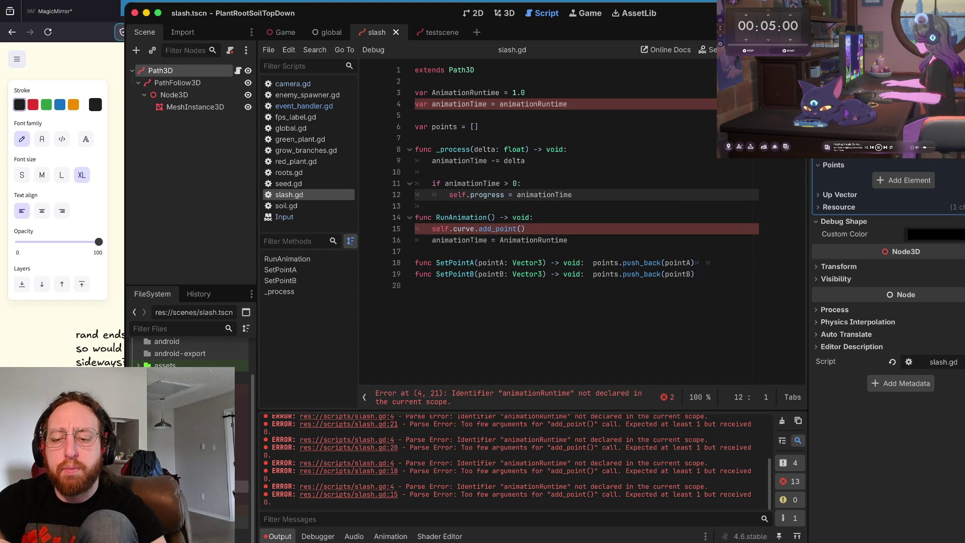
key("Up")
key("Up")
key("Up")
key("Right")
key("Right")
key("Right")
left_click(492, 104)
left_click(480, 126)
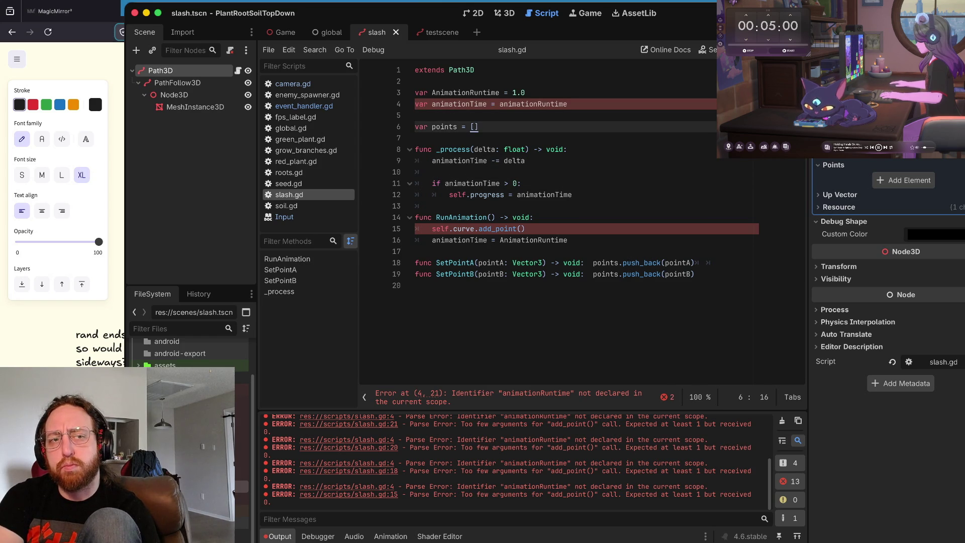
Step: Rename animationTime to progressTime in the line 4 declaration and the _process decrement
key("Down")
key("Down")
key("Up")
key("Up")
key("Up")
key("ctrl+shift+Right")
type("progressTime")
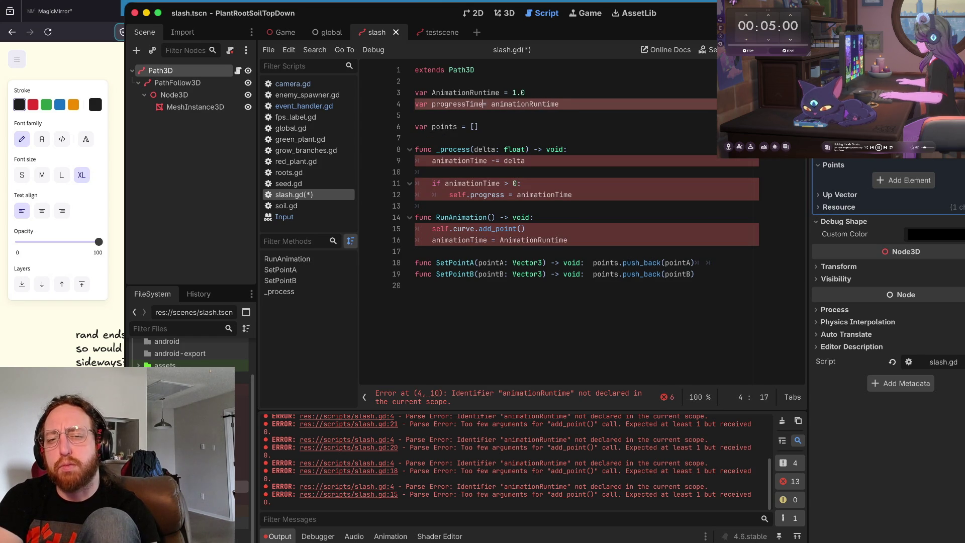
key("ctrl+s")
key("Down")
key("Down")
key("Down")
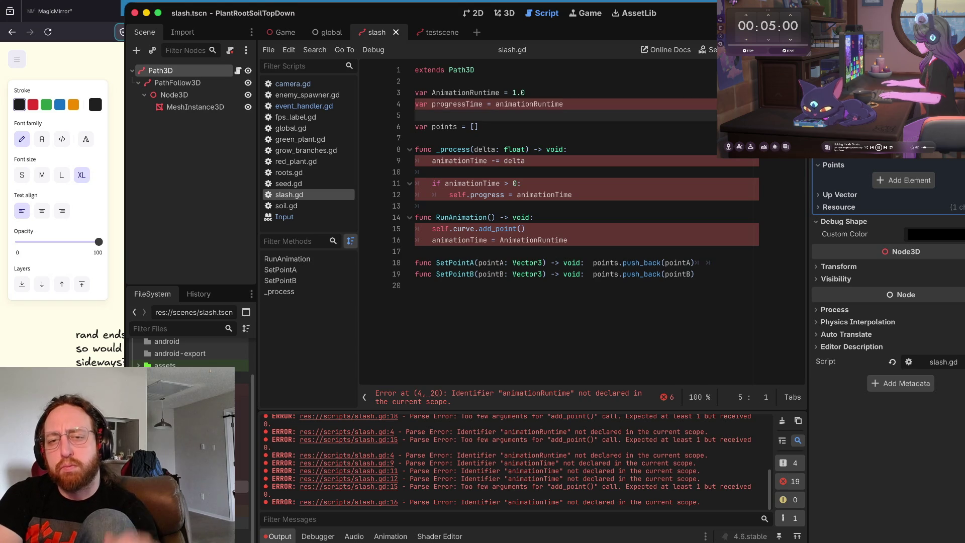
key("Down")
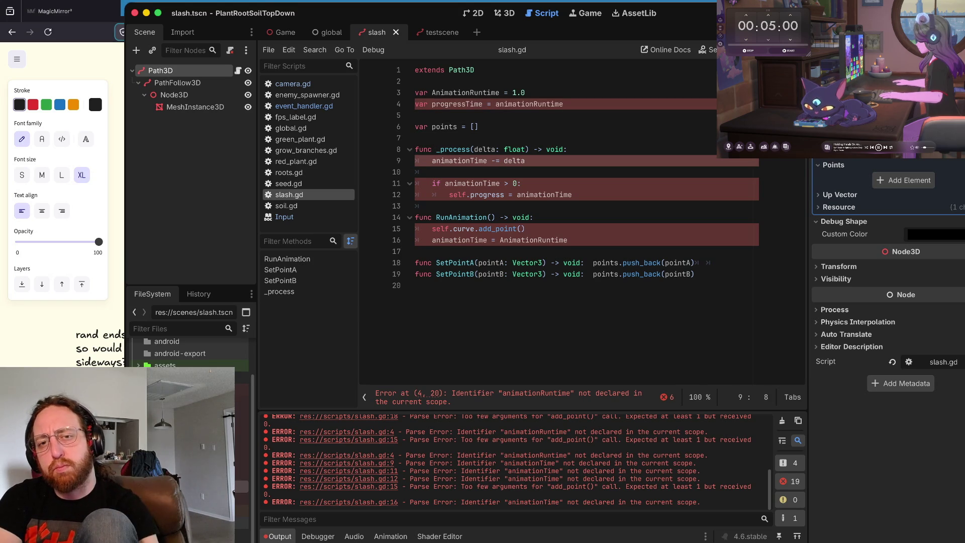
key("ctrl+Delete")
type("progressTime")
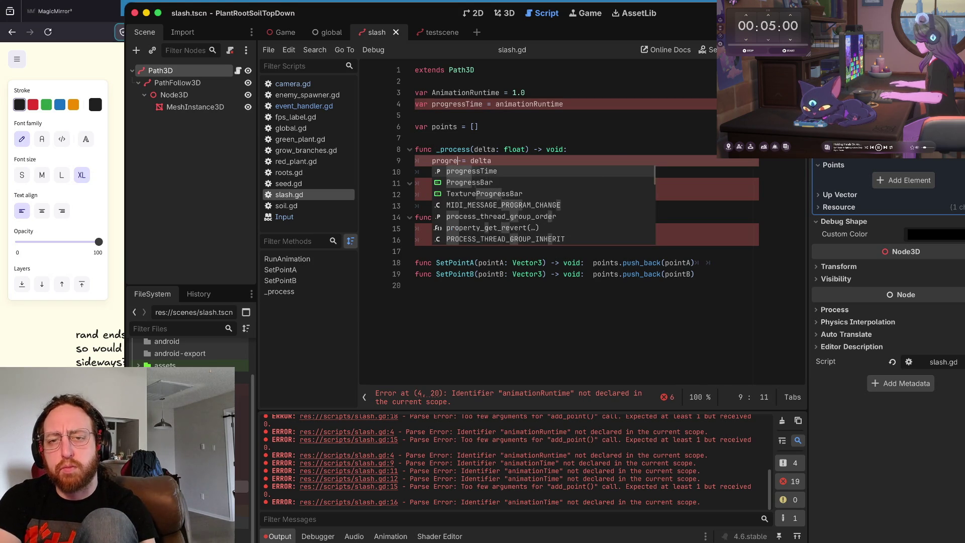
key("ctrl+s")
Step: Use progressTime in the if condition on line 11 and the progress assignment on line 12
key("Down")
key("Down")
key("ctrl+Left")
key("ctrl+Delete")
type("rog")
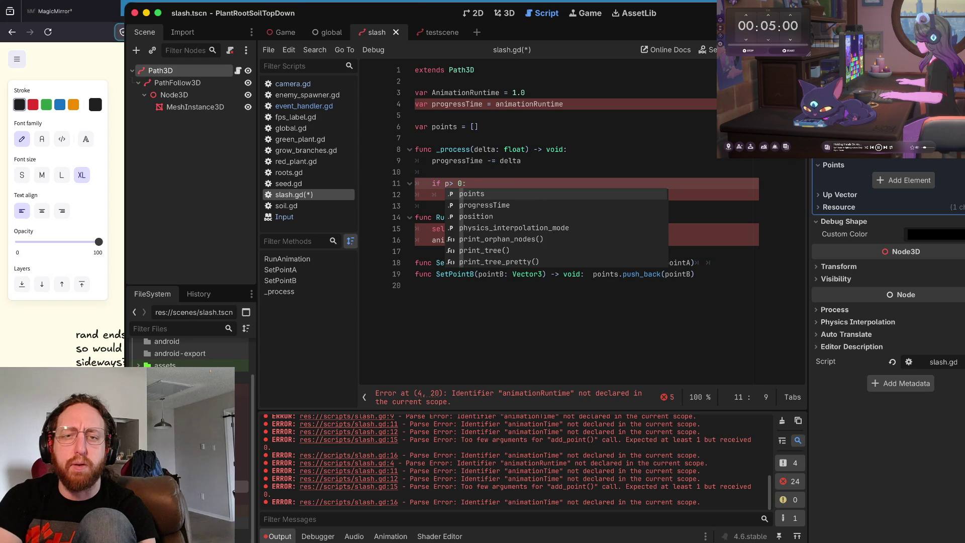
key("Return")
key("ctrl+s")
key("ctrl+BackSpace")
type("progress = progres")
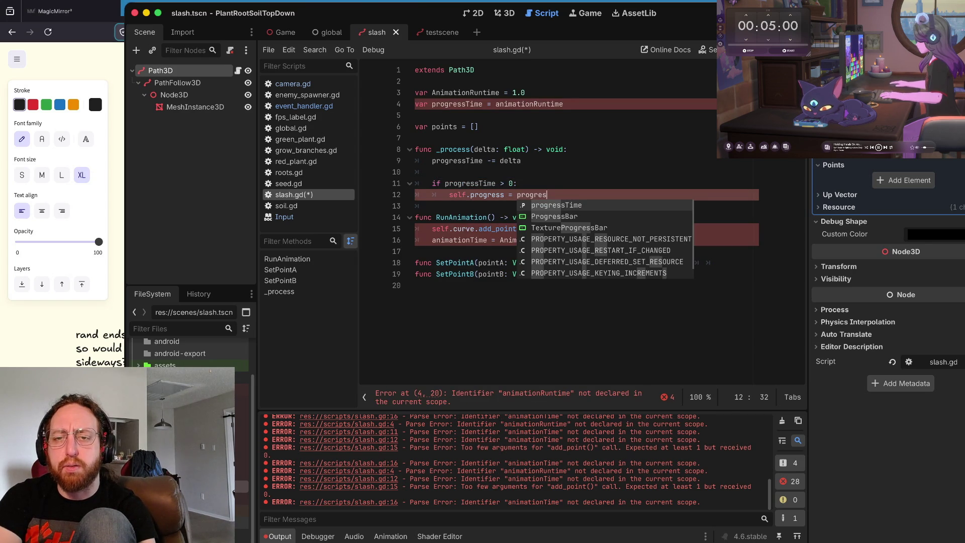
key("Return")
key("ctrl+s")
Step: Use progressTime in RunAnimation's reset line 16 and save
key("Down")
key("Down")
key("Down")
key("Down")
key("ctrl+BackSpace")
type("progres")
key("Return")
key("ctrl+s")
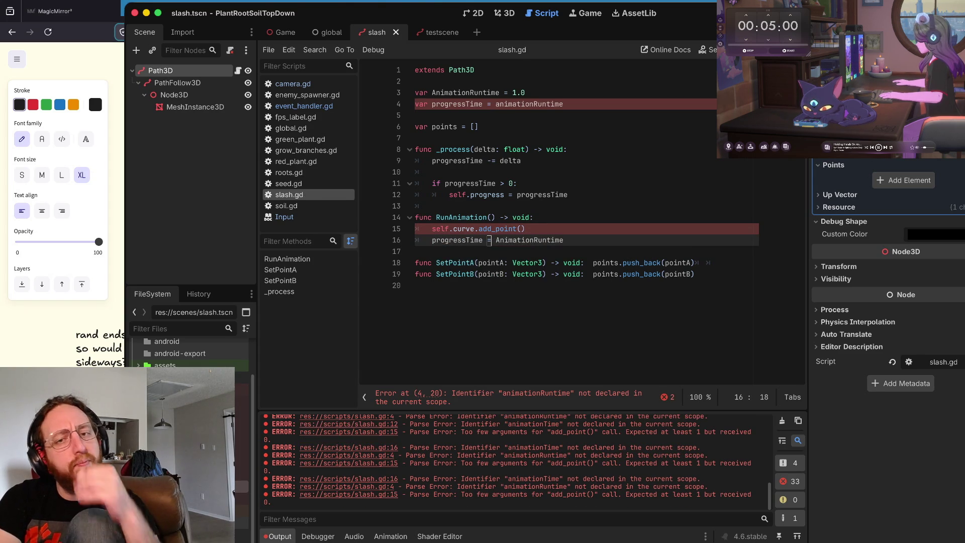
Step: Review the add_point line and remove trailing whitespace after push_back(pointA)
left_click(488, 229)
key("End")
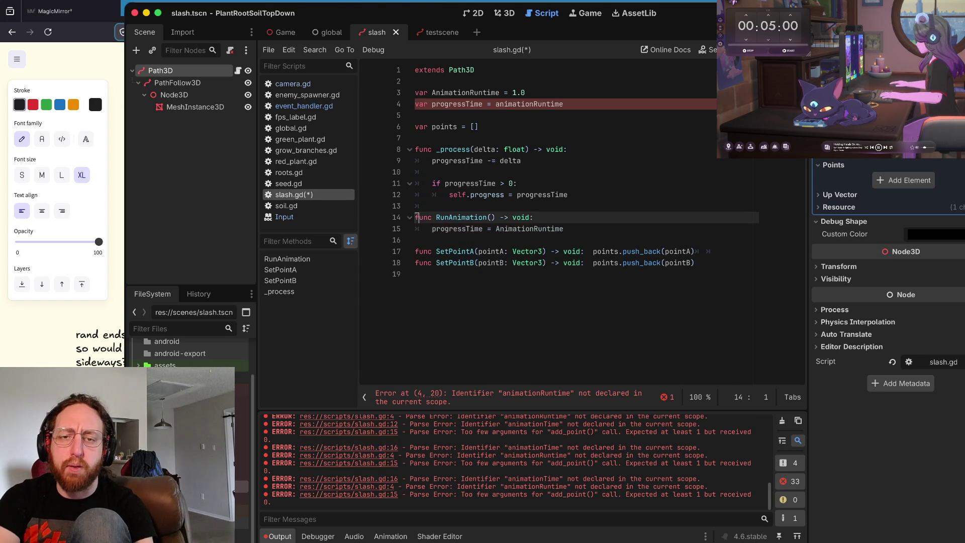
key("Down")
key("Down")
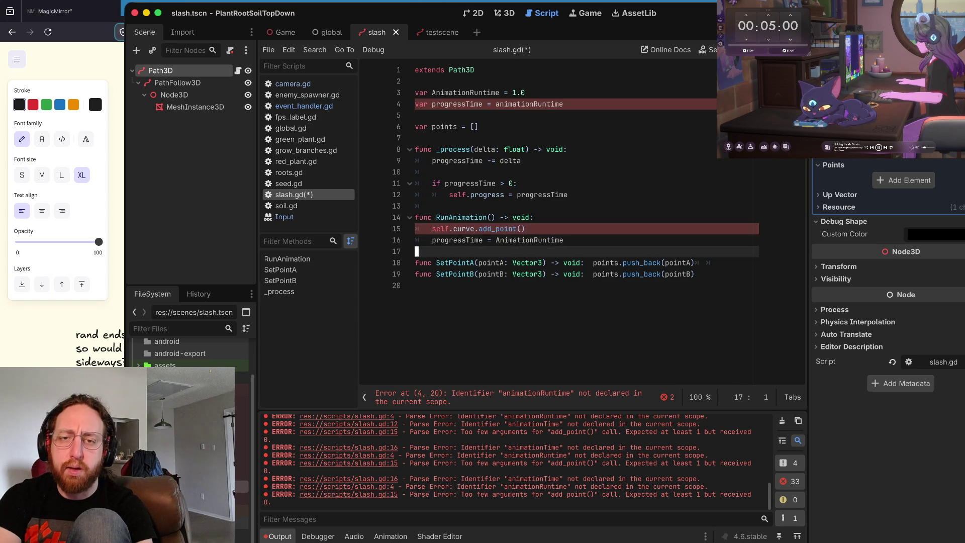
key("Up")
key("Up")
key("Up")
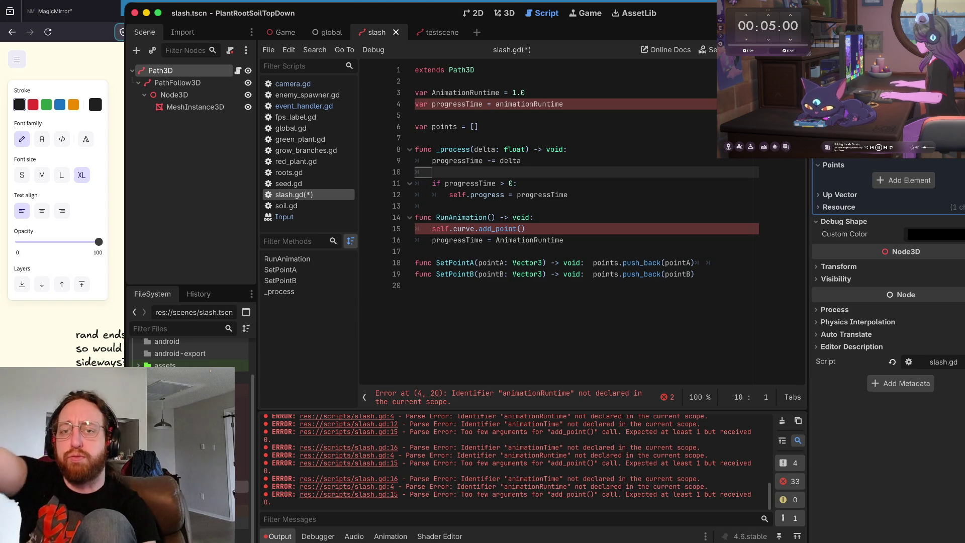
key("Down")
key("Down")
key("Down")
left_click(417, 229)
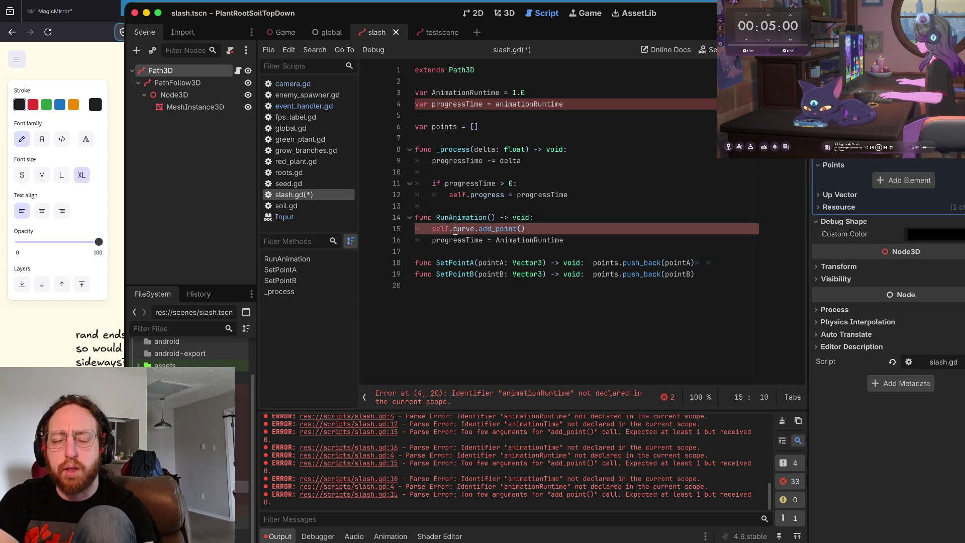
key("ctrl+Right")
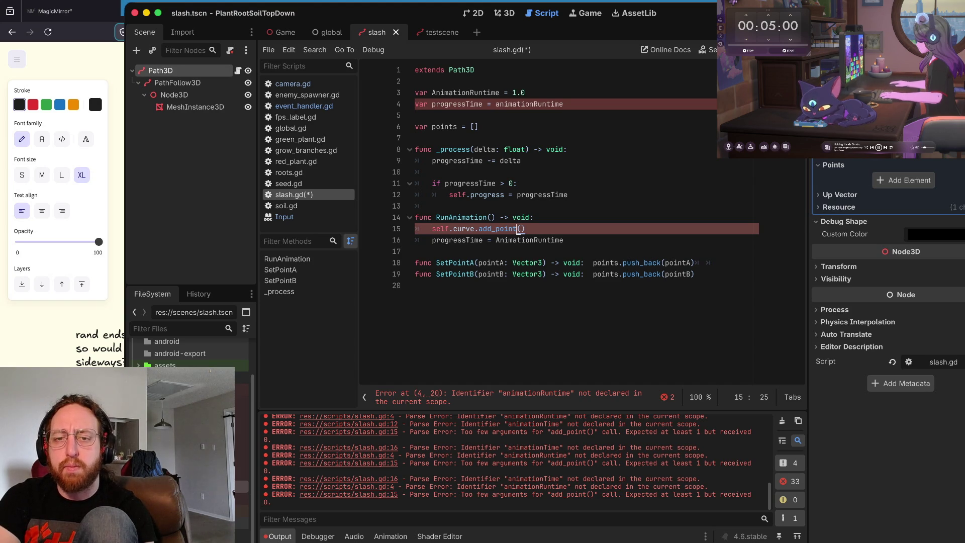
left_click(454, 228)
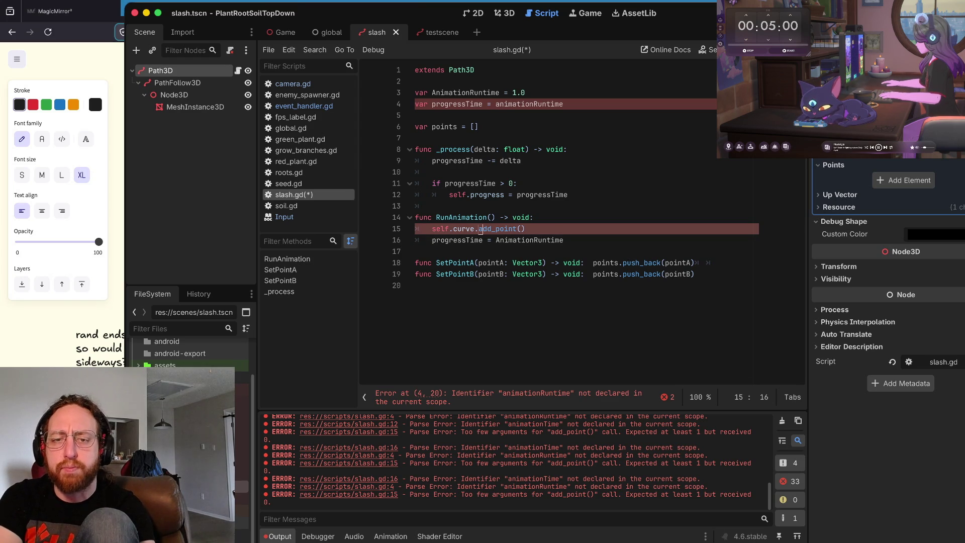
left_click(432, 229)
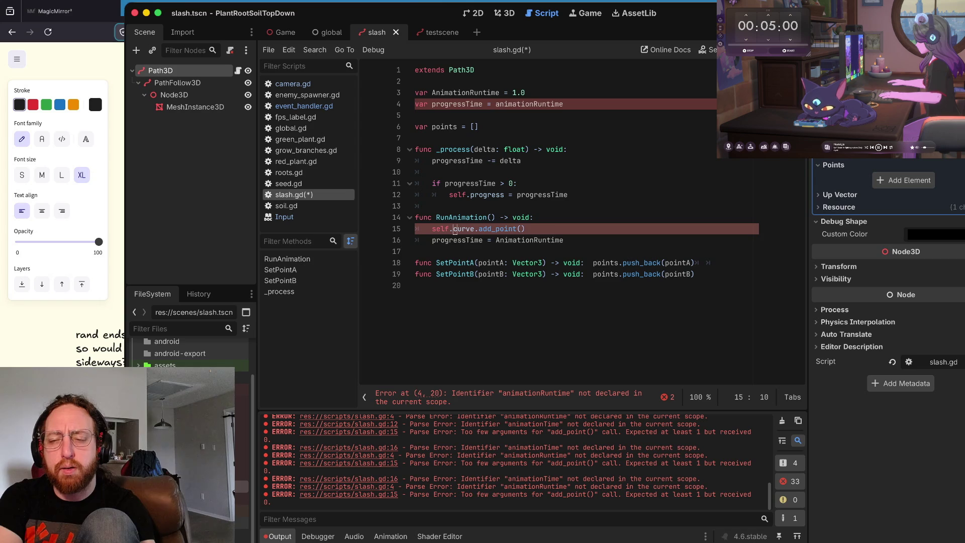
key("Down")
key("Down")
key("Down")
key("End")
key("BackSpace")
key("BackSpace")
key("Left")
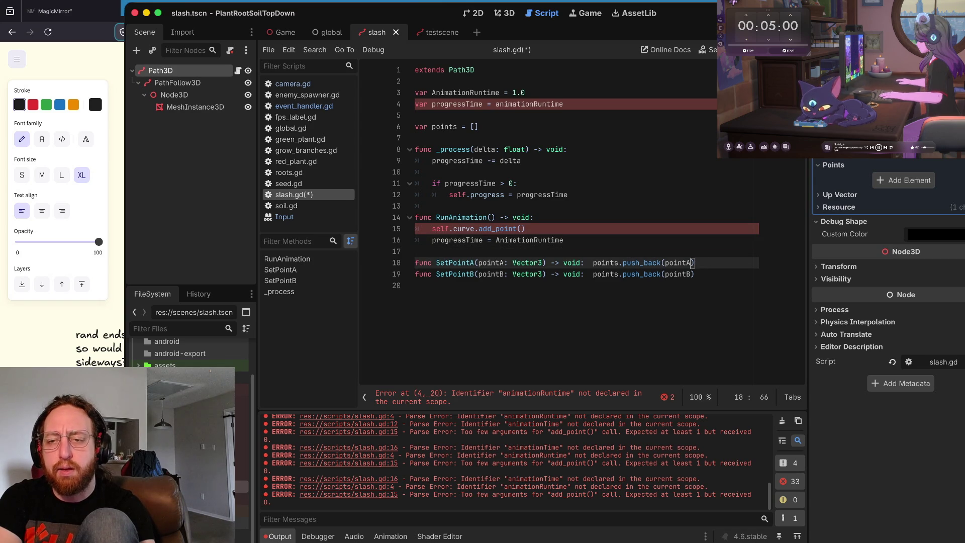
Step: Change the RunAnimation call to self.curve.add_point(points[0])
key("ctrl+s")
key("Up")
key("Up")
key("Up")
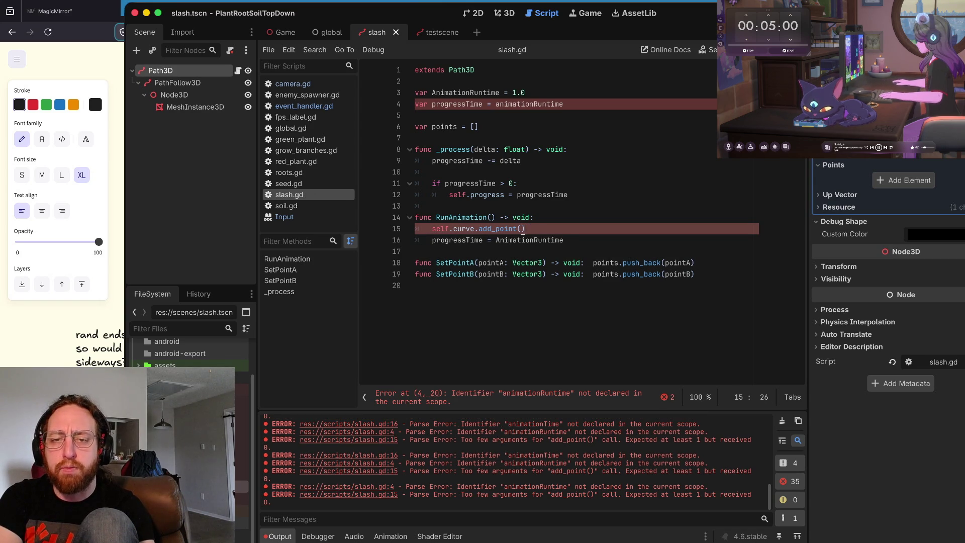
key("Home")
key("Right")
key("Right")
key("Right")
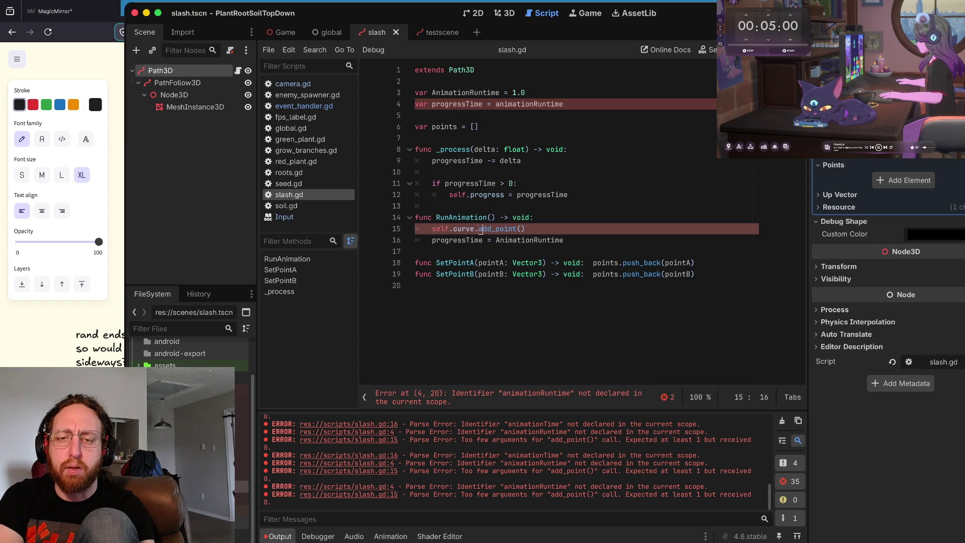
key("Home")
key("Home")
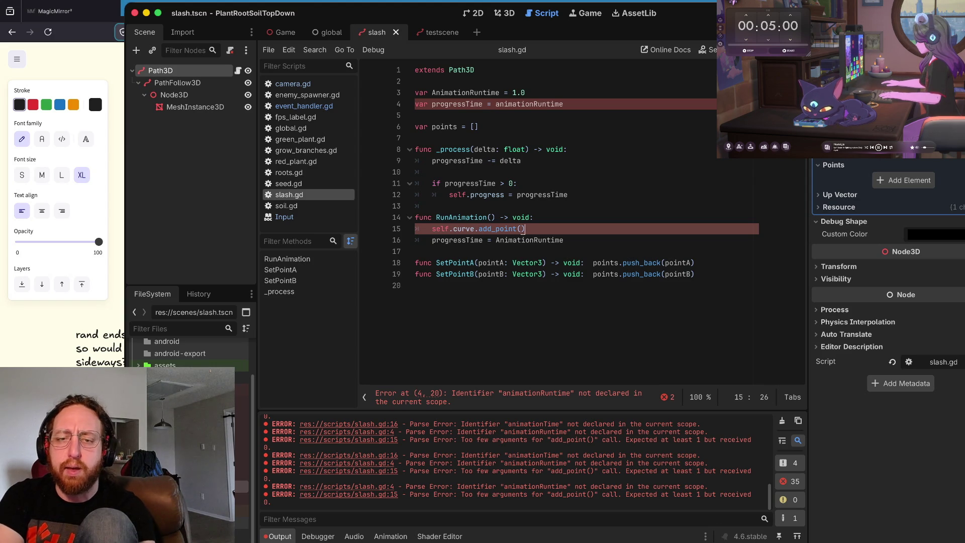
left_click(453, 229)
left_click(520, 228)
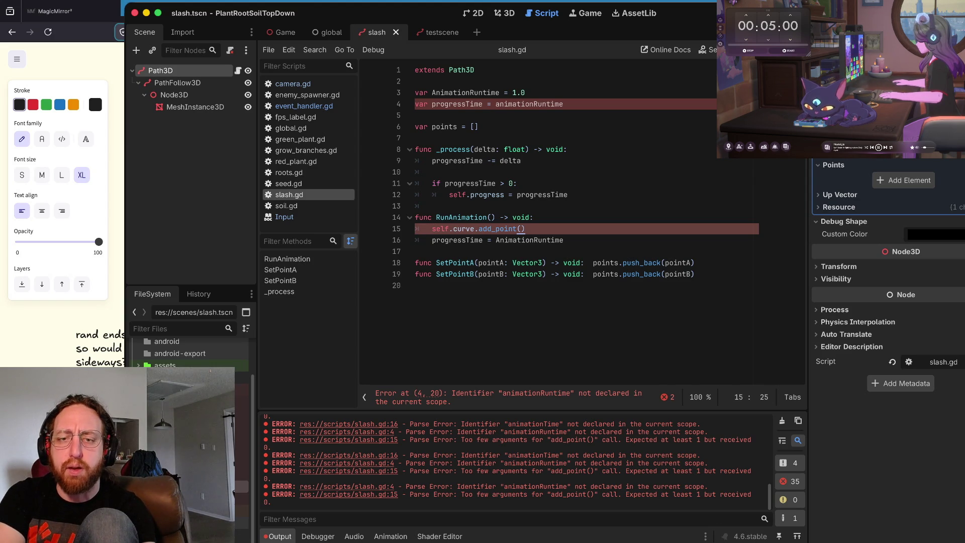
left_click(522, 229)
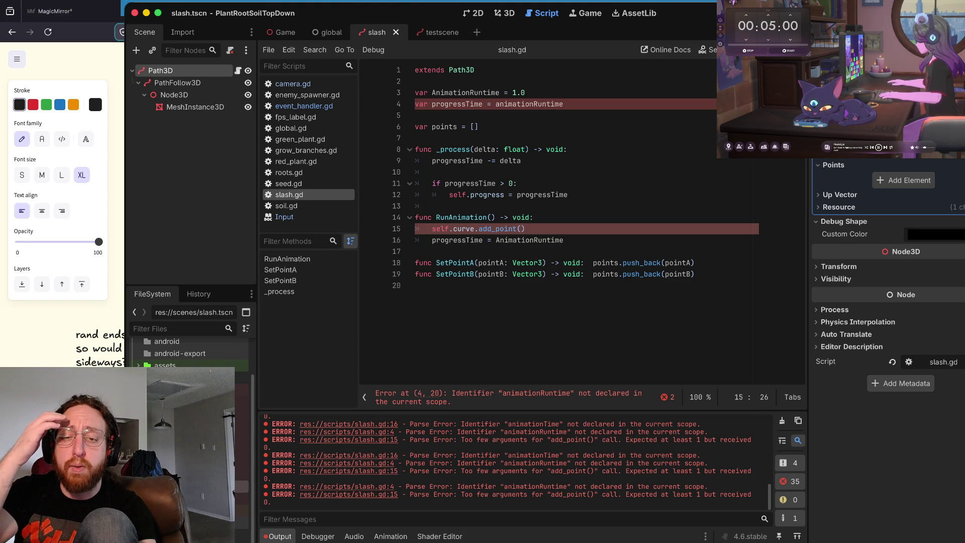
left_click(522, 240)
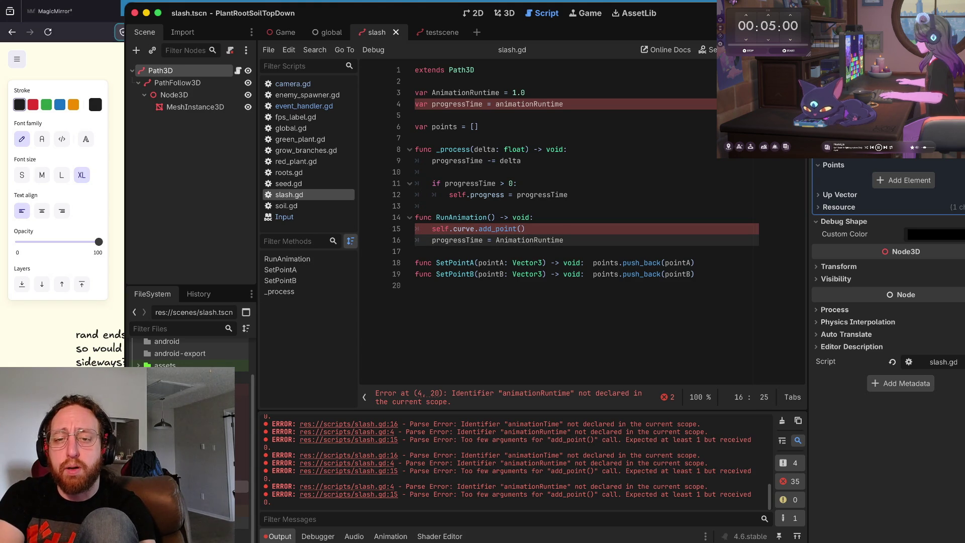
left_click(499, 274)
key("Up")
key("Up")
key("Down")
key("Down")
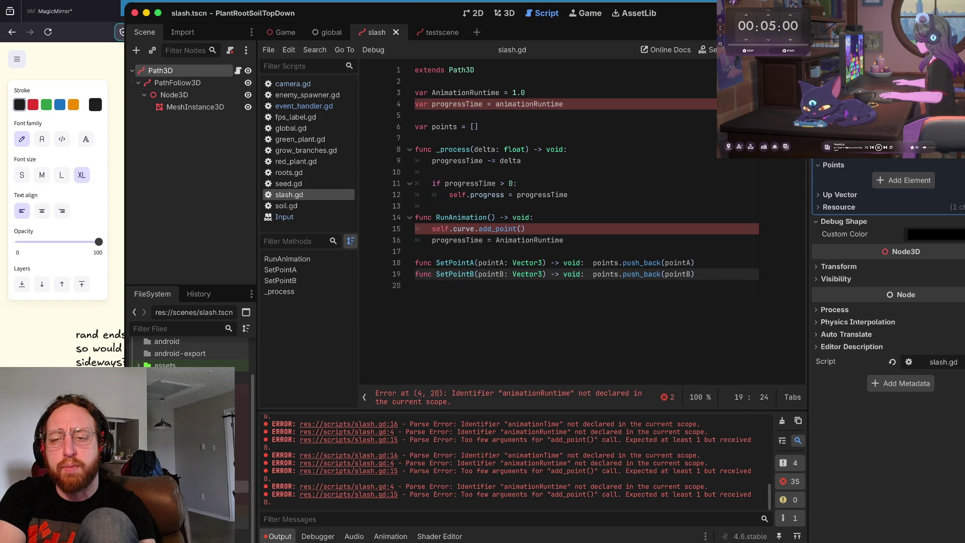
key("Up")
key("Up")
left_click(525, 228)
key("Left")
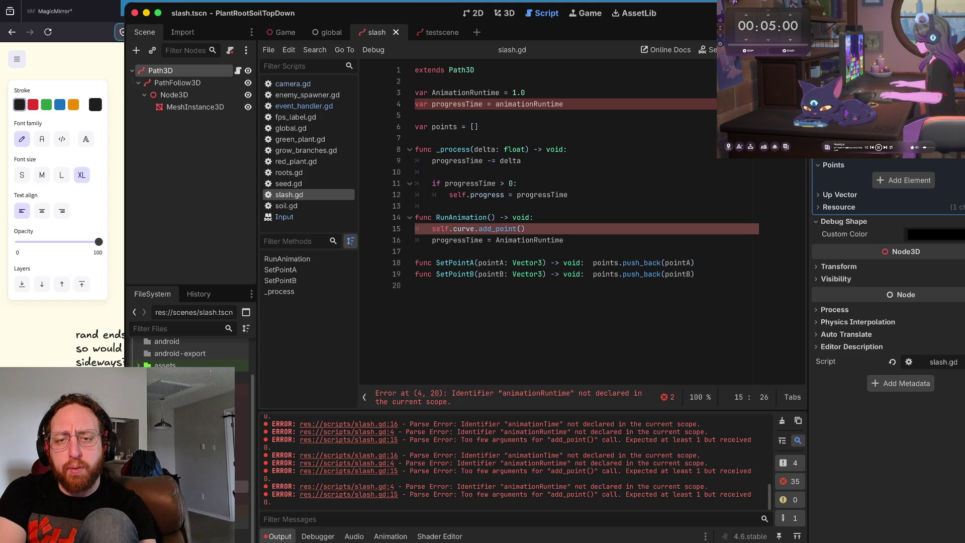
type("pointa")
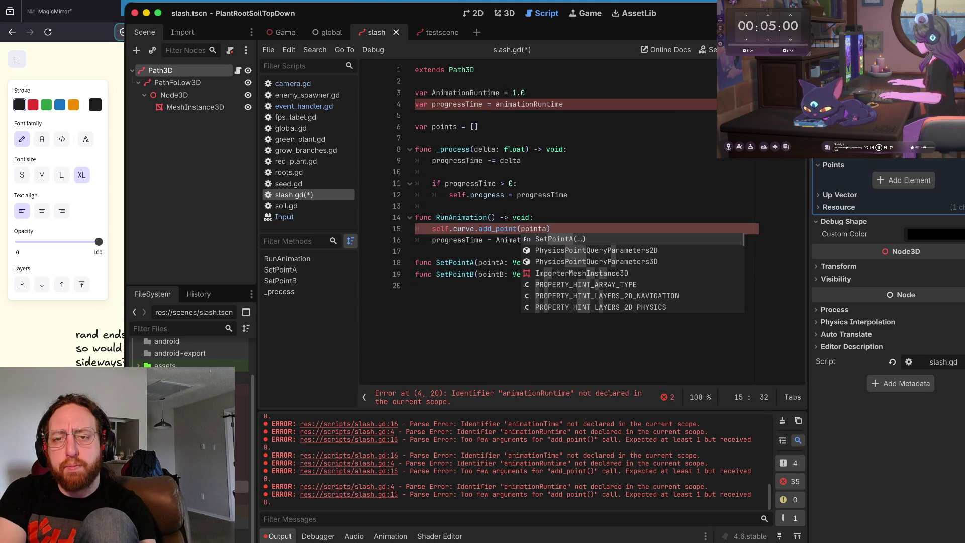
key("BackSpace")
key("BackSpace")
key("BackSpace")
type("points[")
Step: Duplicate the add_point line and change its index to points[1]
key("End")
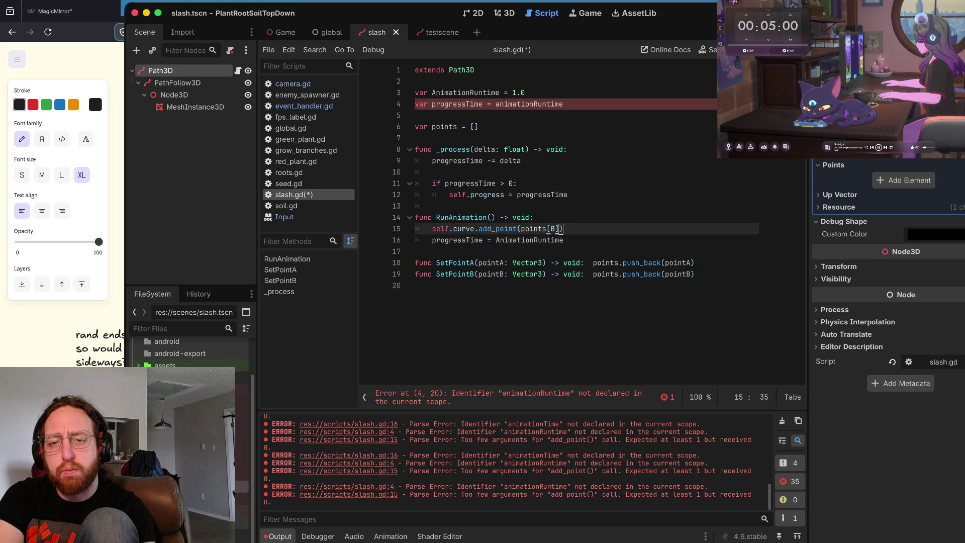
key("ctrl+shift+d")
key("Left")
key("Left")
key("BackSpace")
type("1")
Step: Keep an empty line above the progressTime reset and save the script
key("End")
key("Return")
key("Down")
key("End")
key("ctrl+s")
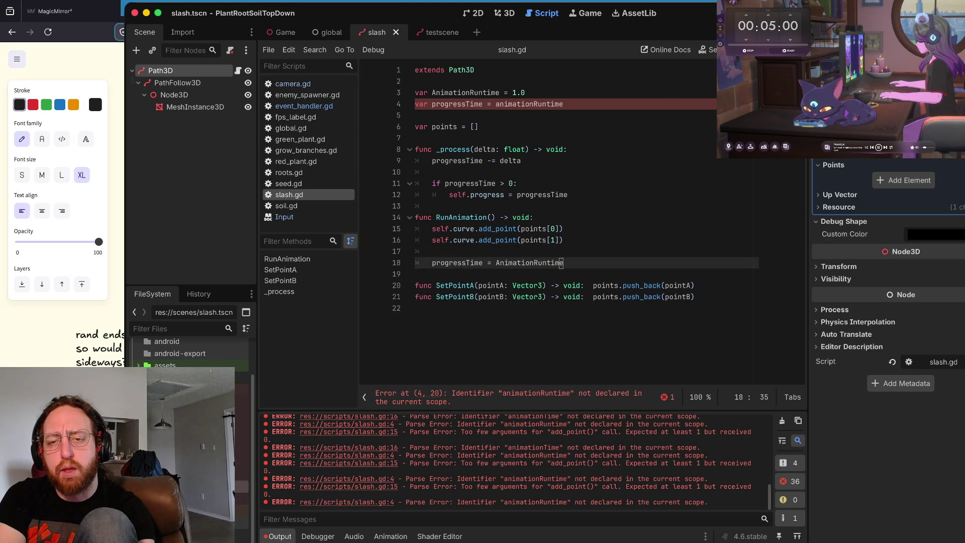
key("Up")
key("ctrl+shift+k")
key("ctrl+s")
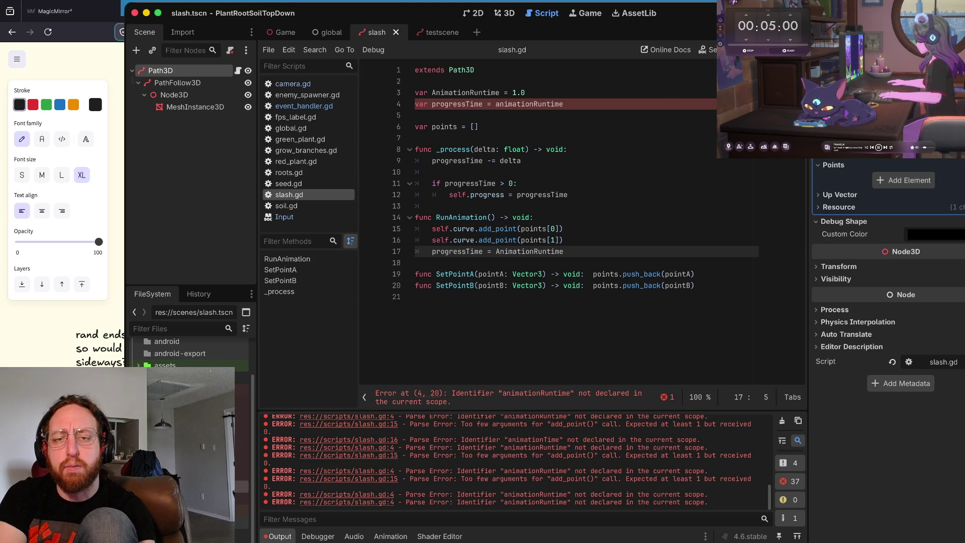
key("Return")
key("ctrl+s")
key("Up")
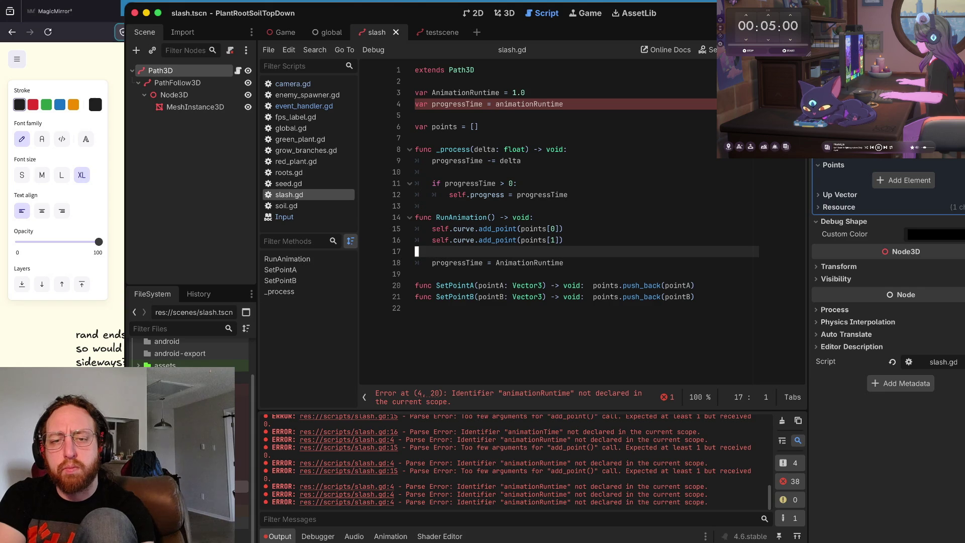
key("Up")
key("Up")
key("Up")
key("End")
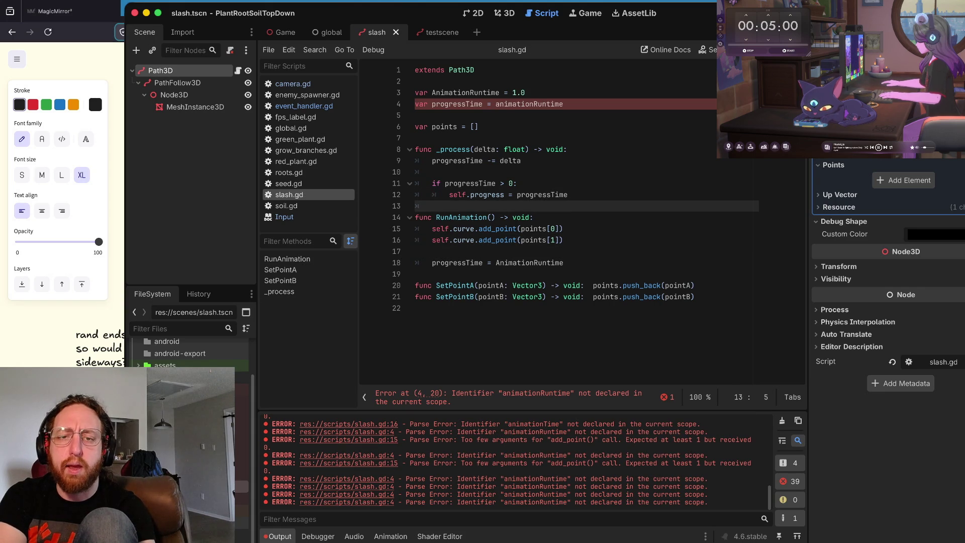
key("ctrl+s")
key("Up")
key("Up")
key("Up")
key("Up")
key("Up")
key("Up")
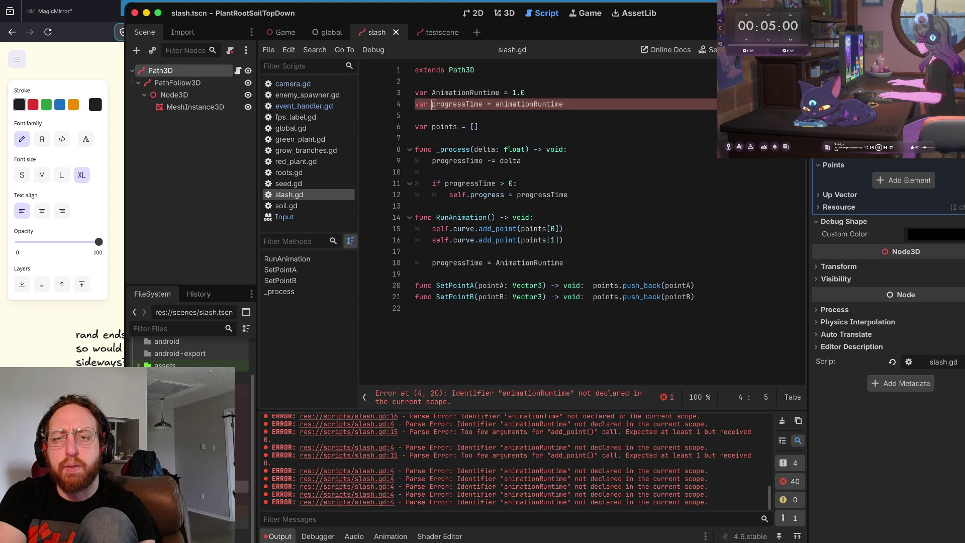
Step: Correct animationRuntime to AnimationRuntime on line 4 using the autocomplete suggestion
left_click(487, 104)
key("BackSpace")
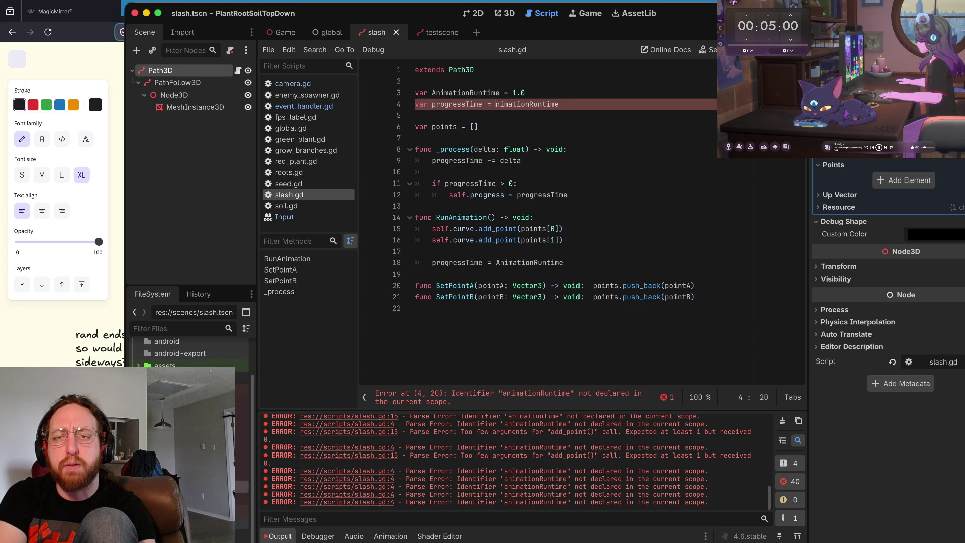
type("A")
key("Tab")
key("Down")
key("Down")
key("Down")
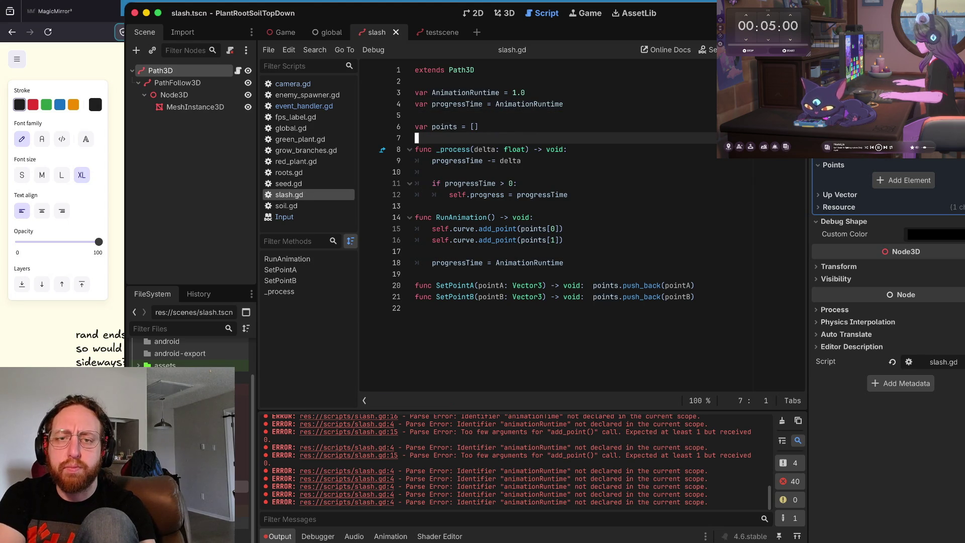
Step: Add an else branch under the progressTime check that sets self.visible = false
key("ctrl+s")
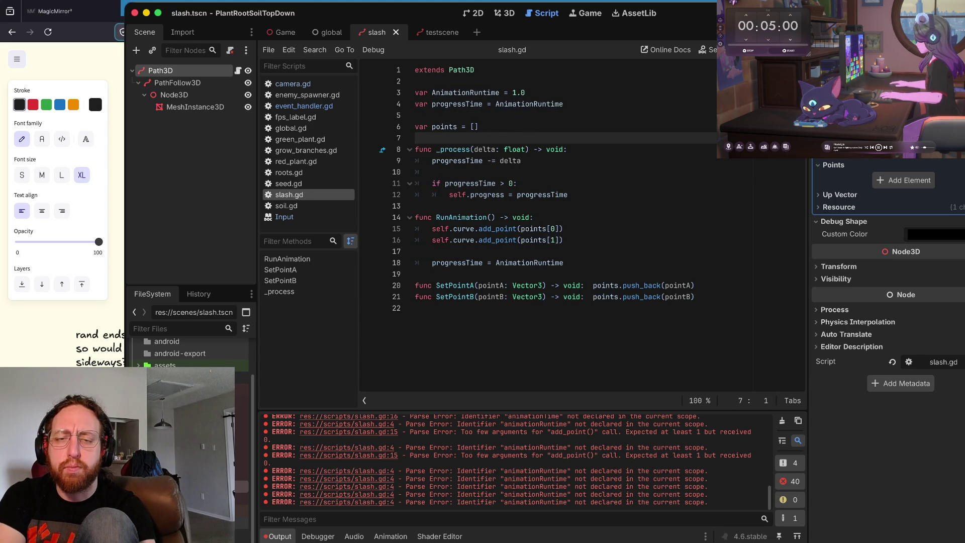
key("Down")
key("Down")
key("Down")
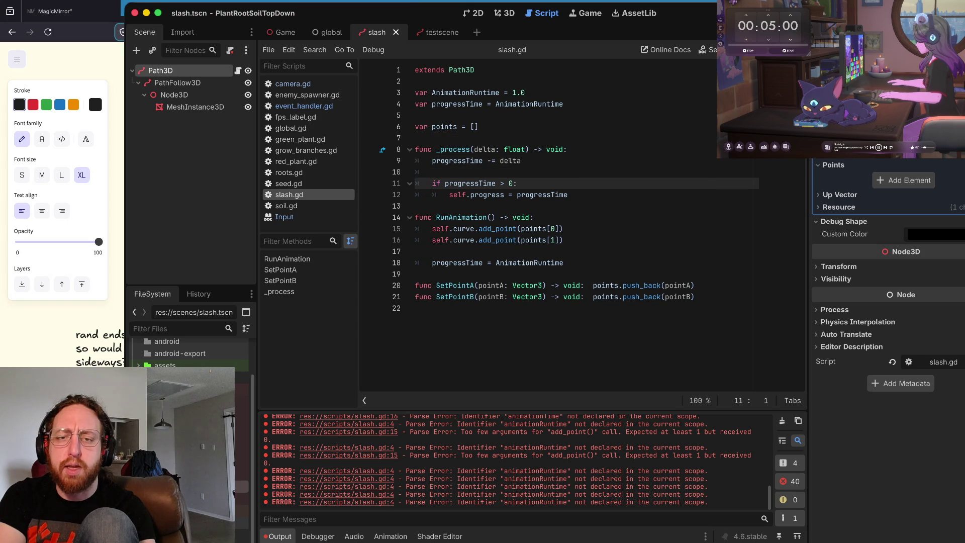
left_click(509, 184)
key("Up")
key("Up")
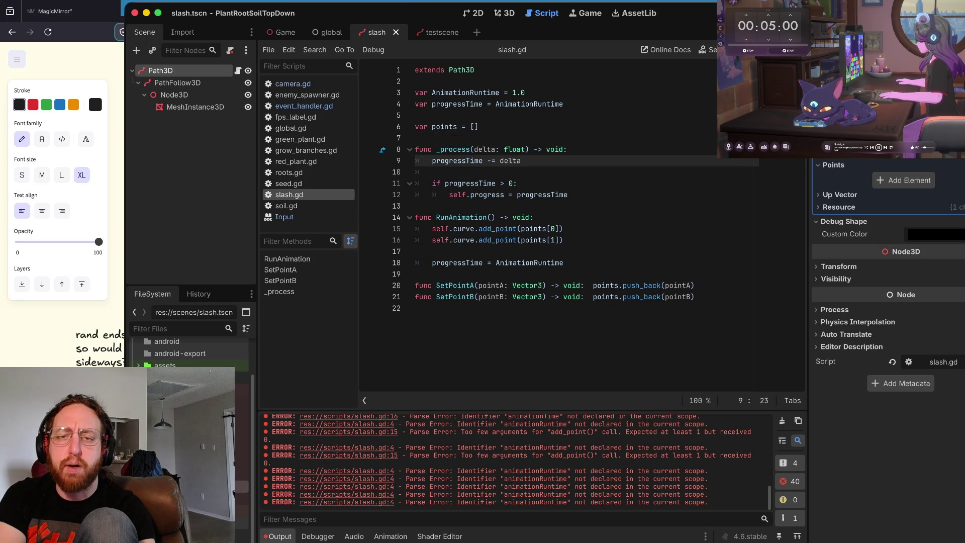
key("Down")
key("Down")
key("Down")
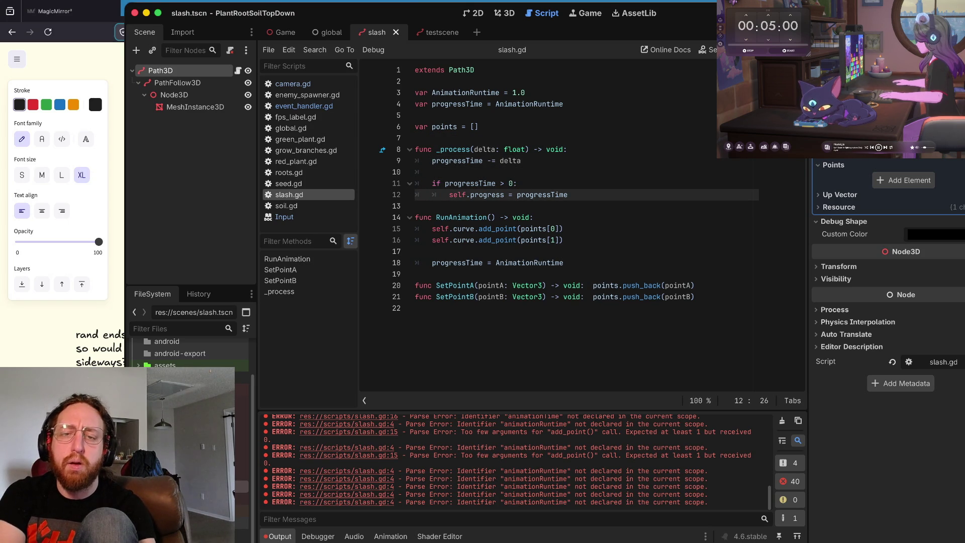
left_click(495, 218)
key("Down")
key("Down")
key("Down")
key("Up")
key("Up")
key("Up")
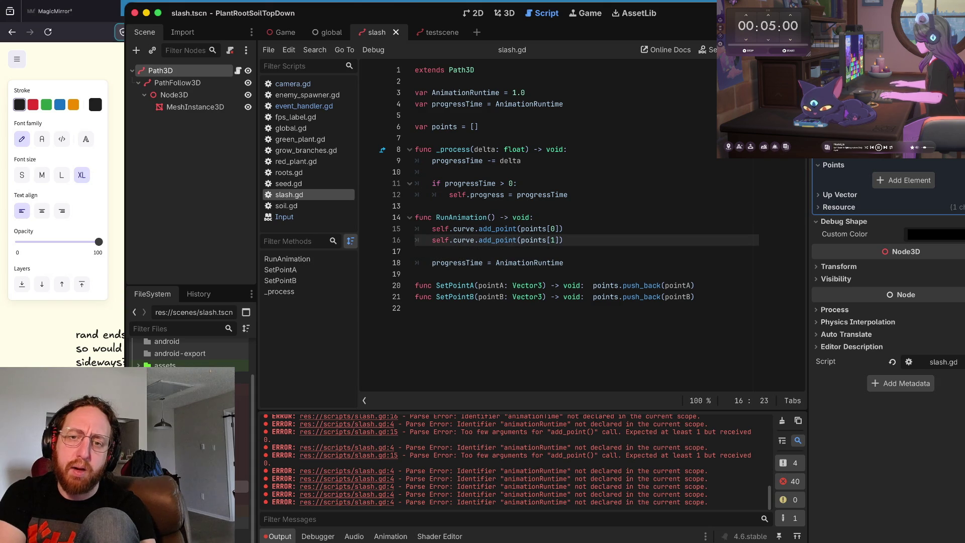
key("Up")
key("Up")
key("Up")
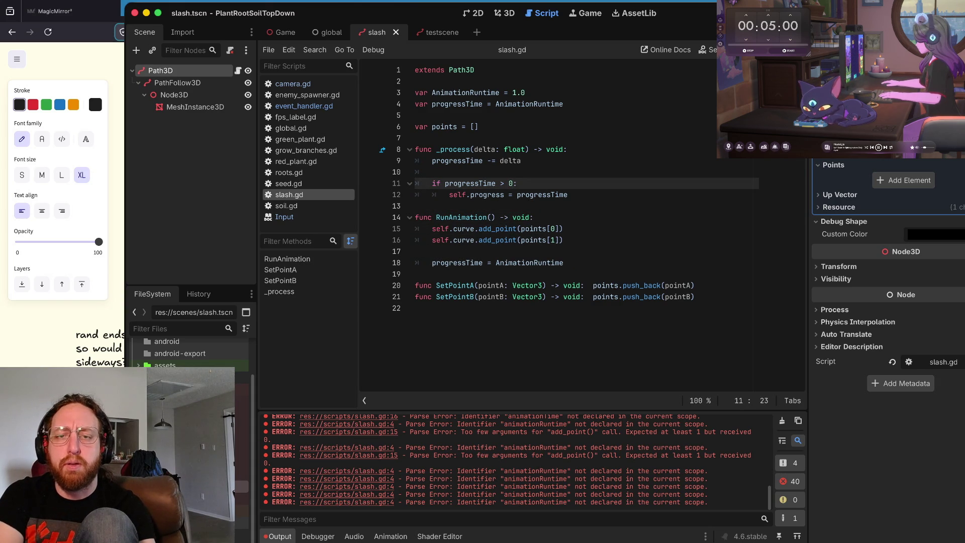
key("Down")
key("End")
key("Return")
key("BackSpace")
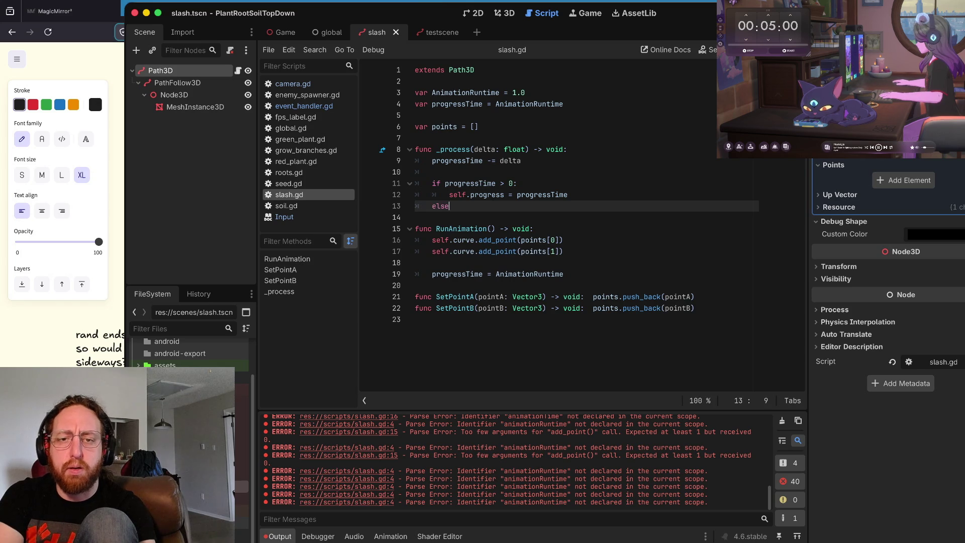
type(":")
key("Return")
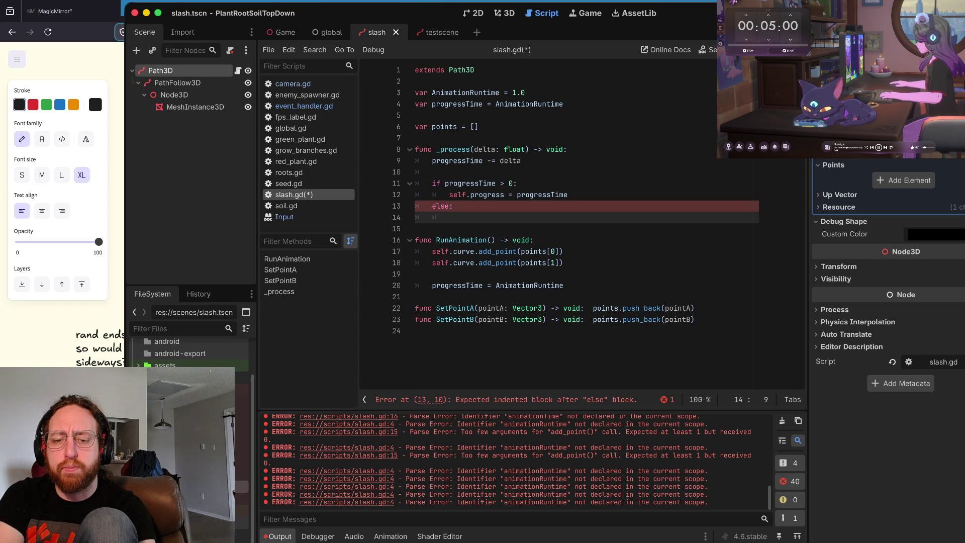
type("s")
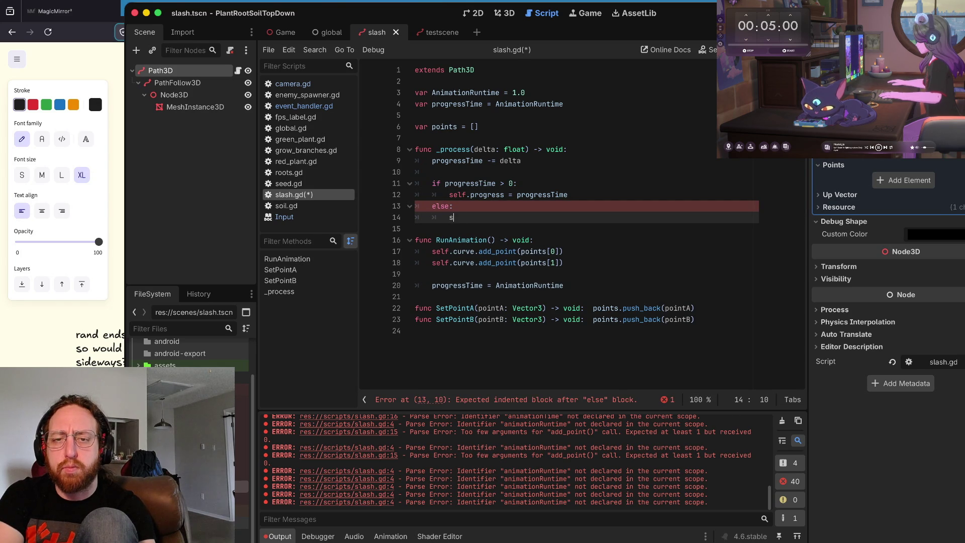
type("elf.visible = ")
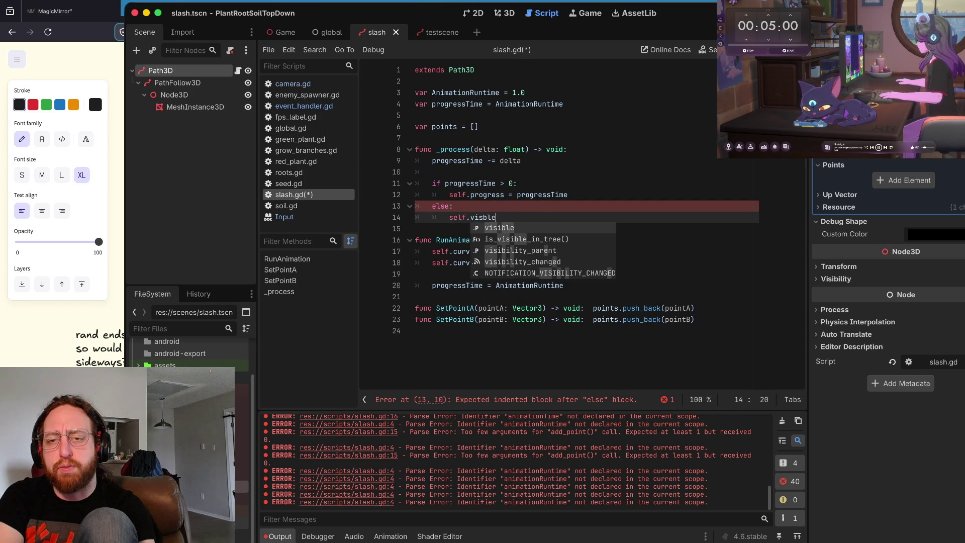
type("false")
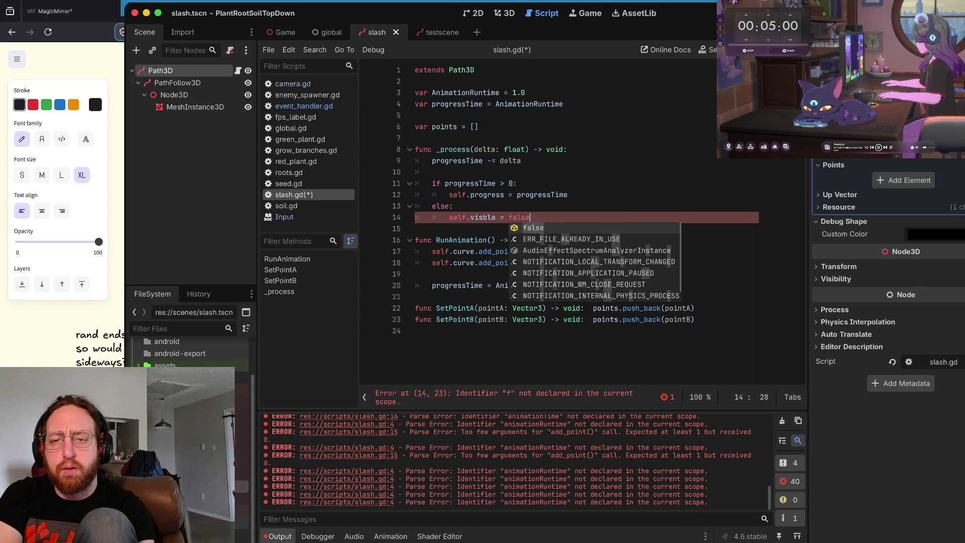
key("Return")
Step: Paste the visibility line into RunAnimation as self.visible = true and save the script
key("Down")
key("Down")
key("Down")
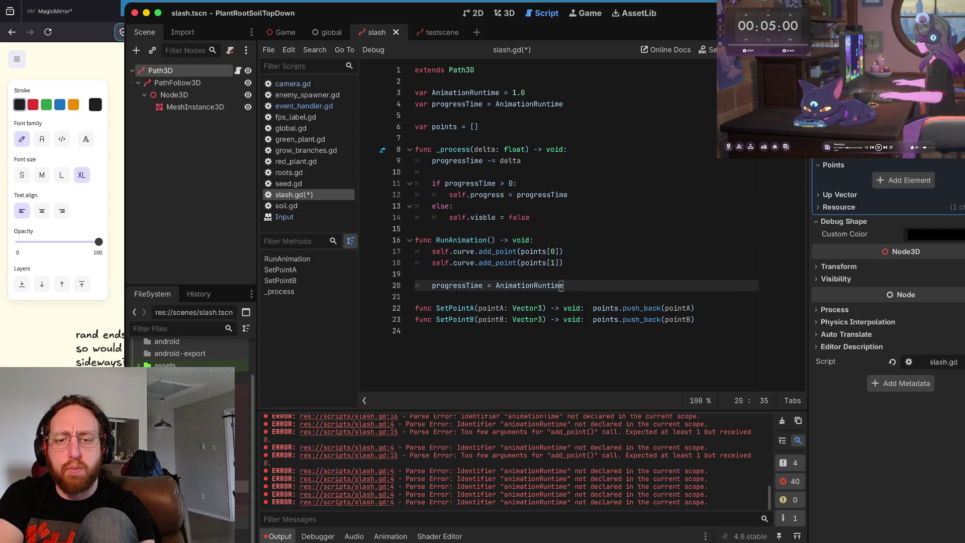
key("Up")
type("self.visble = false")
key("BackSpace")
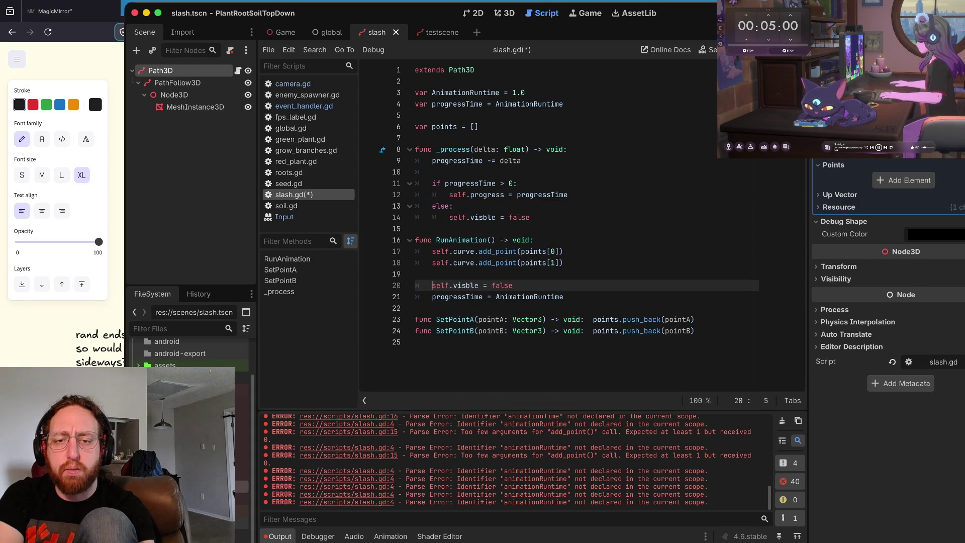
key("End")
key("BackSpace")
key("BackSpace")
key("BackSpace")
type("true")
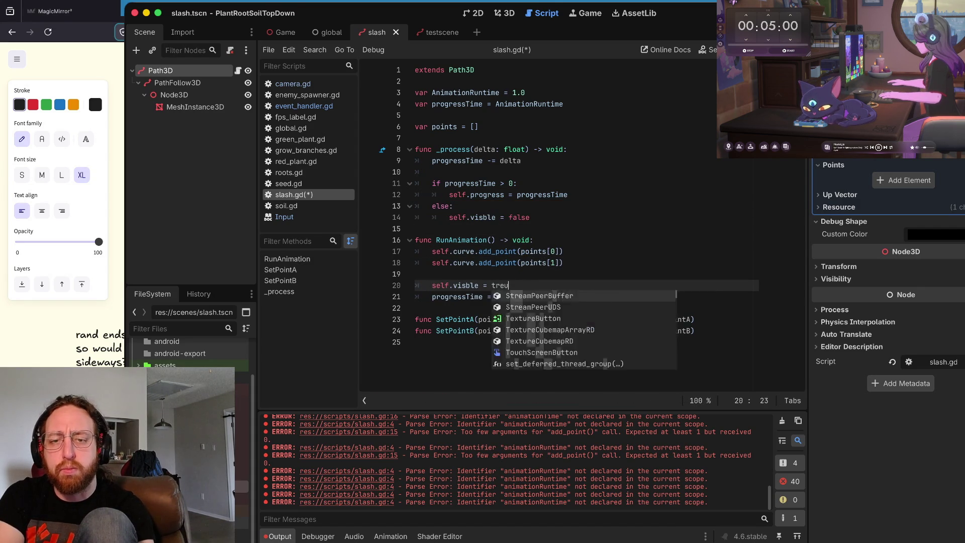
key("Escape")
key("ctrl+s")
key("Up")
key("Up")
key("Up")
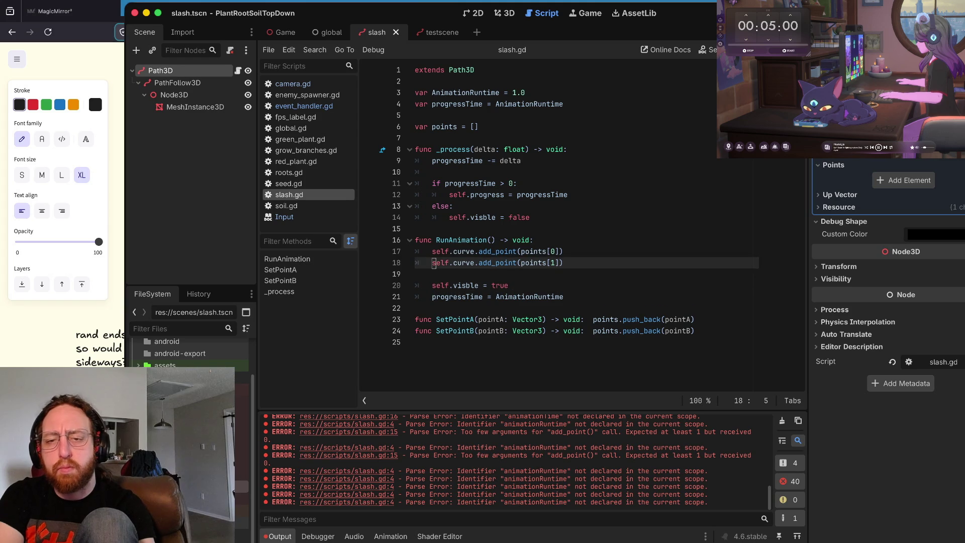
key("Up")
key("Up")
key("Up")
key("Down")
key("Down")
key("Down")
key("Down")
key("Up")
key("Up")
key("Up")
key("Right")
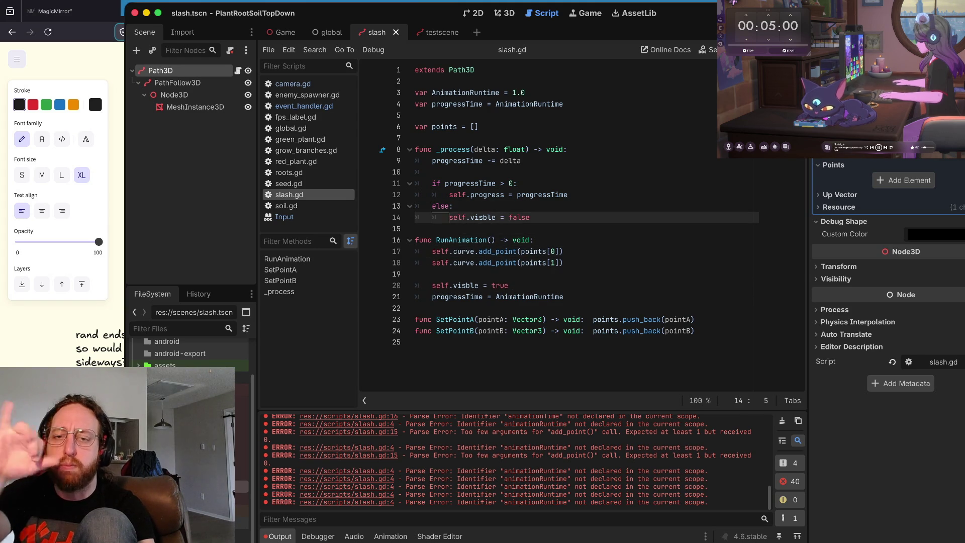
key("Up")
key("Up")
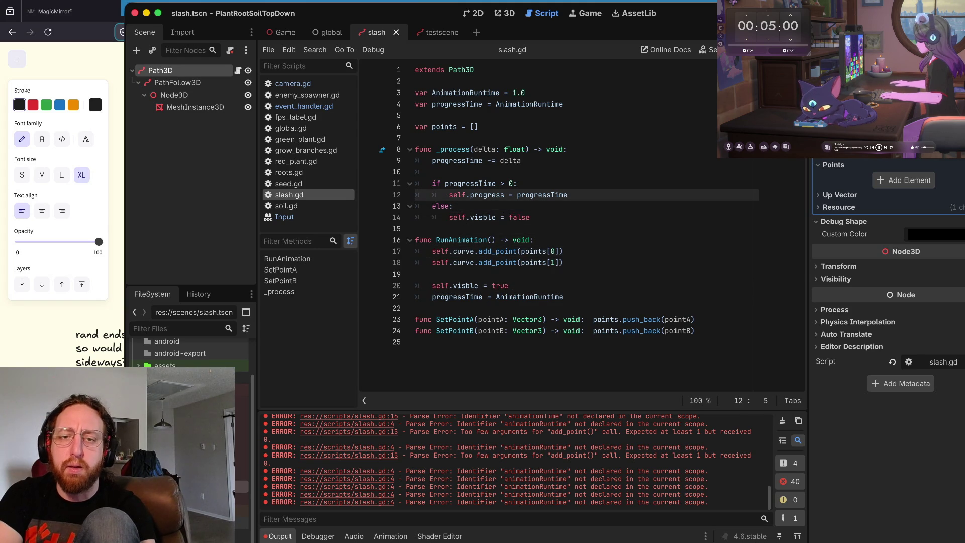
key("Down")
key("Down")
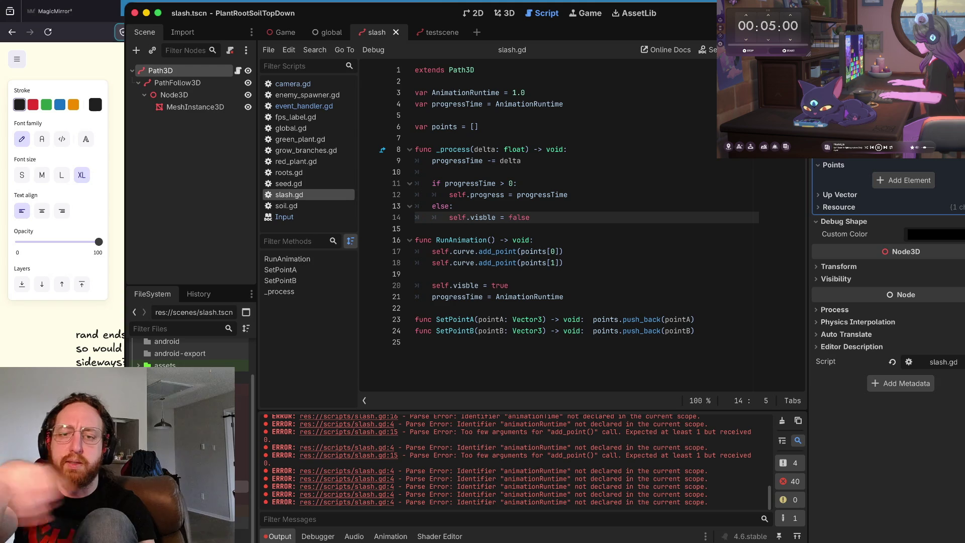
key("Up")
key("Up")
key("Up")
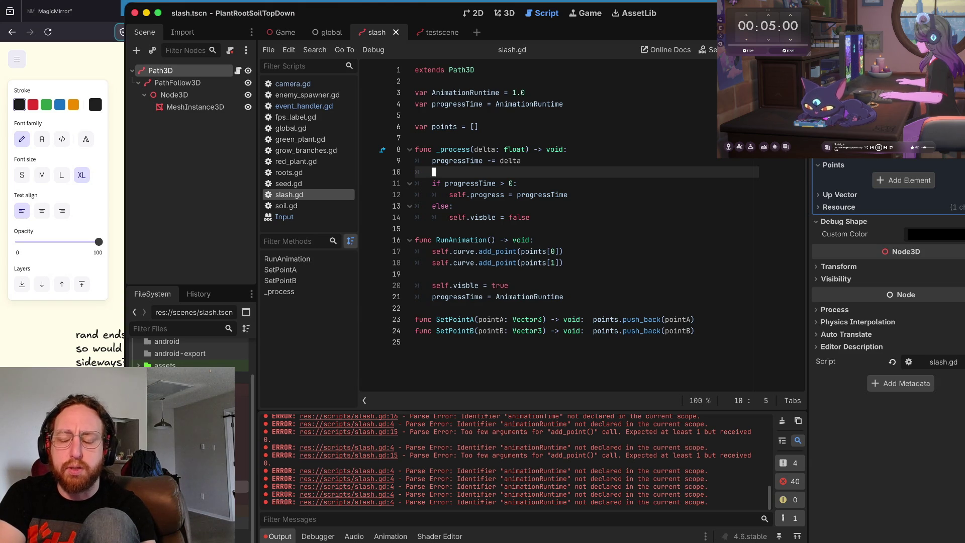
key("Up")
key("Up")
key("Up")
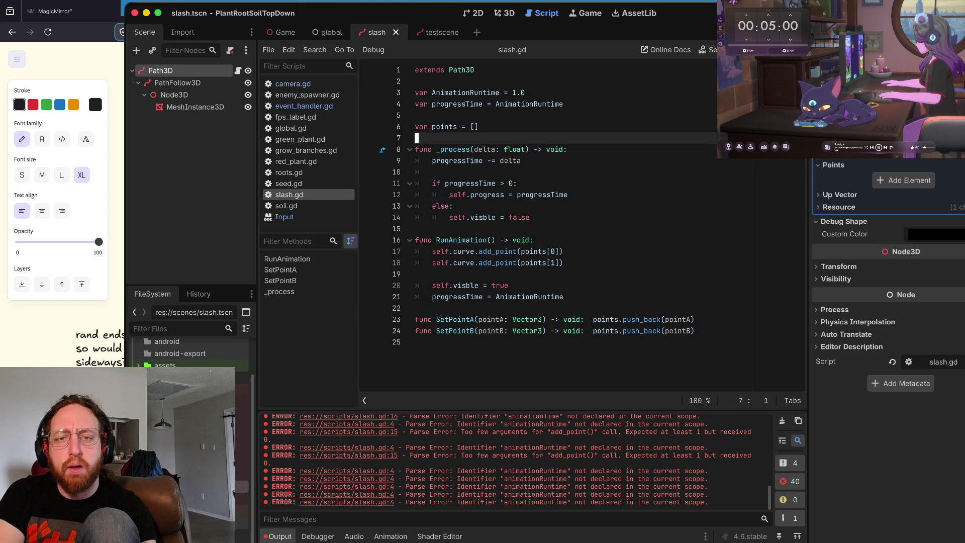
left_click(420, 71)
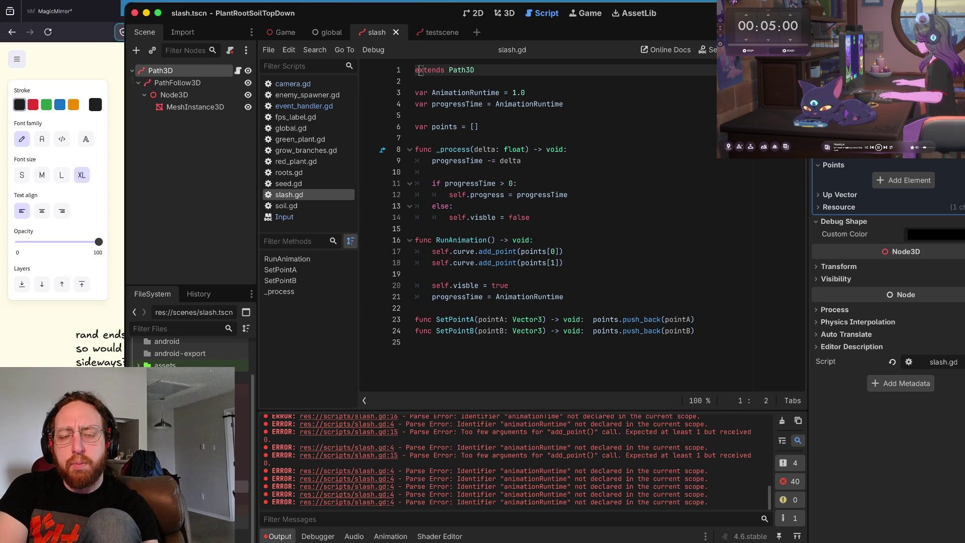
key("Down")
key("Down")
key("Down")
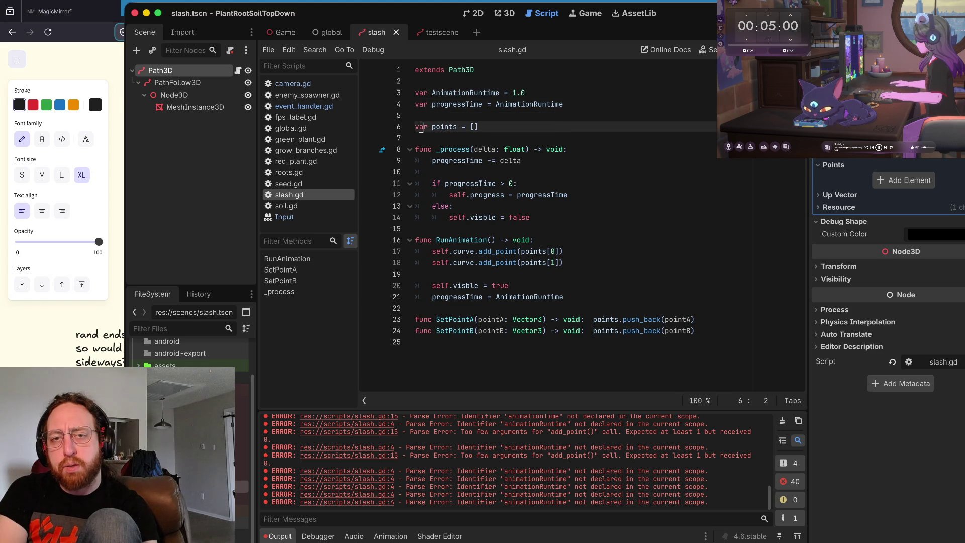
key("Down")
key("Down")
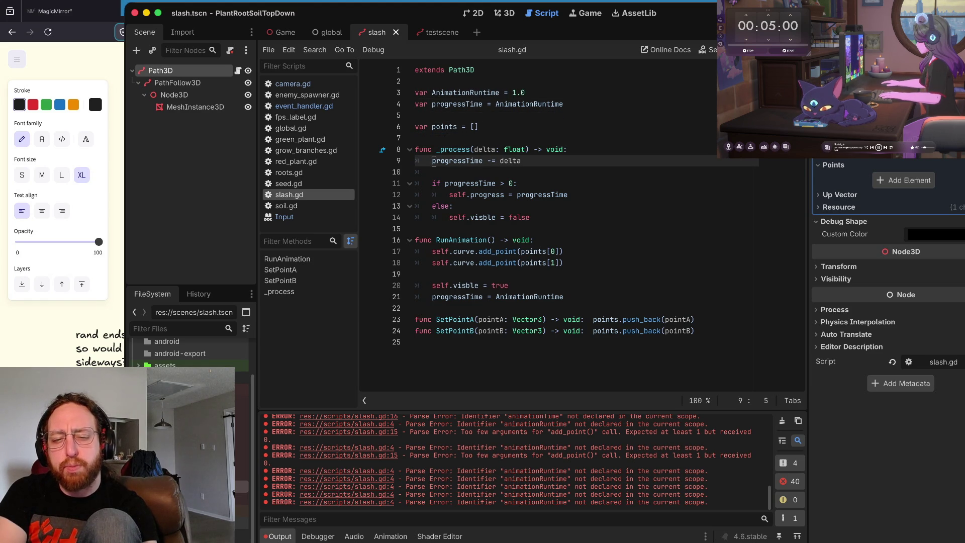
key("super+b")
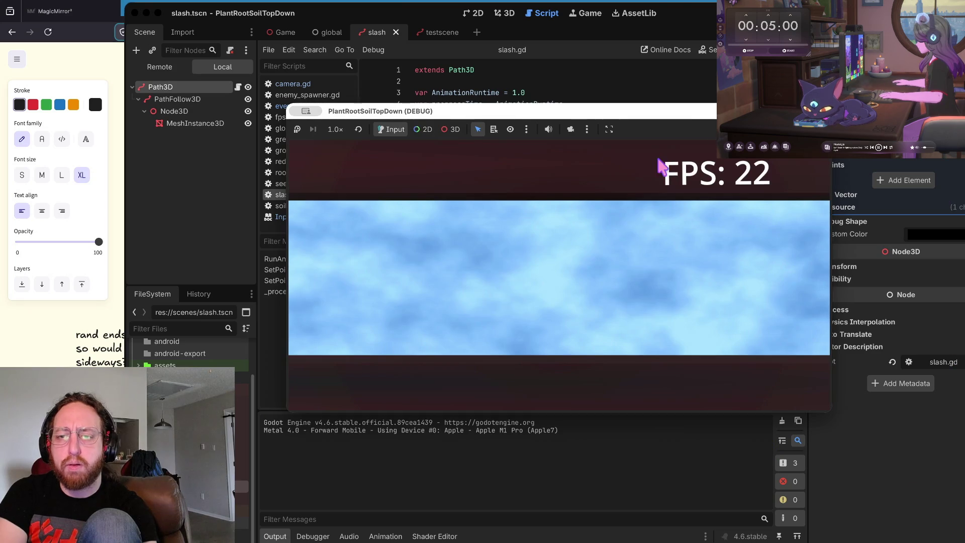
Step: Trigger a slash in the running game, then stop the test run
left_click(661, 162)
key("super+period")
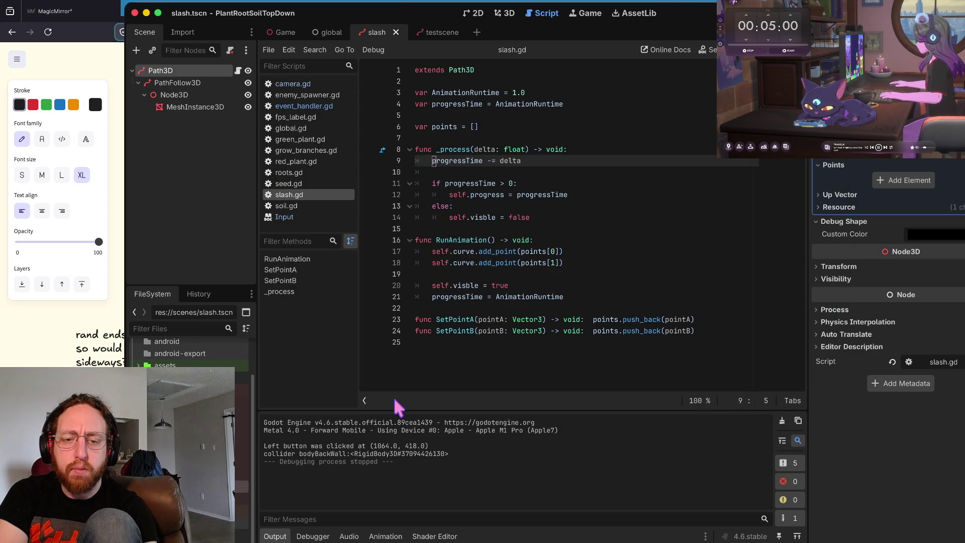
left_click(603, 206)
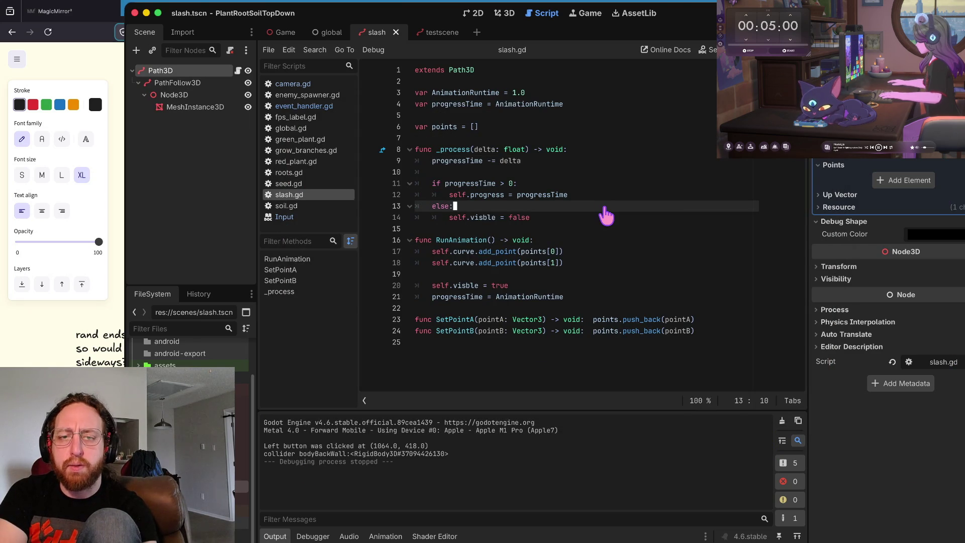
Step: In the terminal, stage all changes, check status, and commit them as wip on slashing
key("super+Tab")
type("a")
key("Return")
type("s")
key("Return")
type("x")
key("Return")
type("git push")
key("Return")
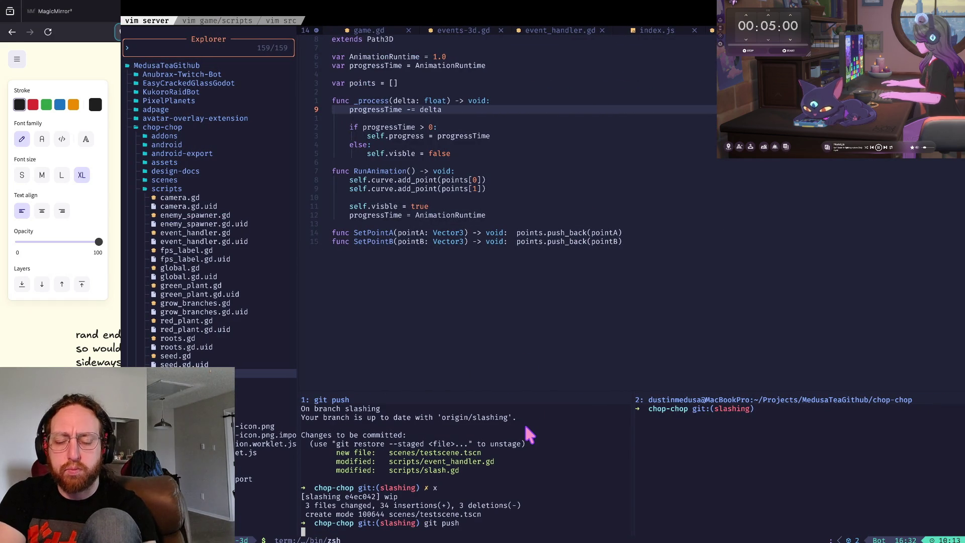
Step: Clear the terminal after the push and return to the Godot editor
key("ctrl+l")
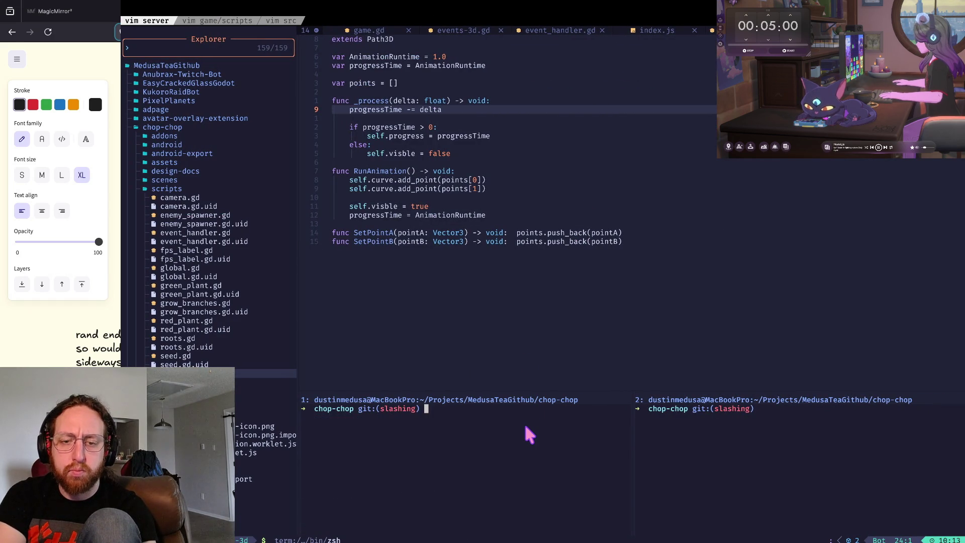
key("super+Tab")
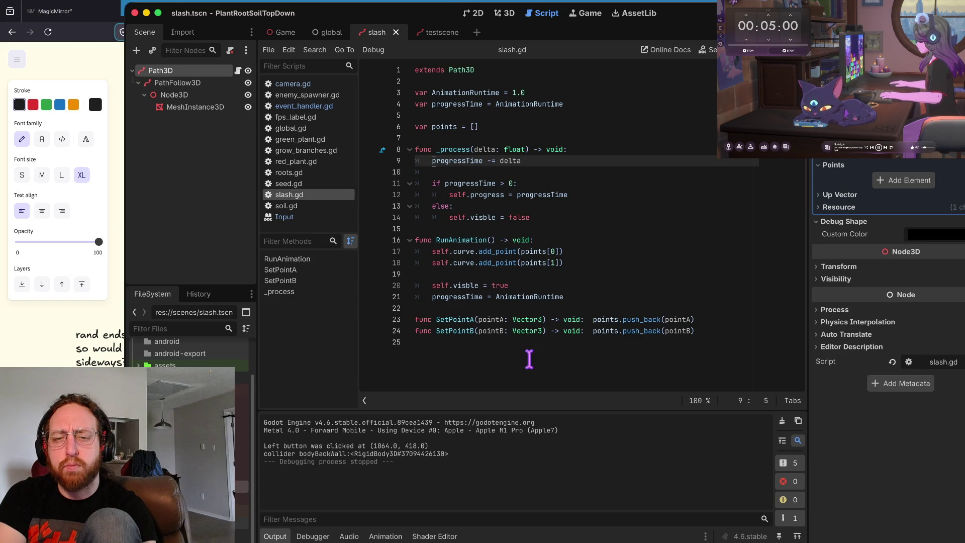
Step: Replace the else branch's hiding line with self.queue_free() in _process
left_click(501, 261)
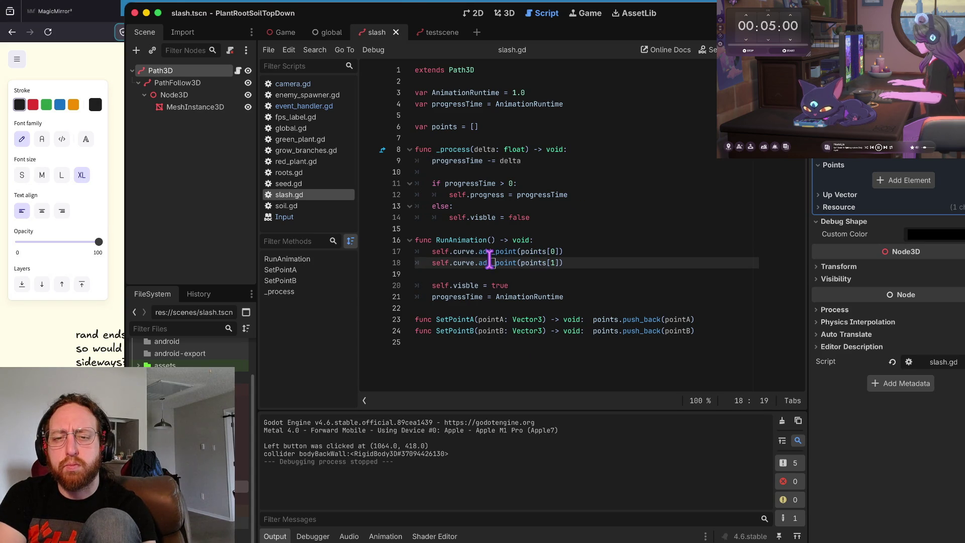
left_click(504, 251)
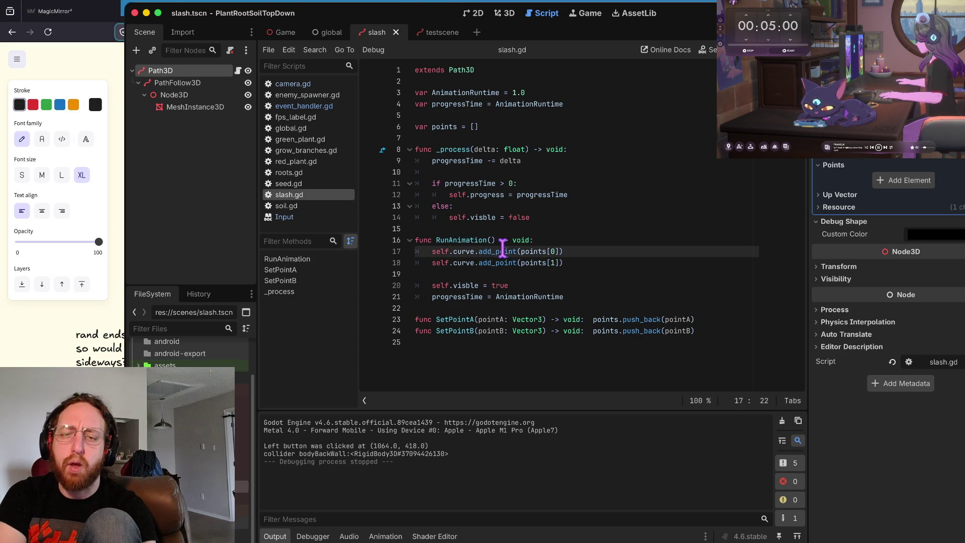
left_click(495, 217)
key("Up")
key("Home")
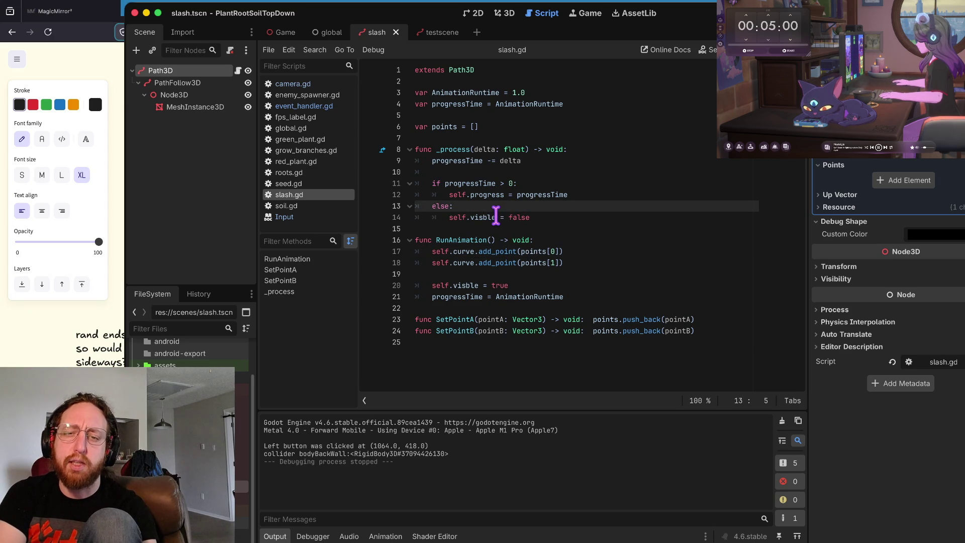
key("End")
key("Return")
type("self.")
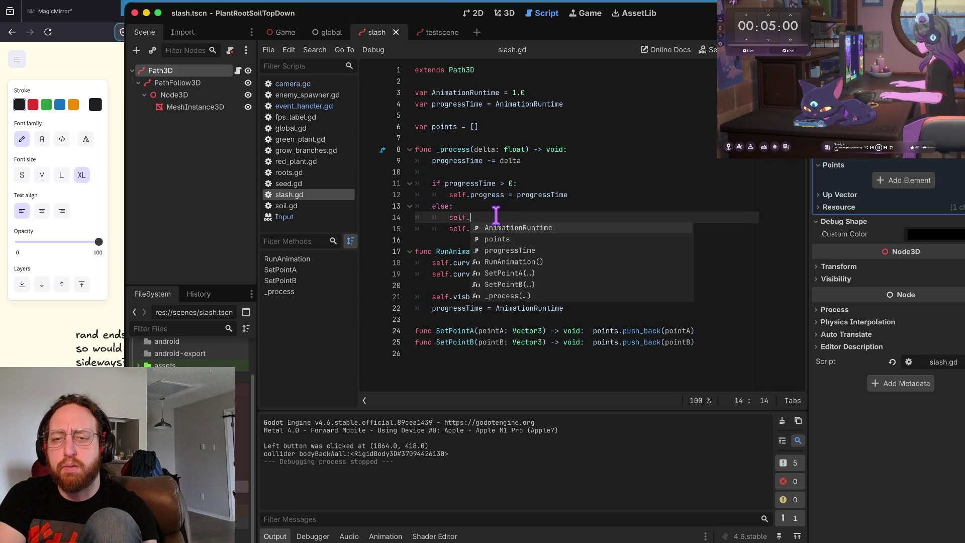
type("que")
key("Down")
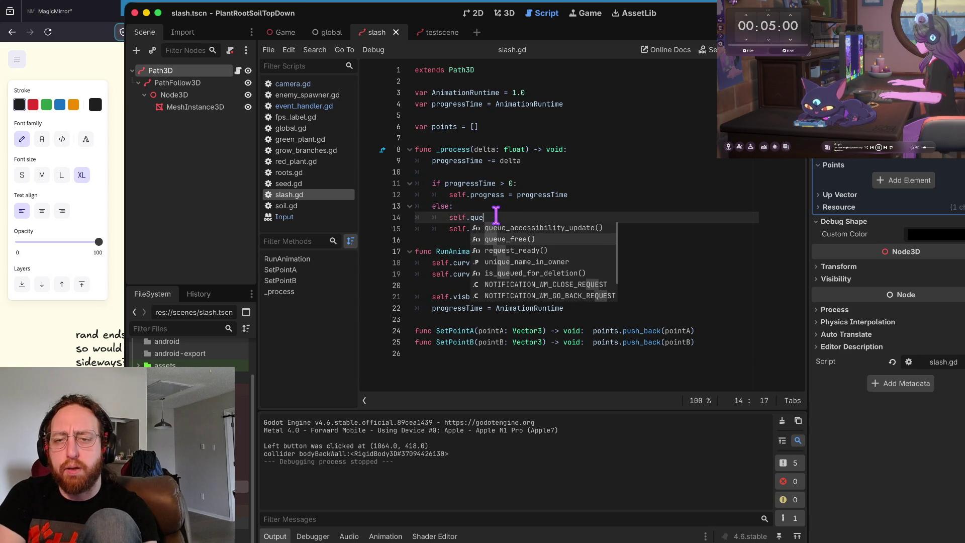
key("Return")
key("Down")
key("ctrl+shift+k")
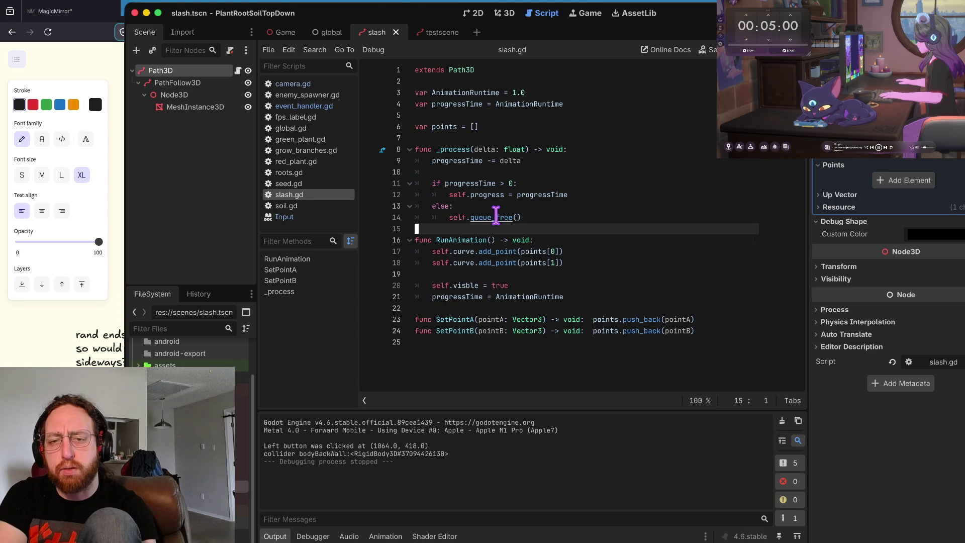
Step: Delete the self.visible = true line from RunAnimation and save slash.gd
key("Down")
key("Down")
key("Down")
key("ctrl+shift+k")
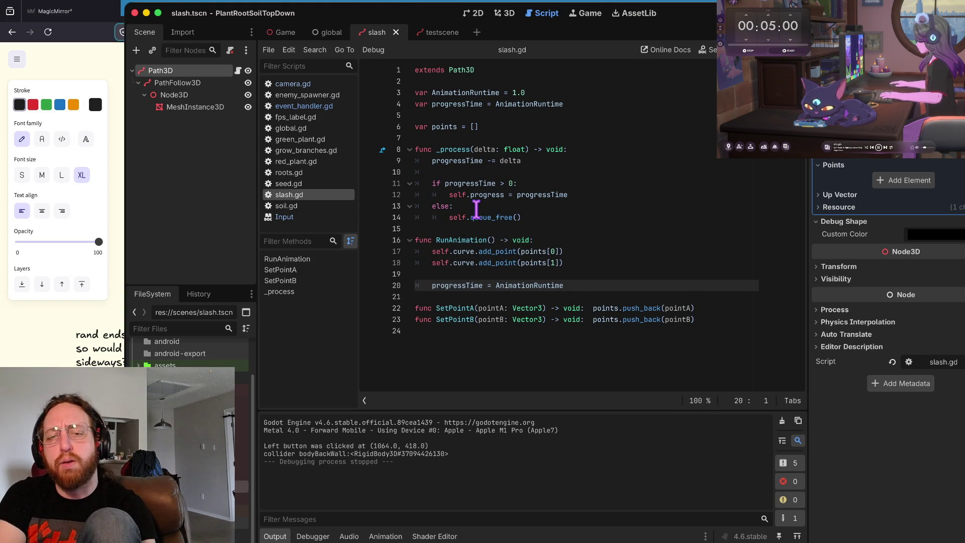
key("ctrl+z")
key("ctrl+z")
key("ctrl+z")
key("Up")
key("Up")
key("Up")
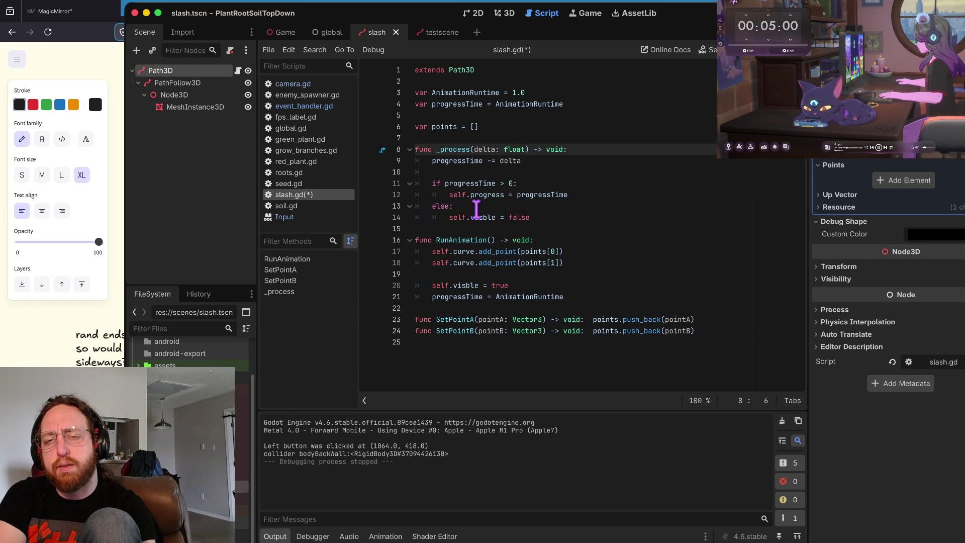
key("Down")
key("Down")
key("Down")
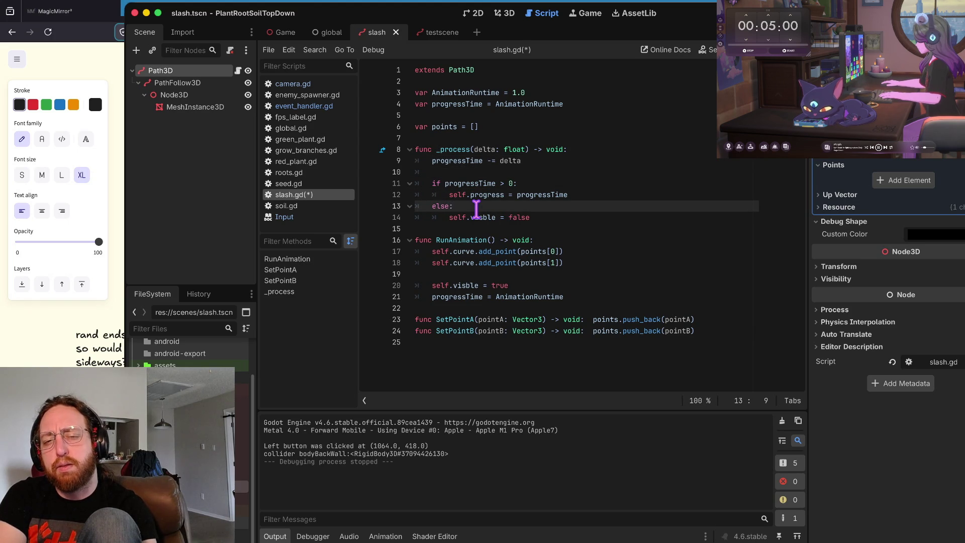
key("ctrl+shift+z")
key("ctrl+shift+z")
key("Up")
key("ctrl+s")
key("Up")
key("Up")
key("Up")
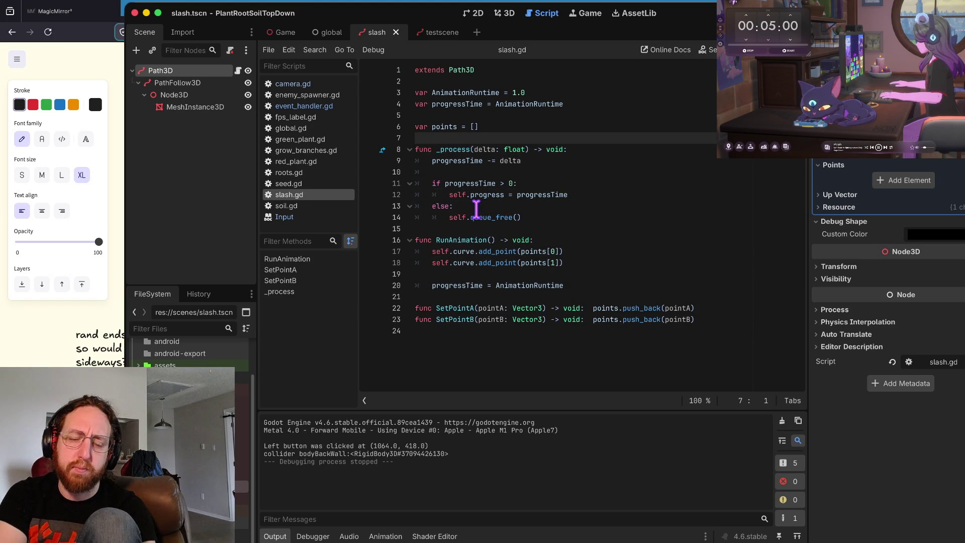
key("Return")
Step: Create a new func _ready() above _process in slash.gd
type("func _")
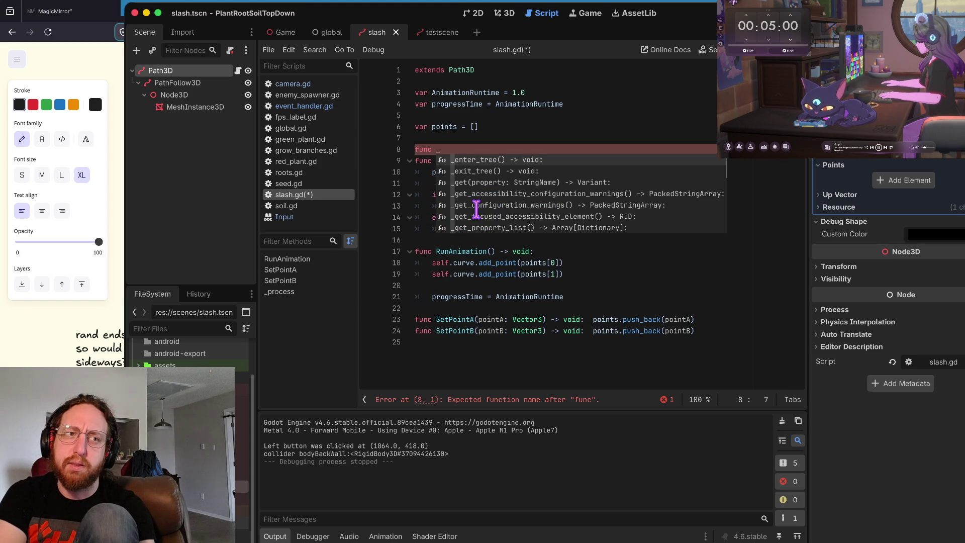
key("Escape")
key("Down")
key("Down")
key("Down")
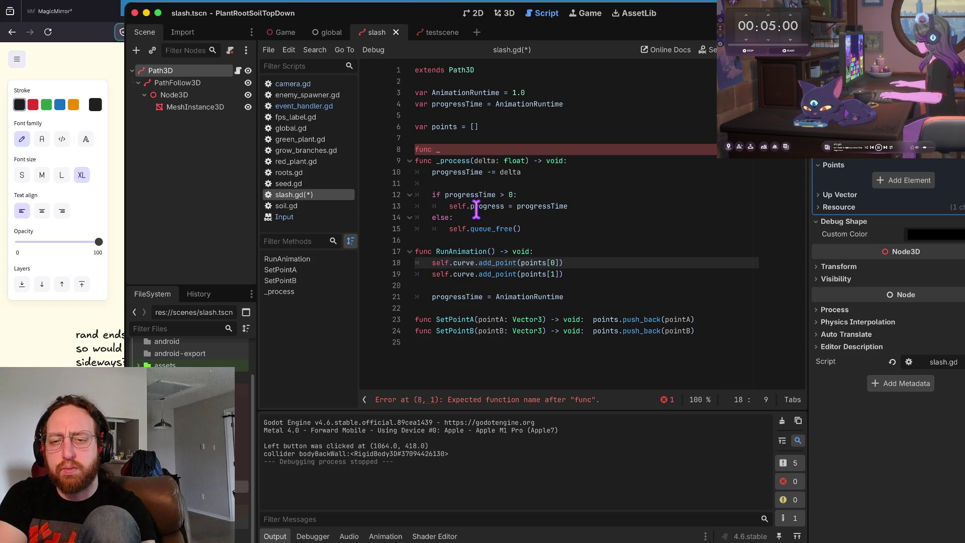
key("Down")
key("Down")
key("Down")
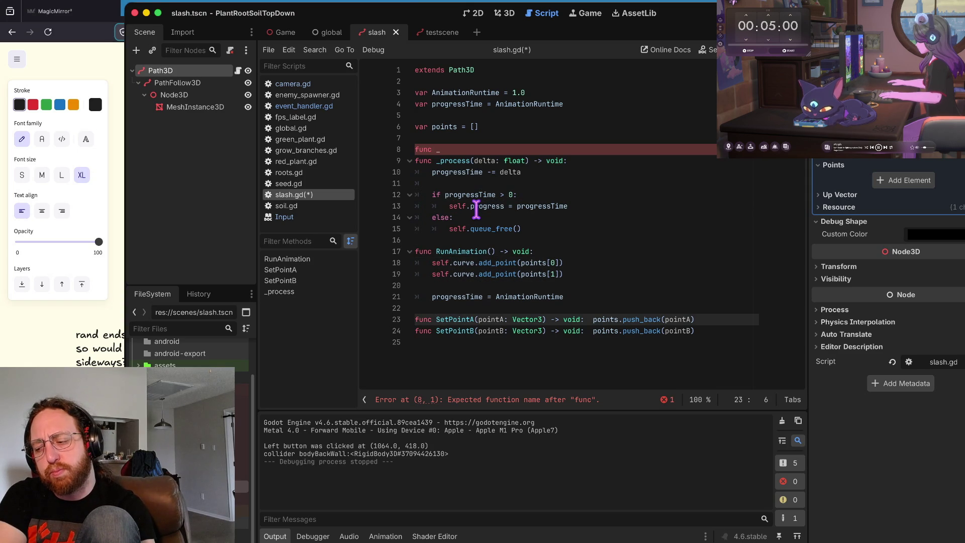
key("Up")
key("Up")
key("Up")
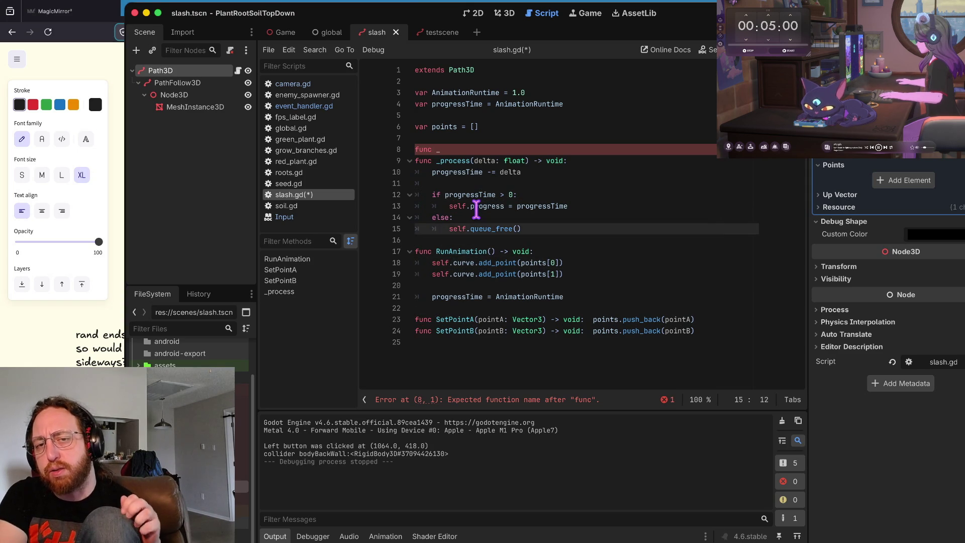
key("Up")
type("ready")
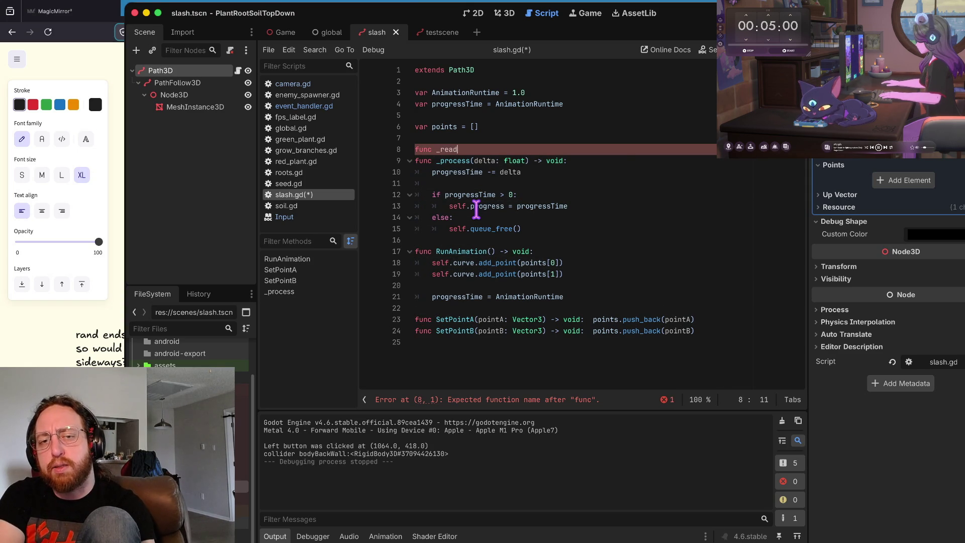
key("Return")
key("Return")
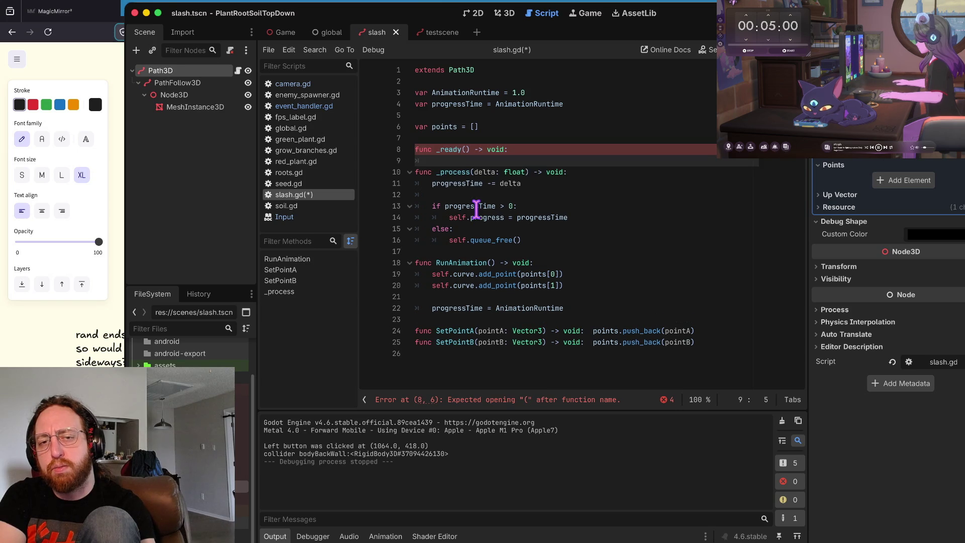
key("Down")
key("Down")
key("Down")
key("Down")
key("Down")
key("Down")
Step: Move the add_point lines from RunAnimation into _ready, delete the empty RunAnimation, and save
key("shift+Down")
key("shift+Down")
key("shift+Down")
key("ctrl+c")
key("BackSpace")
key("Up")
key("Up")
key("Up")
Step: Remove the stray blank line in slash.gd and review the finished script
key("Up")
key("Up")
key("Up")
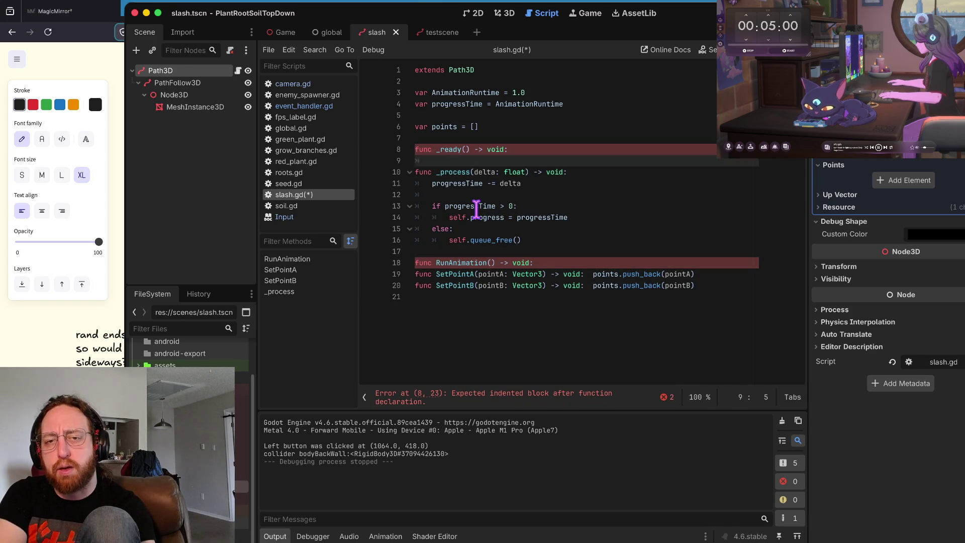
key("ctrl+v")
key("Down")
key("Down")
key("Down")
key("Down")
key("Down")
key("shift+Down")
key("shift+End")
key("BackSpace")
key("ctrl+s")
key("Up")
key("Up")
key("Up")
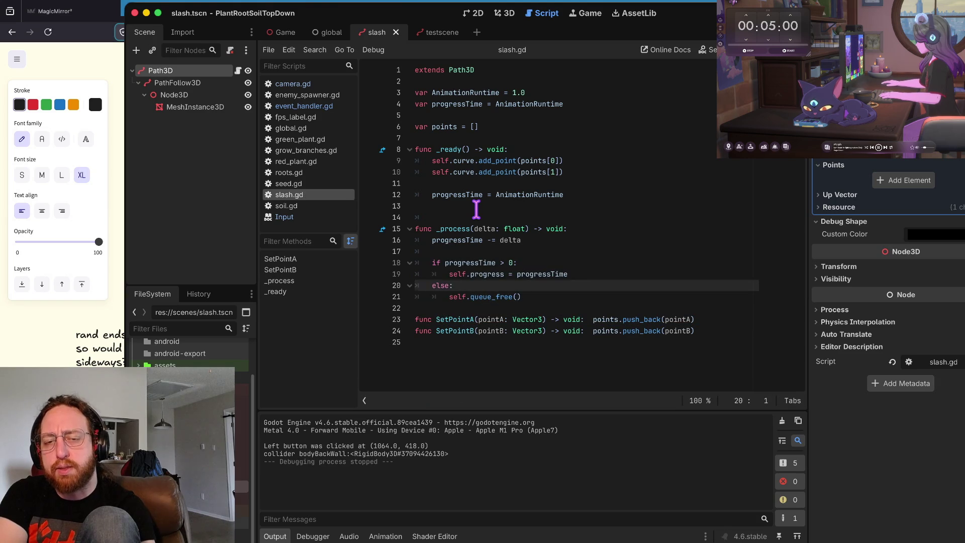
key("BackSpace")
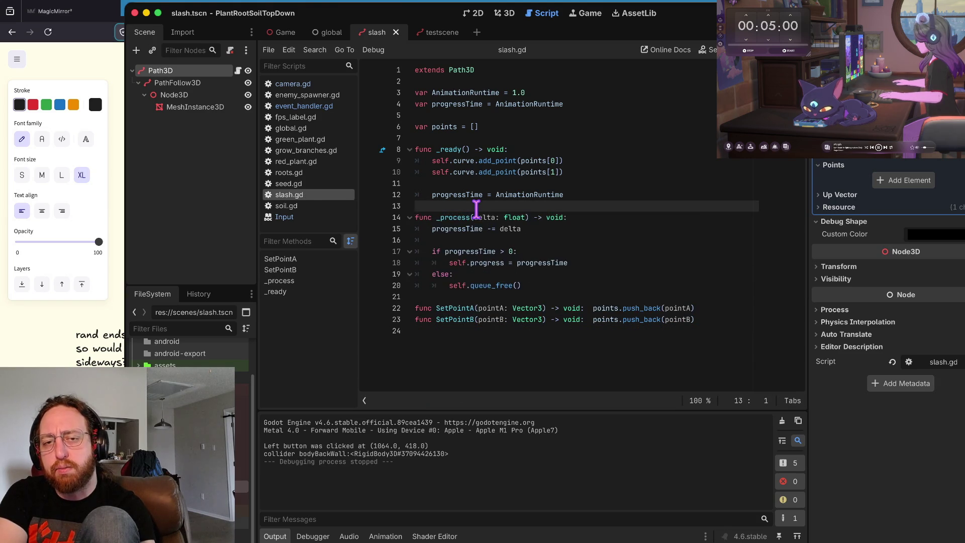
key("Up")
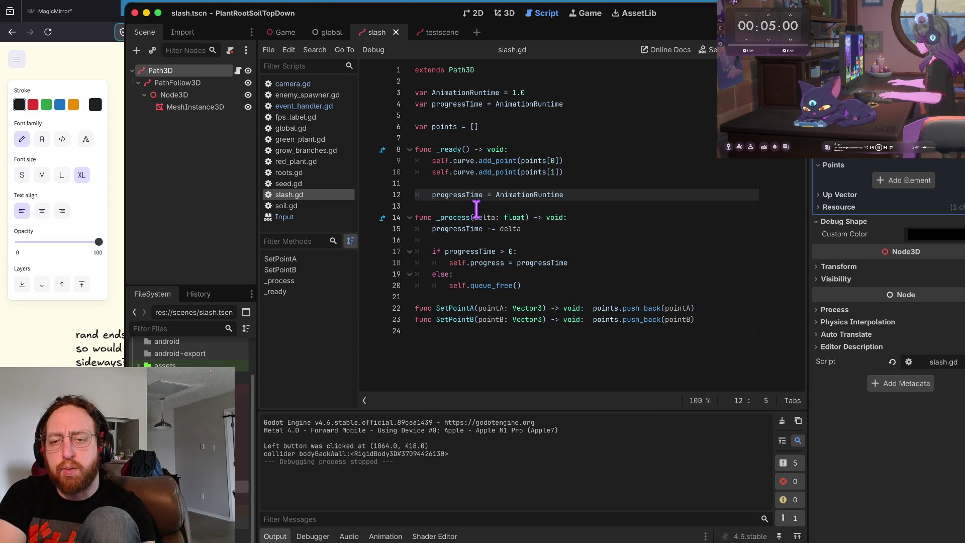
key("Down")
key("Down")
key("Down")
key("Down")
key("Down")
key("Down")
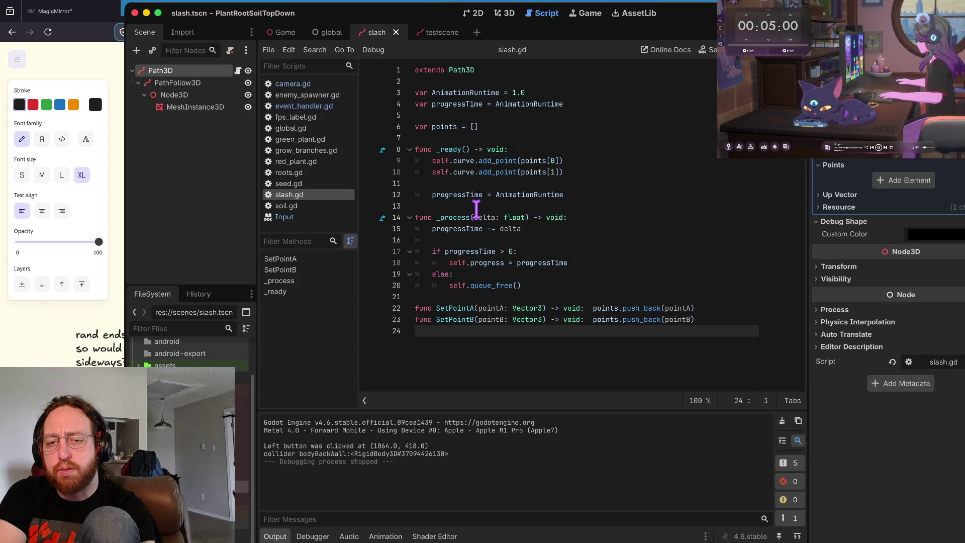
key("Up")
key("Up")
key("Up")
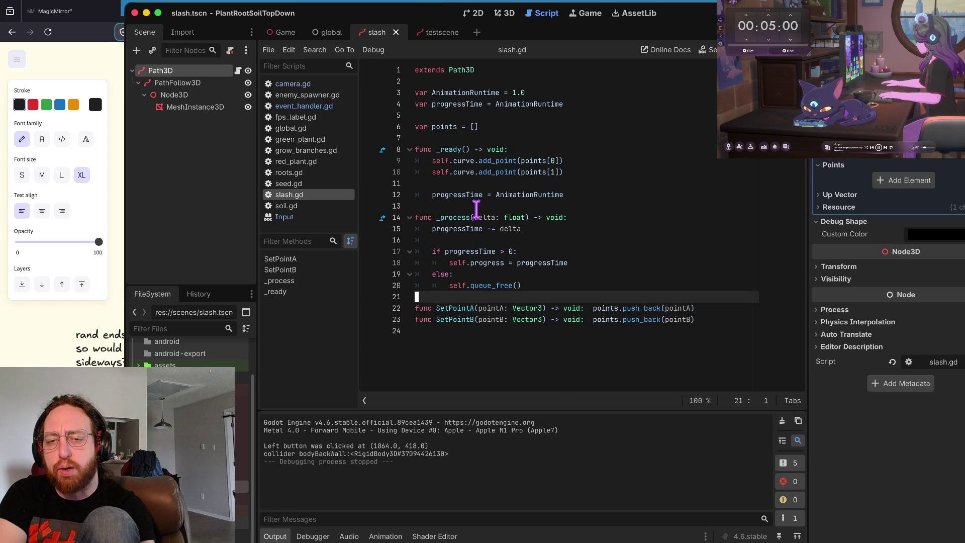
key("Up")
key("Up")
key("Up")
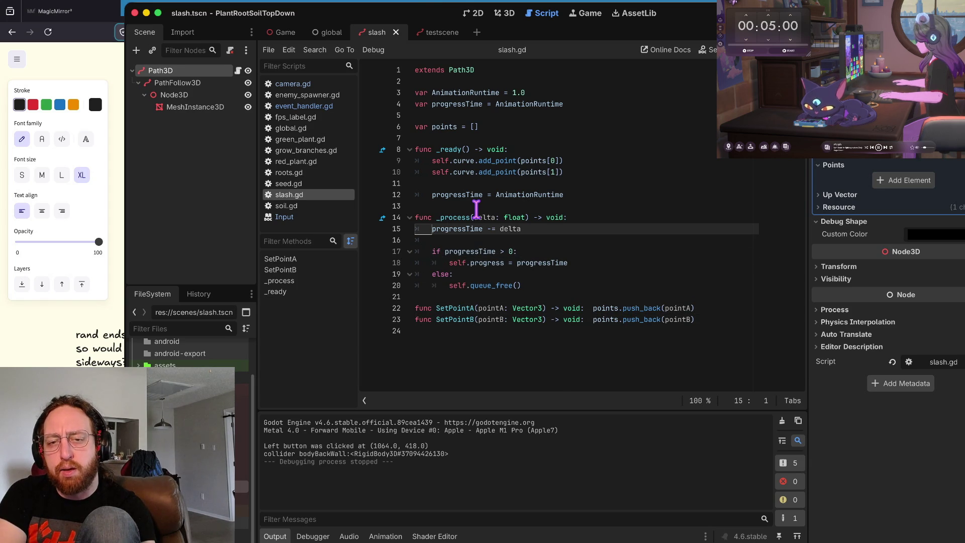
key("Right")
key("Right")
key("Right")
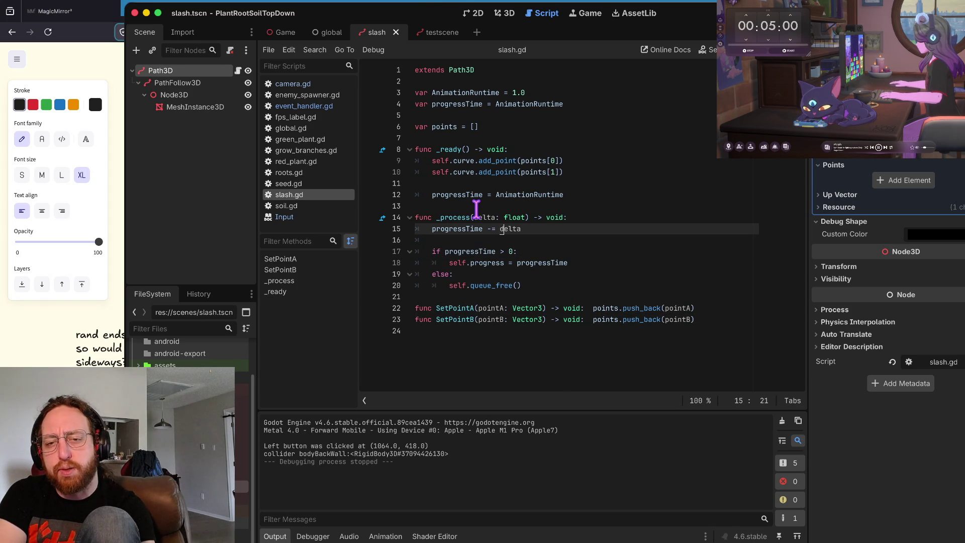
key("Down")
key("Down")
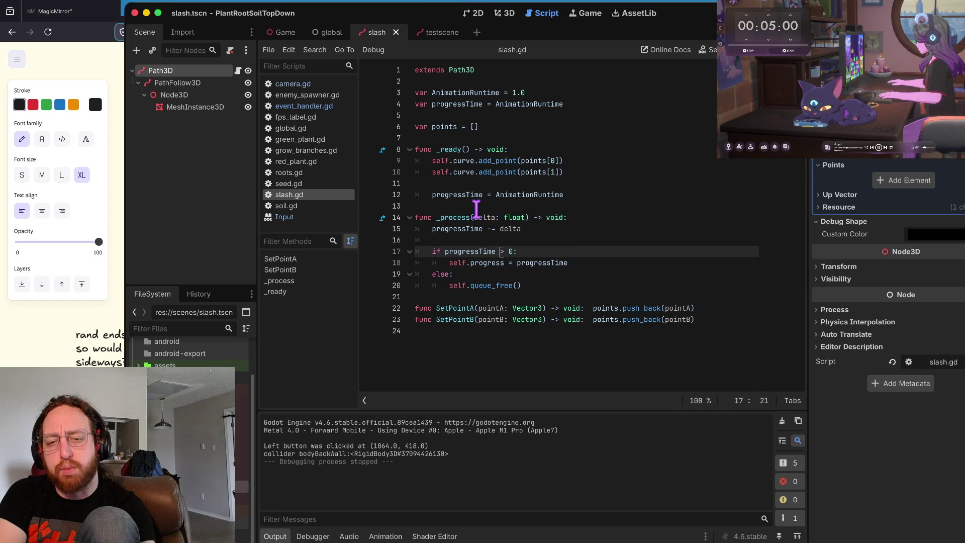
key("Down")
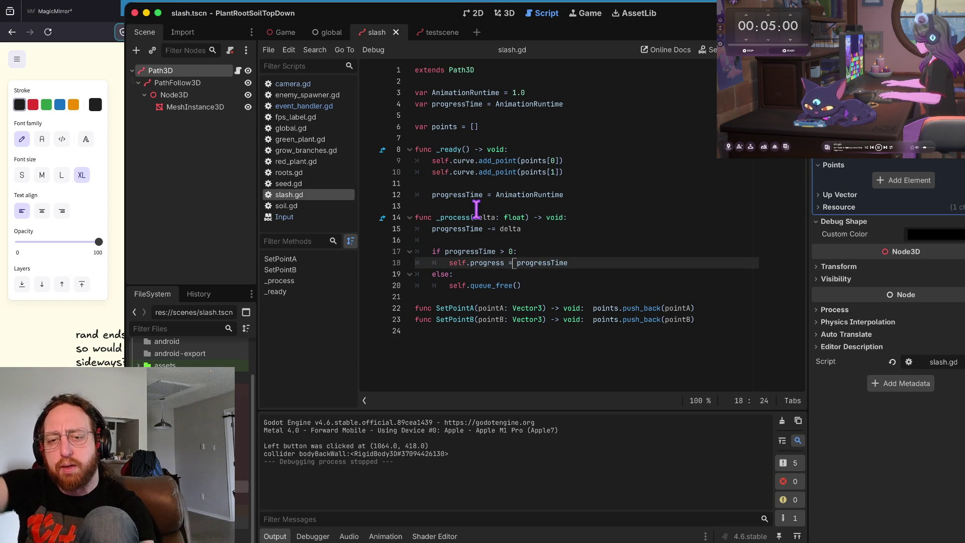
key("Down")
key("Down")
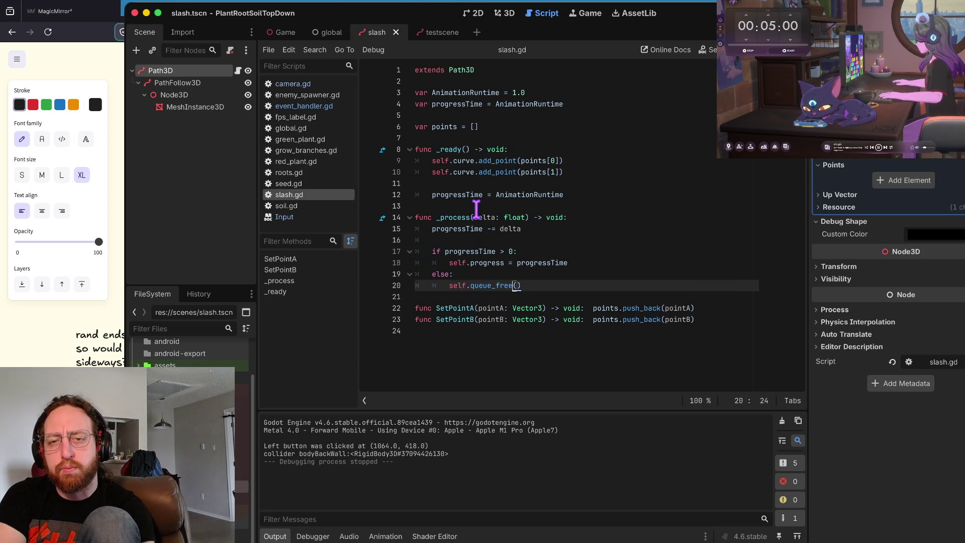
key("super+Up")
key("Down")
key("Down")
key("Down")
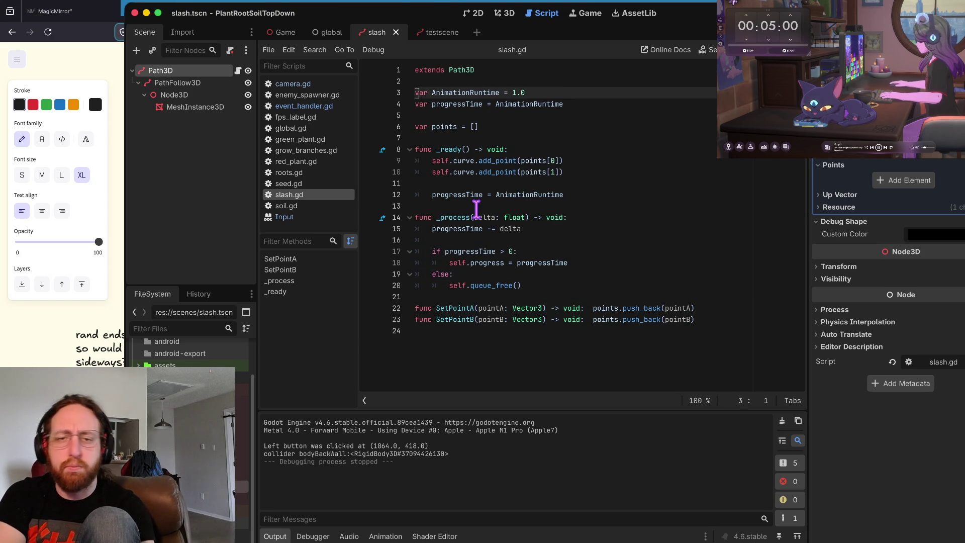
key("Down")
key("Up")
key("Up")
key("Up")
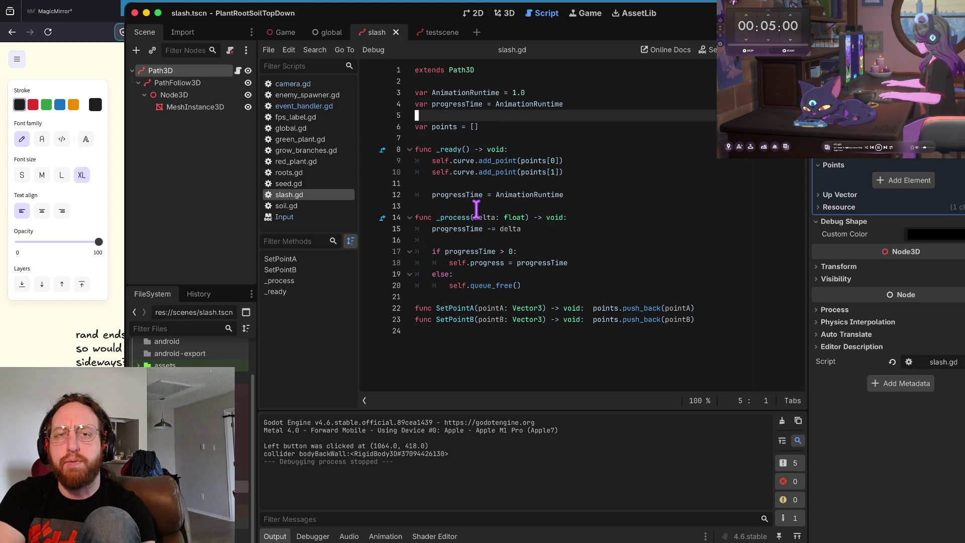
key("Down")
key("Down")
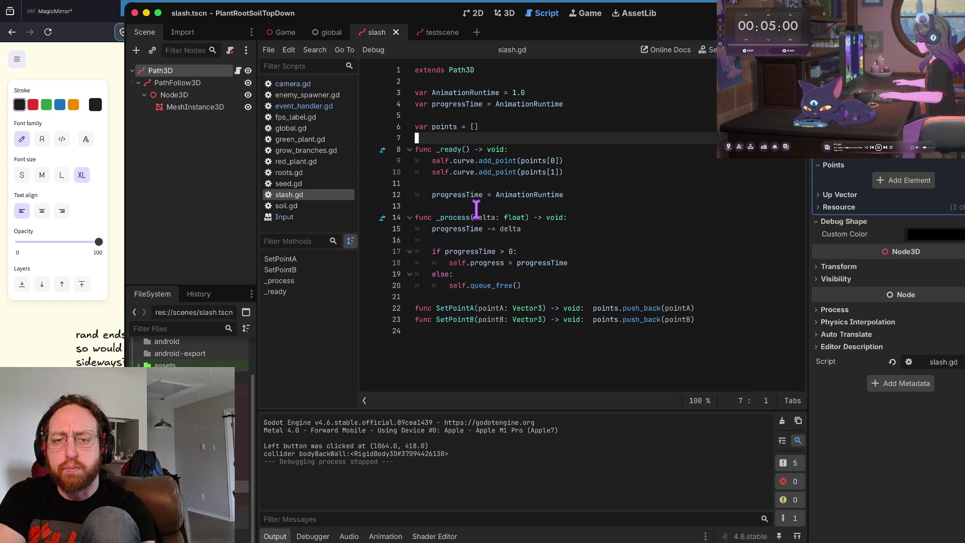
Step: Stage, commit as wip, and git push the slash.gd change, then return to Godot
key("super+Tab")
type("a")
key("Return")
type("s")
key("Return")
type("x")
key("Return")
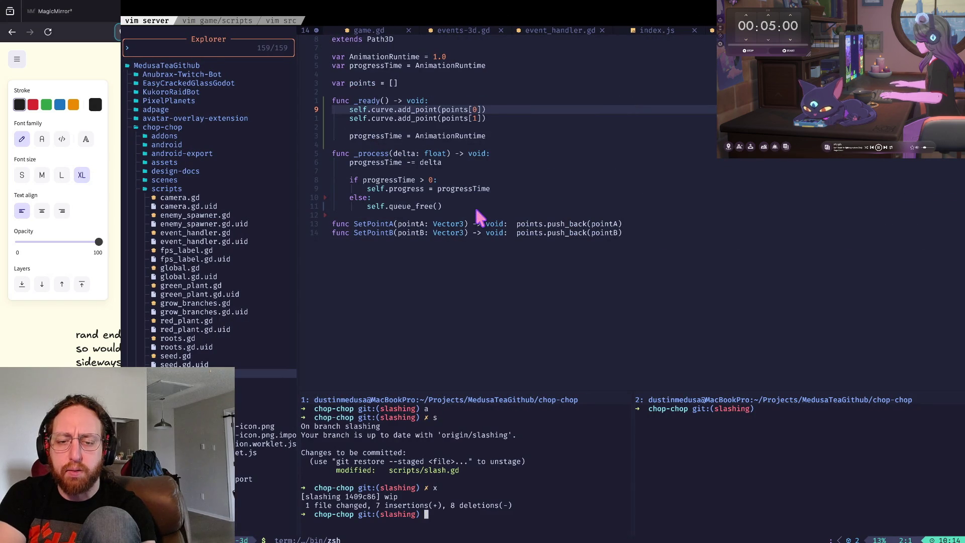
key("ctrl+l")
type("git push")
key("Return")
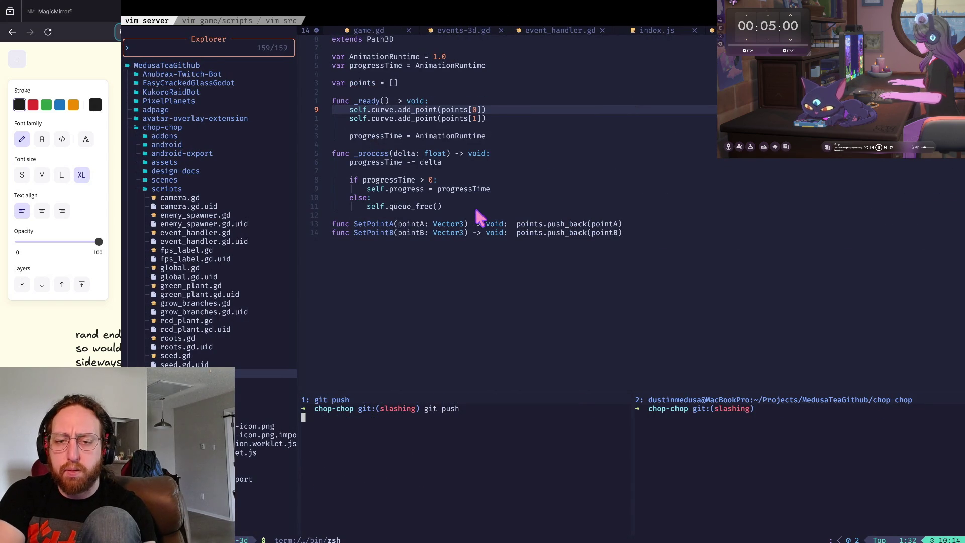
type("cl")
key("ctrl+l")
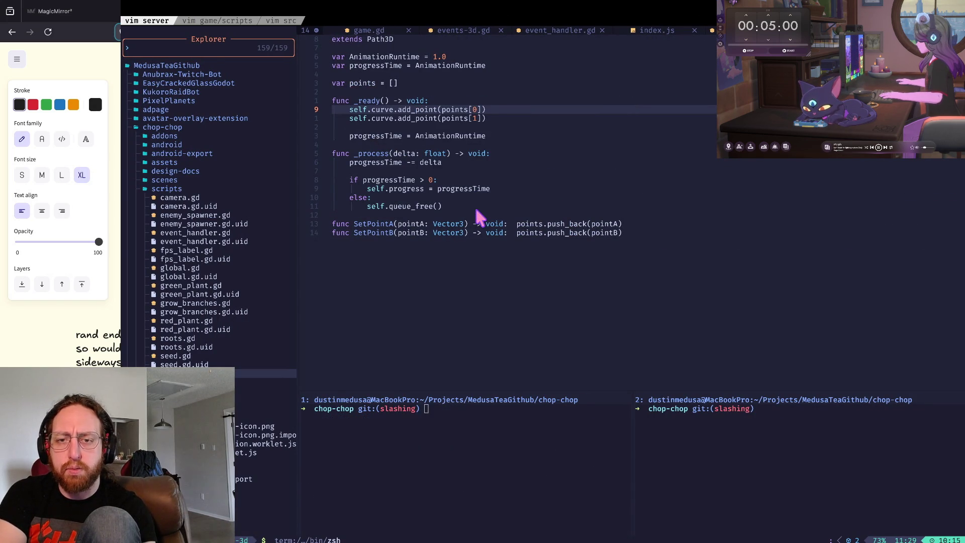
key("super+Tab")
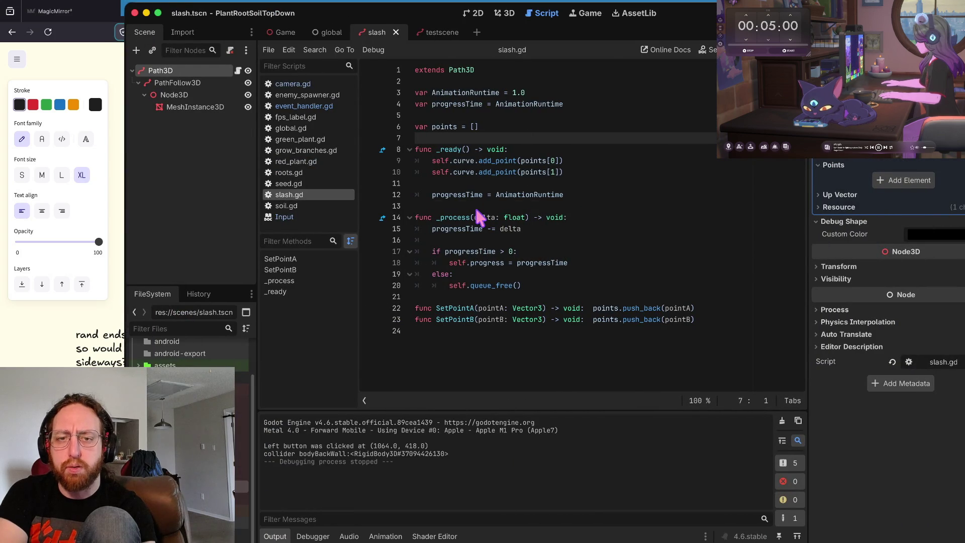
Step: Review slash.gd's _ready add_point lines and _process queue_free logic, saving with Cmd+S
key("Down")
key("Down")
key("Down")
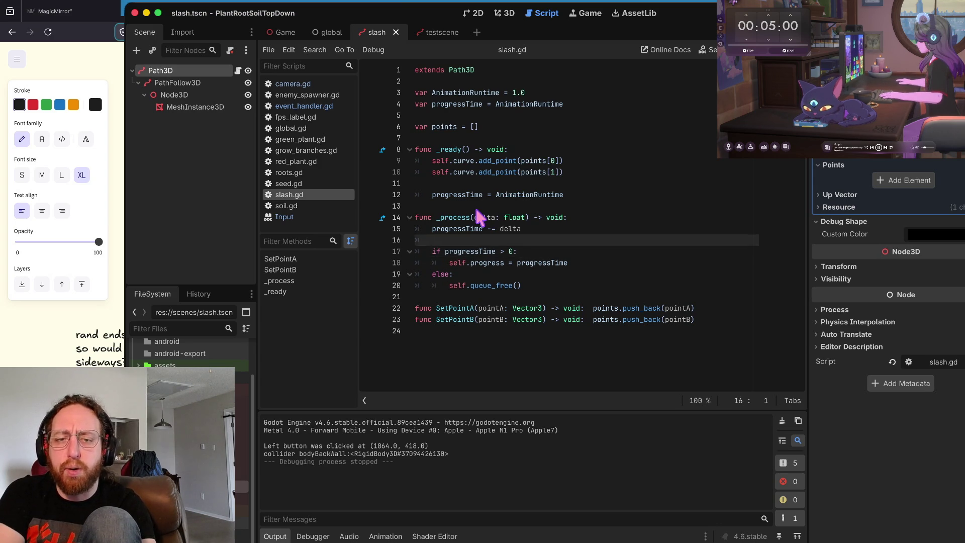
key("Up")
key("Up")
key("Up")
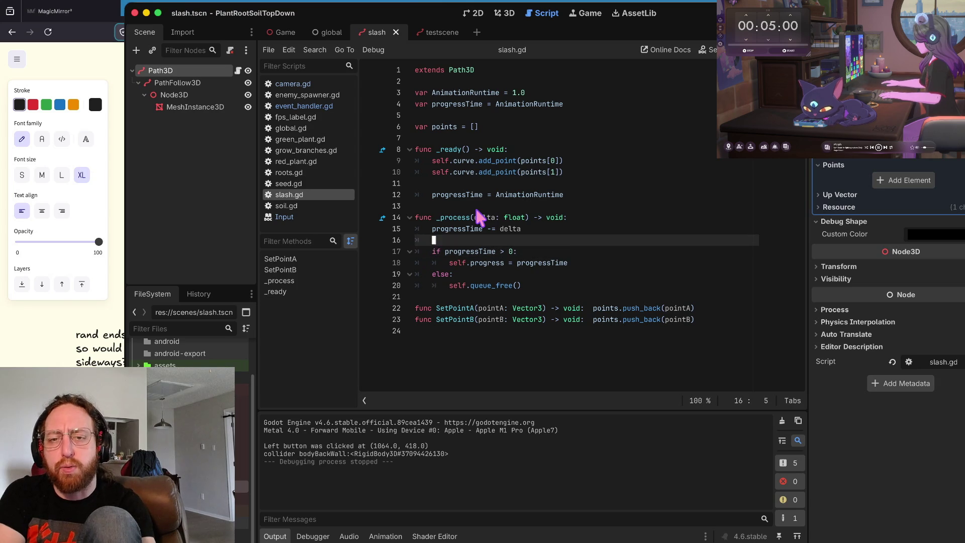
key("super+Up")
key("Down")
key("Down")
key("Down")
key("super+Down")
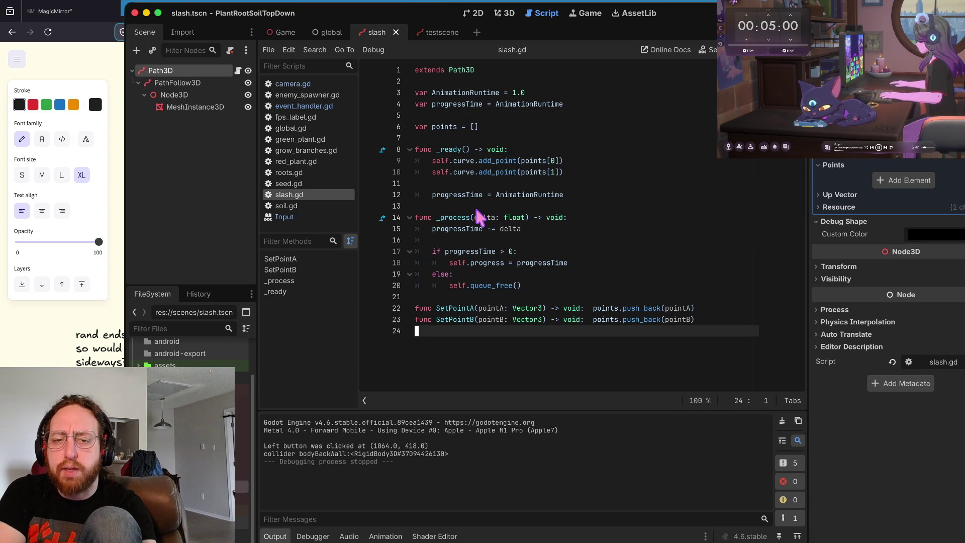
key("Up")
key("super+Right")
key("super+s")
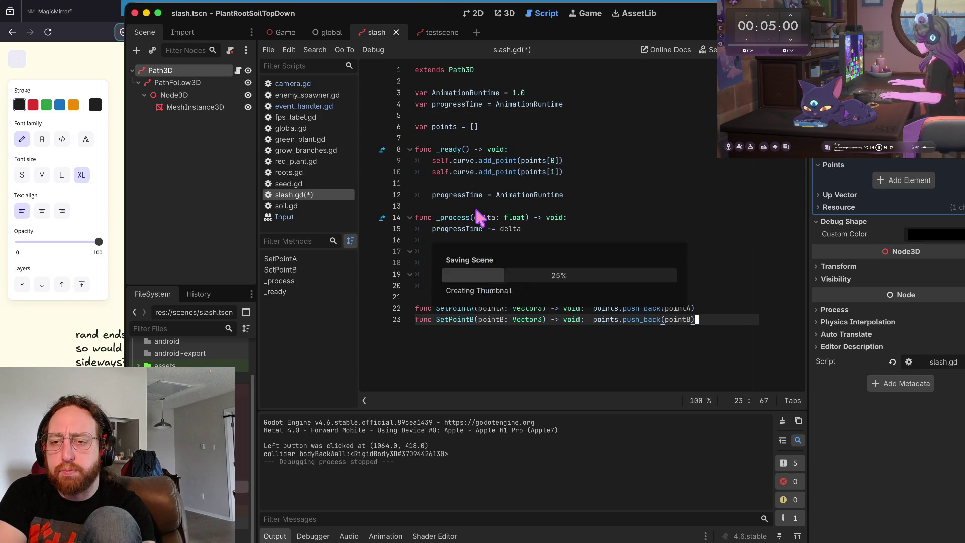
key("Up")
key("Up")
key("Up")
key("Up")
key("Up")
key("Up")
key("Up")
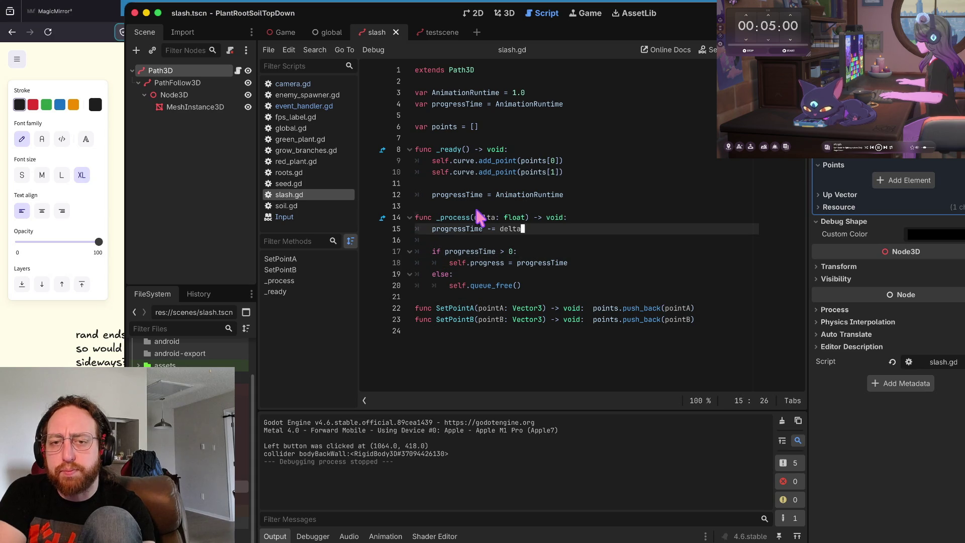
key("super+Right")
key("Up")
key("Up")
key("Up")
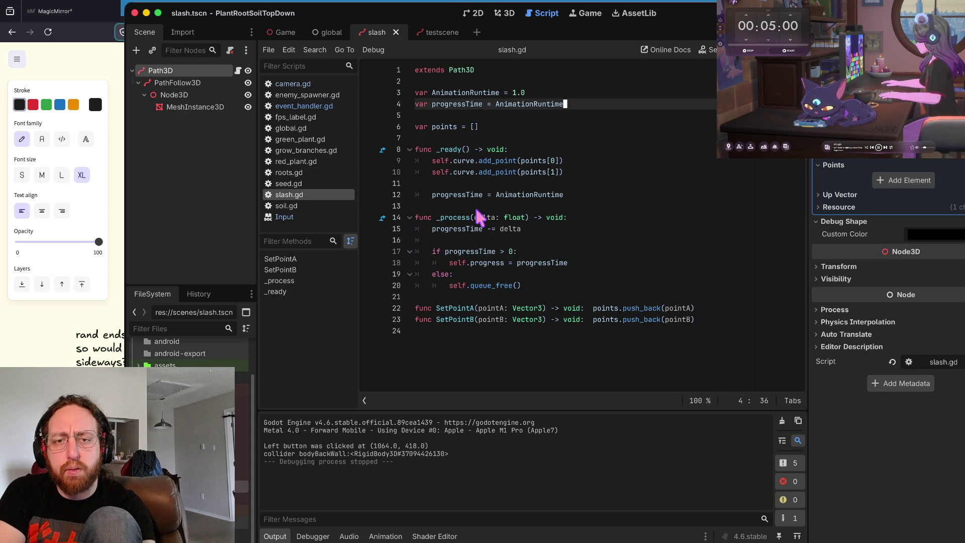
key("Down")
key("Down")
key("Down")
key("super+Right")
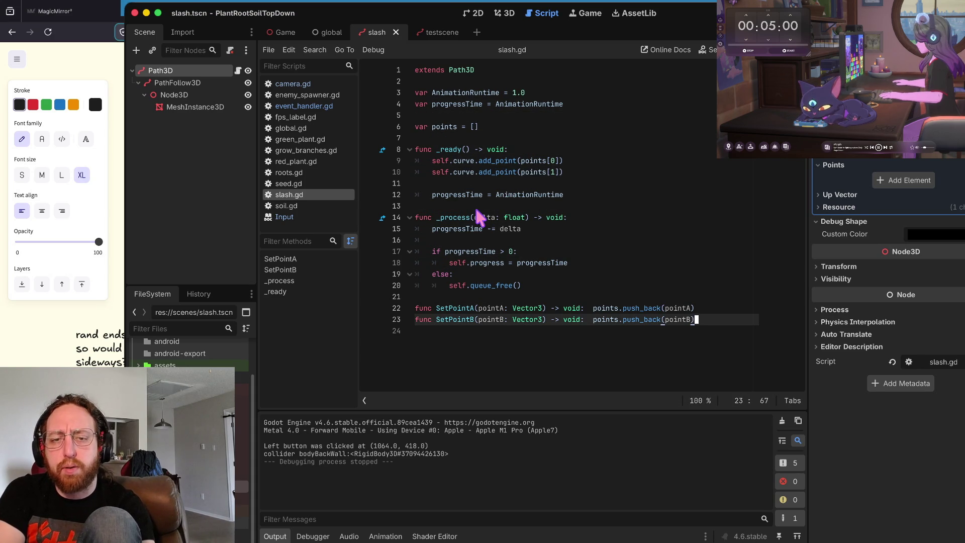
key("Up")
key("Up")
key("Up")
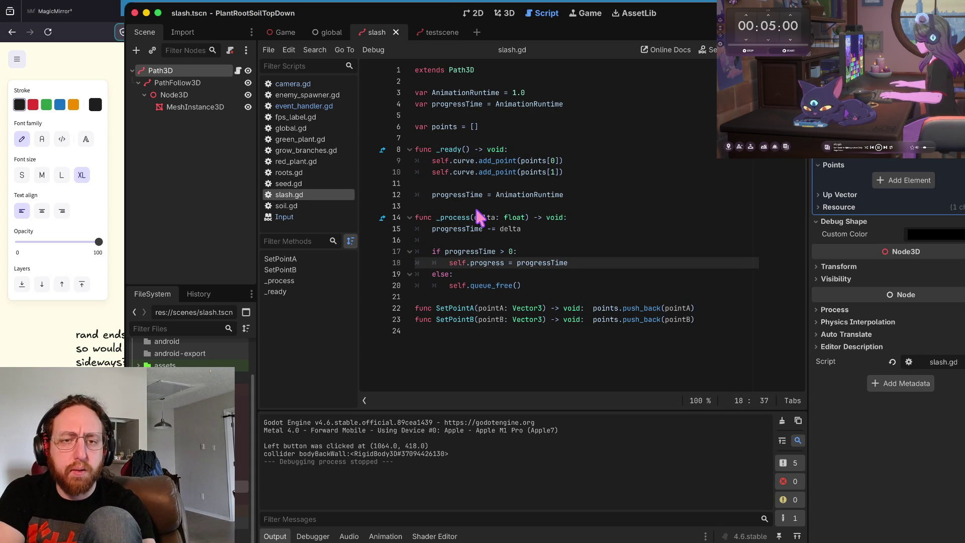
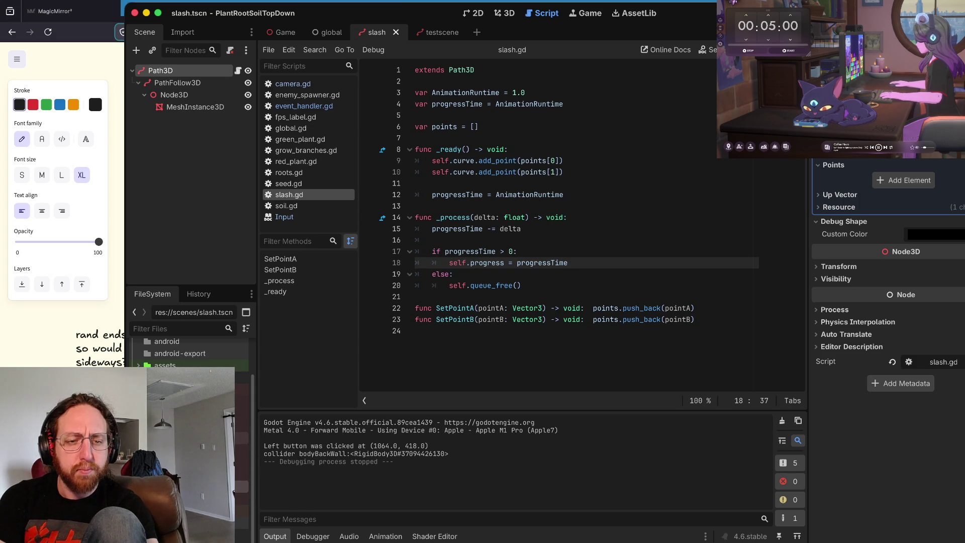
Step: Open the Main scene, glance at the Input class docs, and open event_handler.gd
double_click(242, 437)
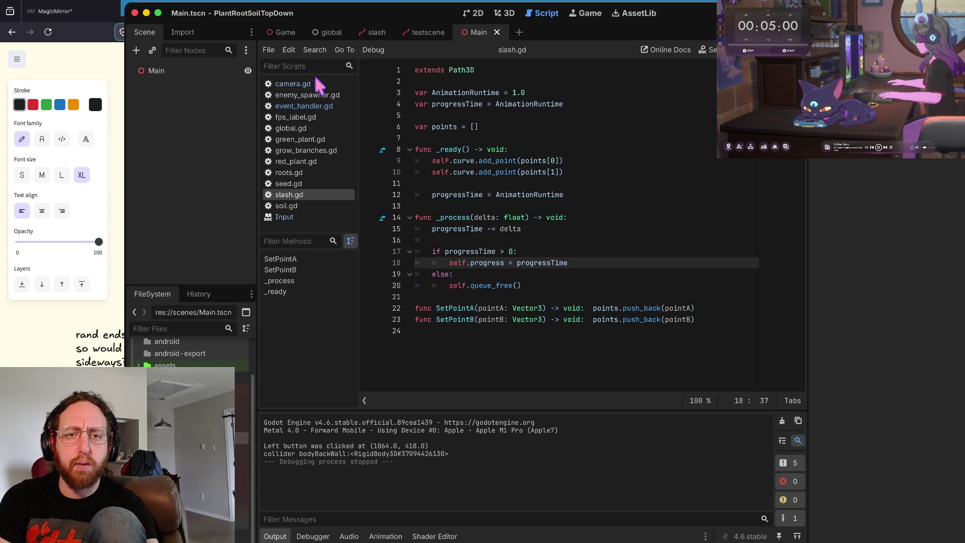
left_click(295, 219)
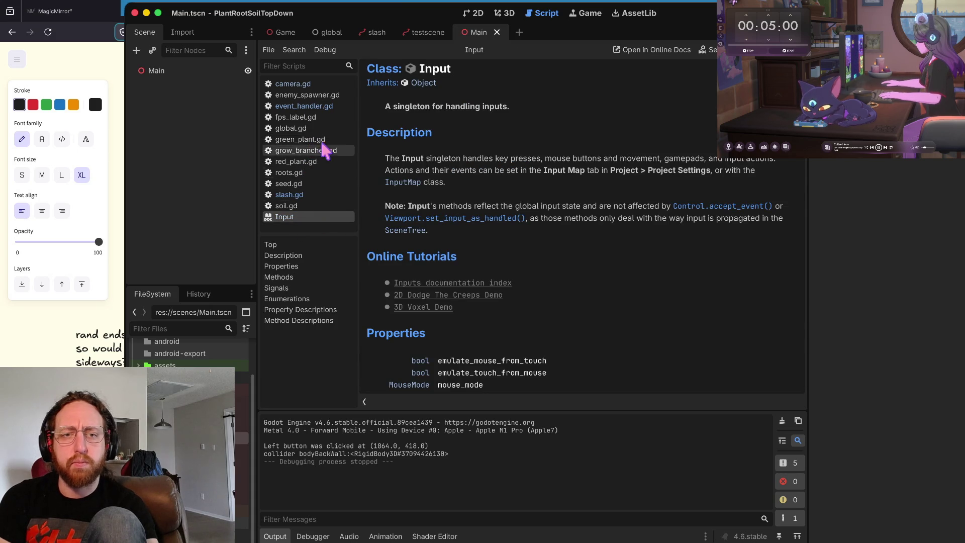
left_click(322, 105)
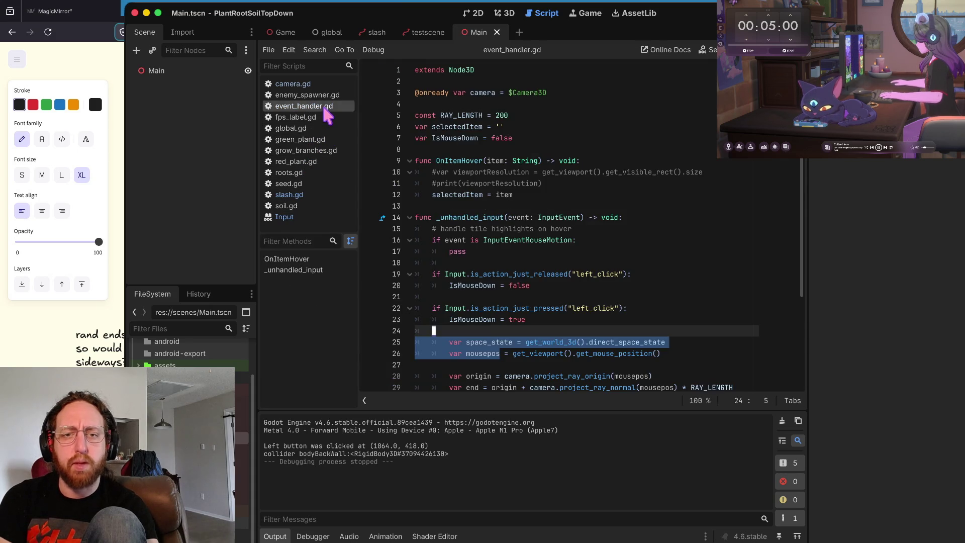
Step: Review the left-click raycast code in event_handler.gd and put the caret on empty line 2
left_click(557, 160)
scroll(716, 318, "down", 3)
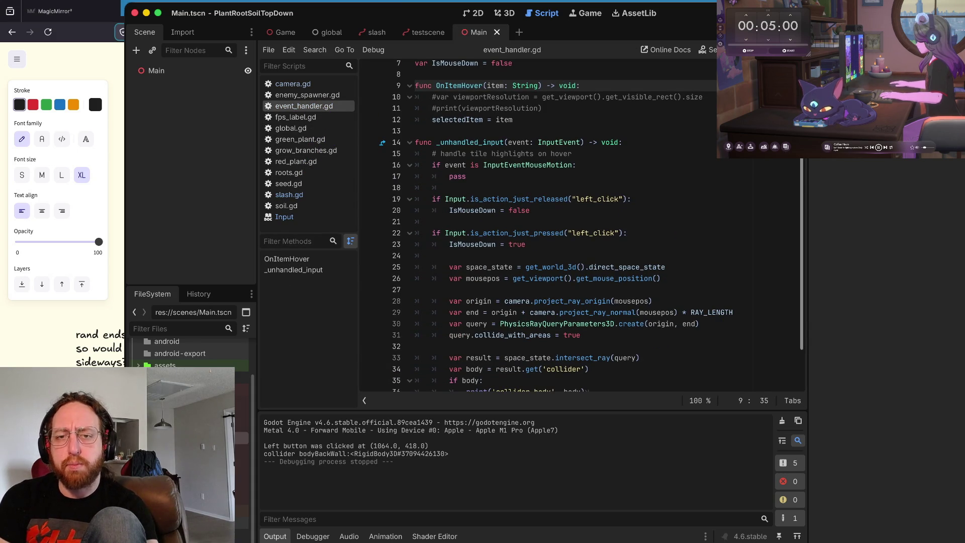
left_click_drag(624, 187, 709, 165)
scroll(709, 166, "down", 2)
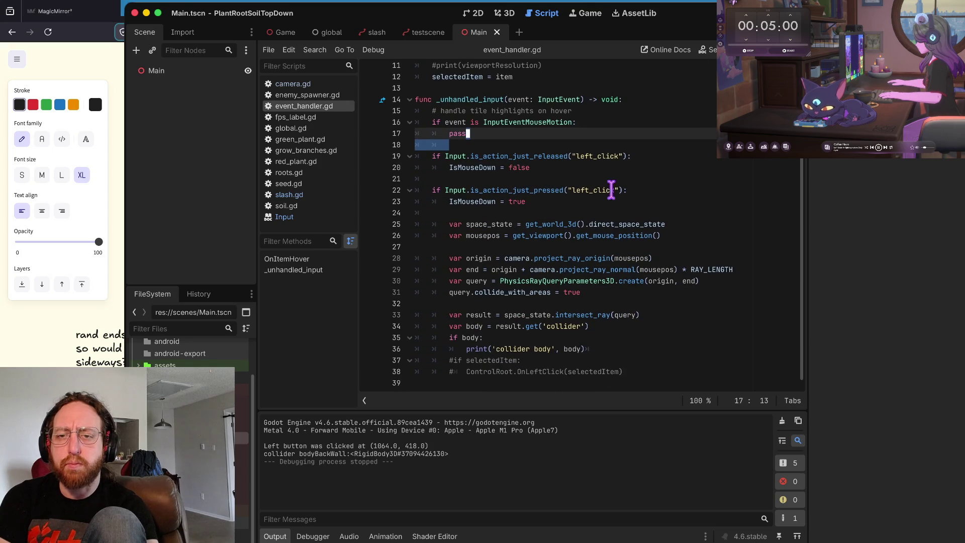
scroll(650, 273, "up", 5)
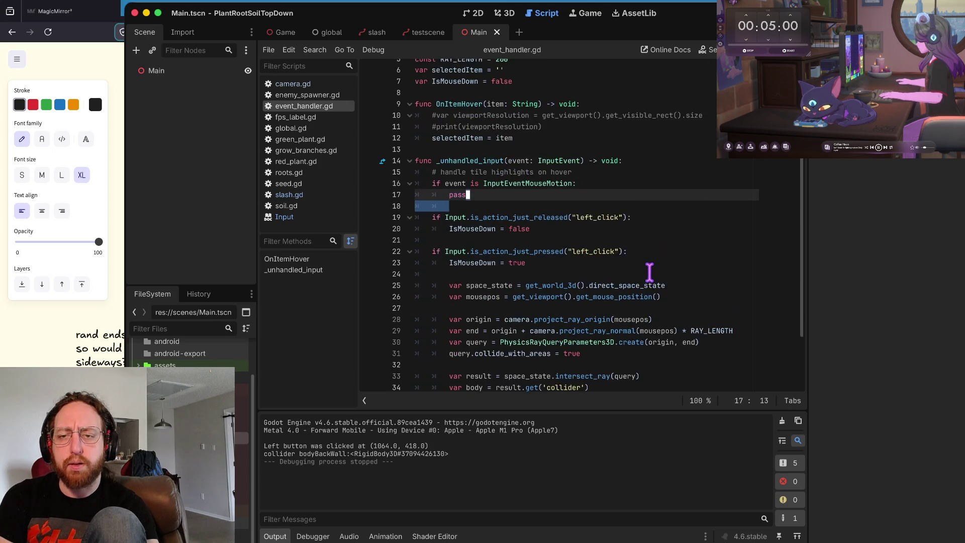
left_click(562, 106)
key("Up")
key("Up")
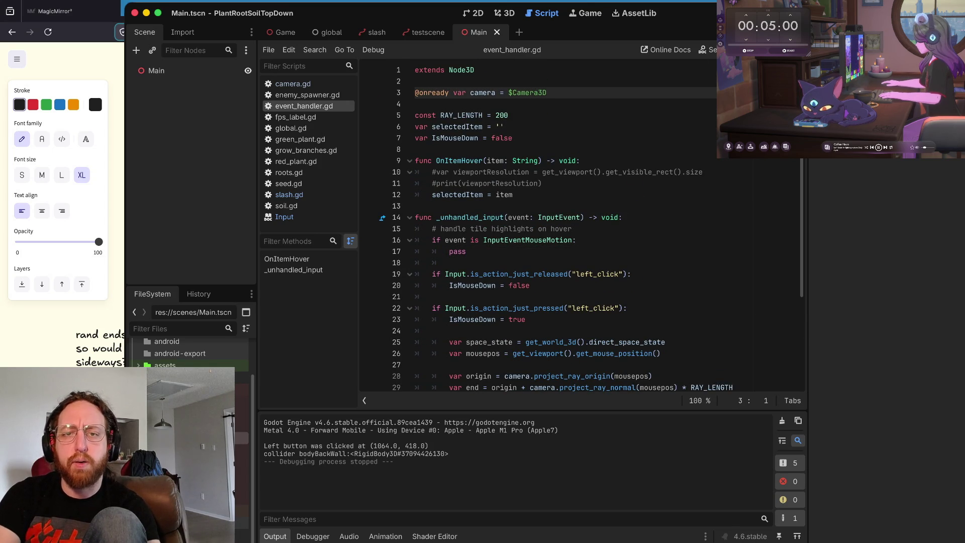
key("Return")
type("@onready ")
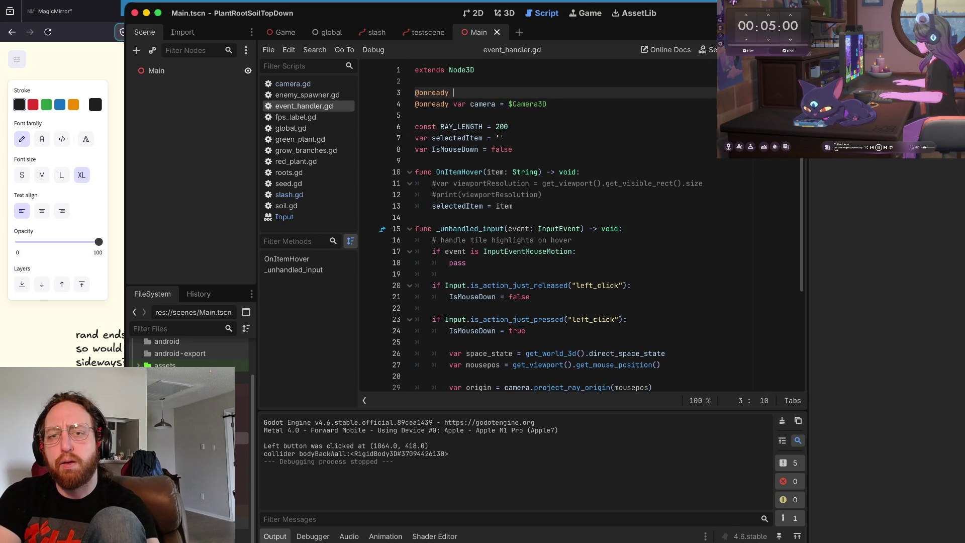
type("var slash")
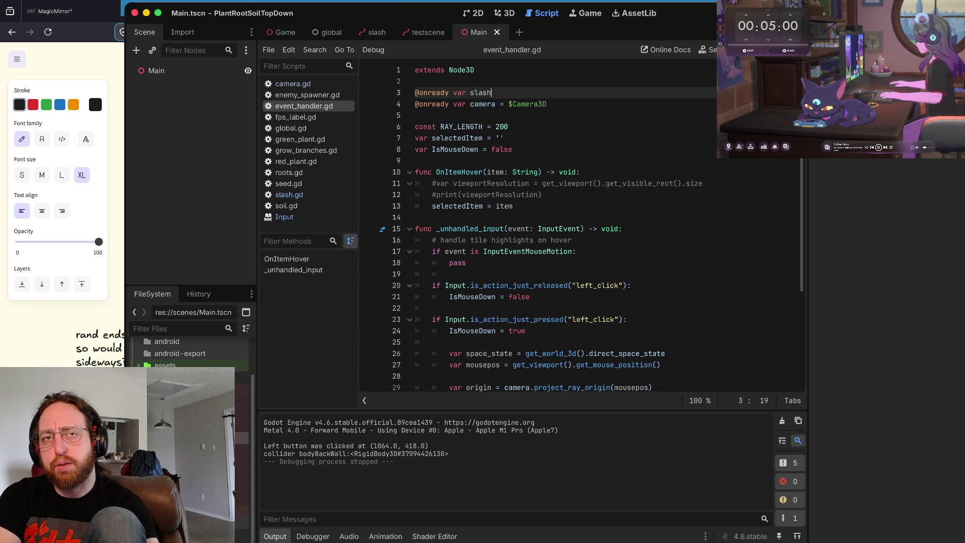
type("Scen")
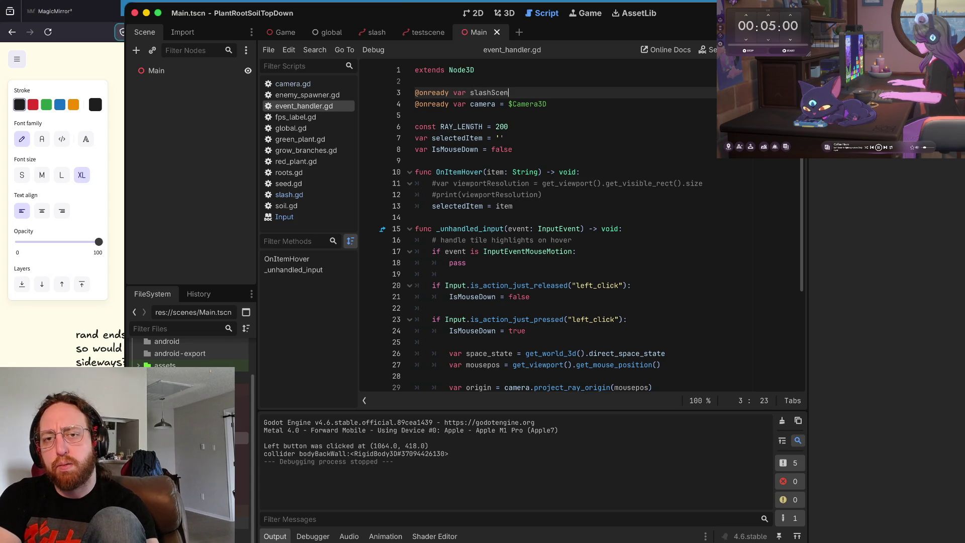
type("e = preload")
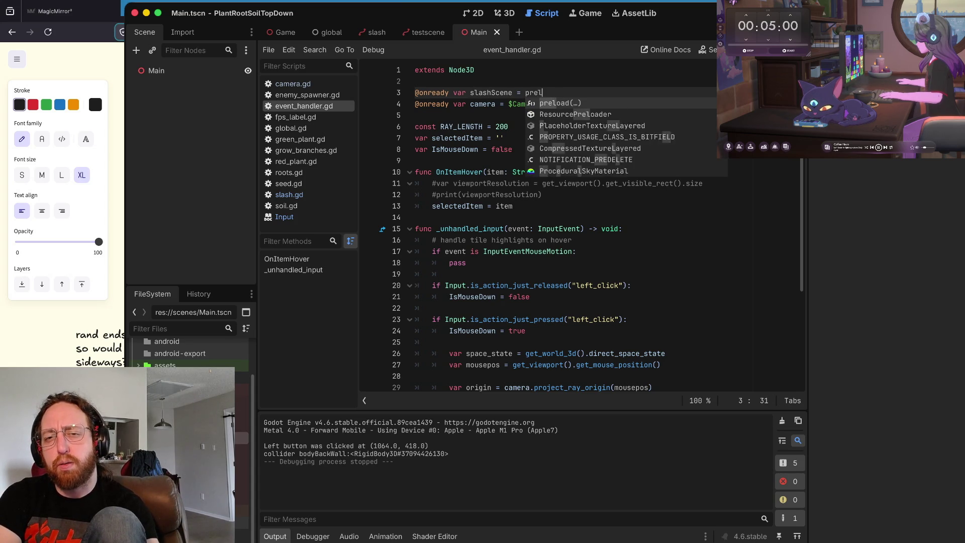
key("Escape")
key("Return")
key("Up")
key("End")
Step: Begin the preload path as ("res://as, leaving it unfinished
type("(")
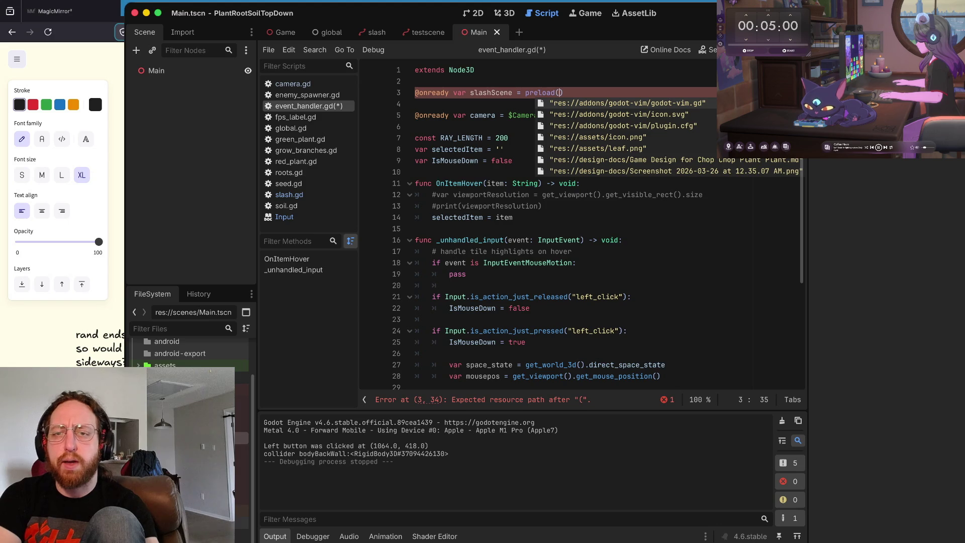
type("\"res://")
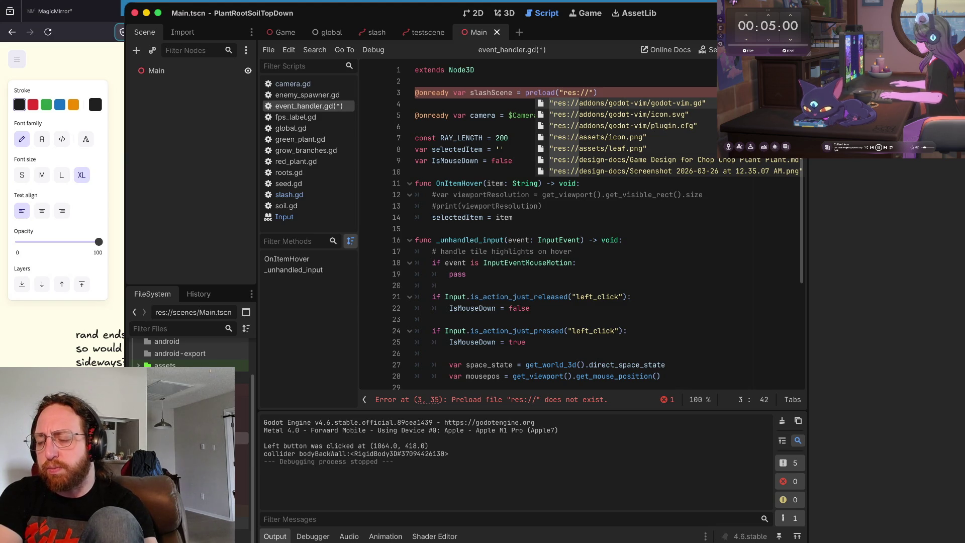
key("Right")
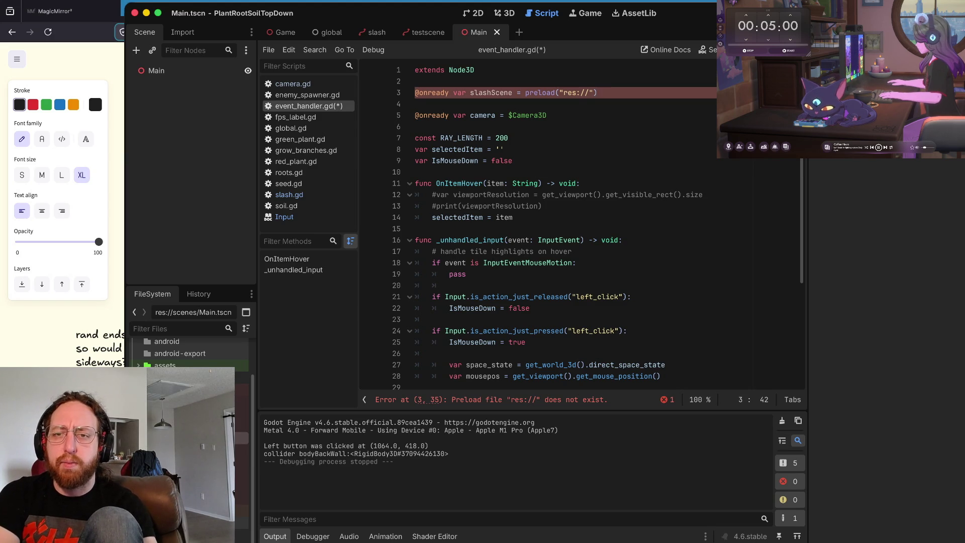
key("BackSpace")
key("ctrl+z")
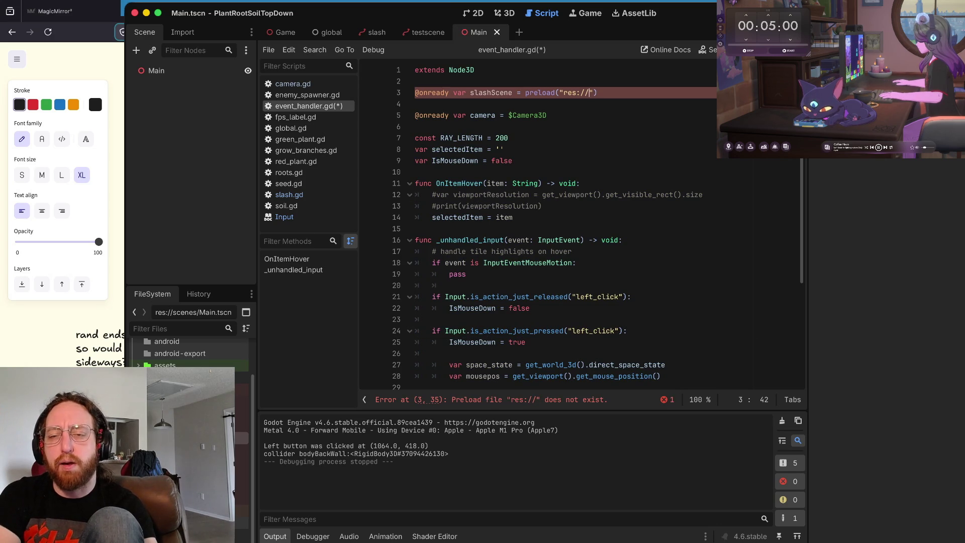
type("/")
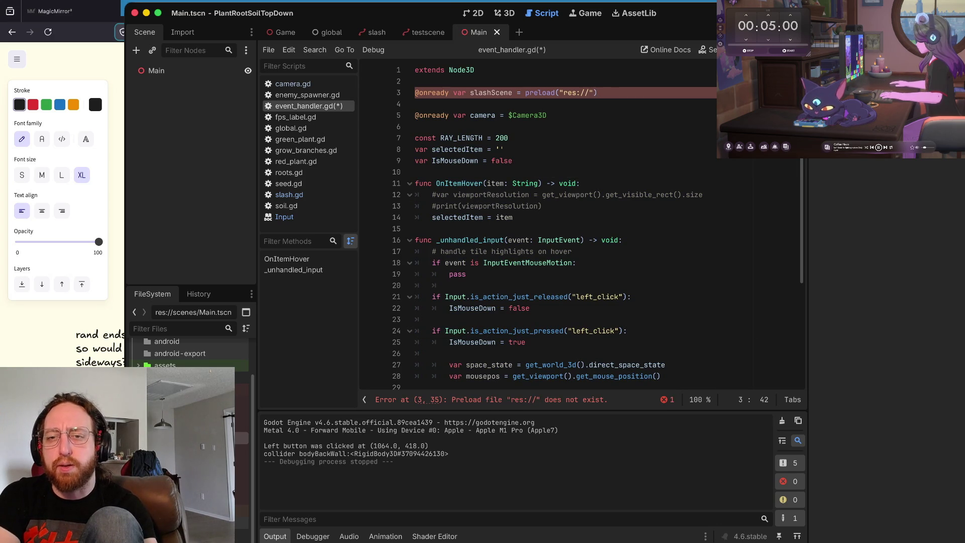
key("BackSpace")
key("BackSpace")
type("as")
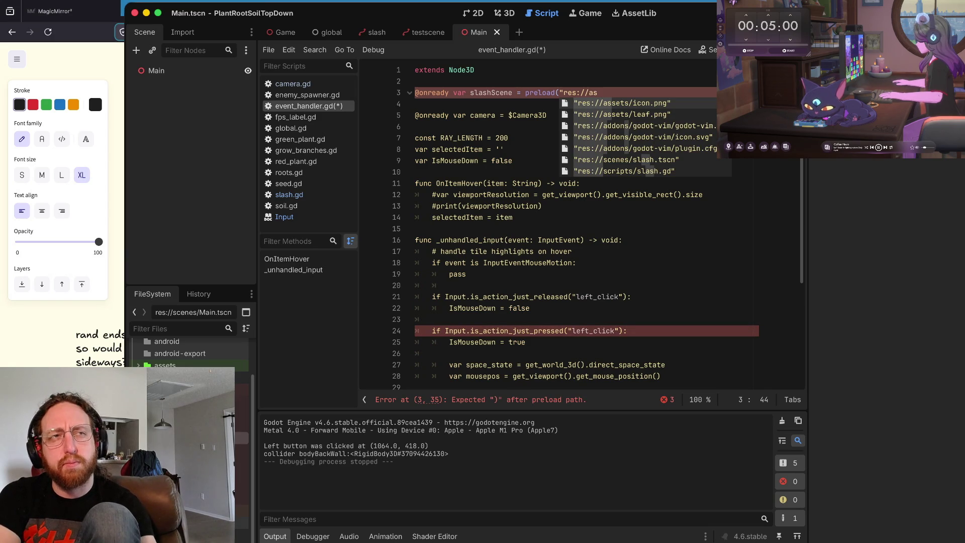
Step: Complete slashScene's preload path with res://scenes/slash.tscn and save event_handler.gd
key("BackSpace")
key("BackSpace")
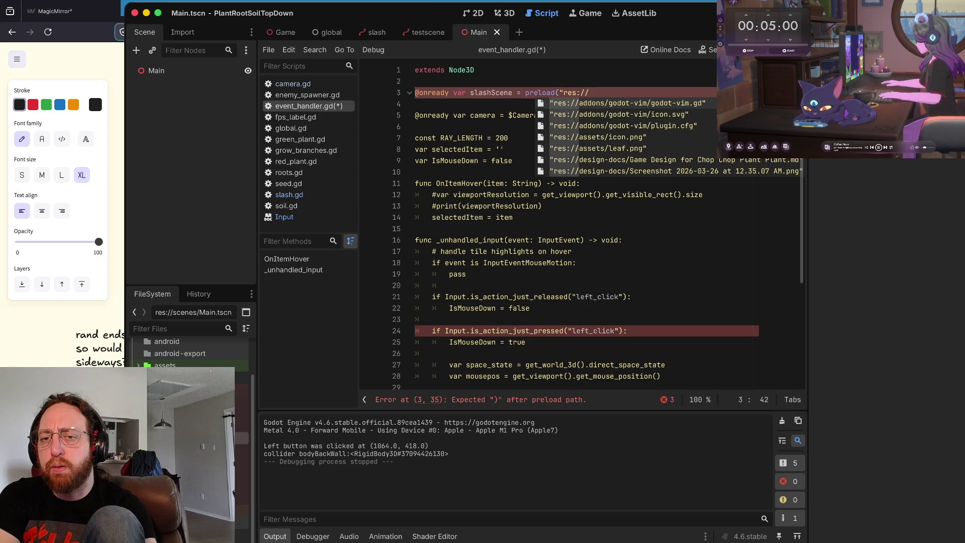
scroll(736, 162, "down", 10)
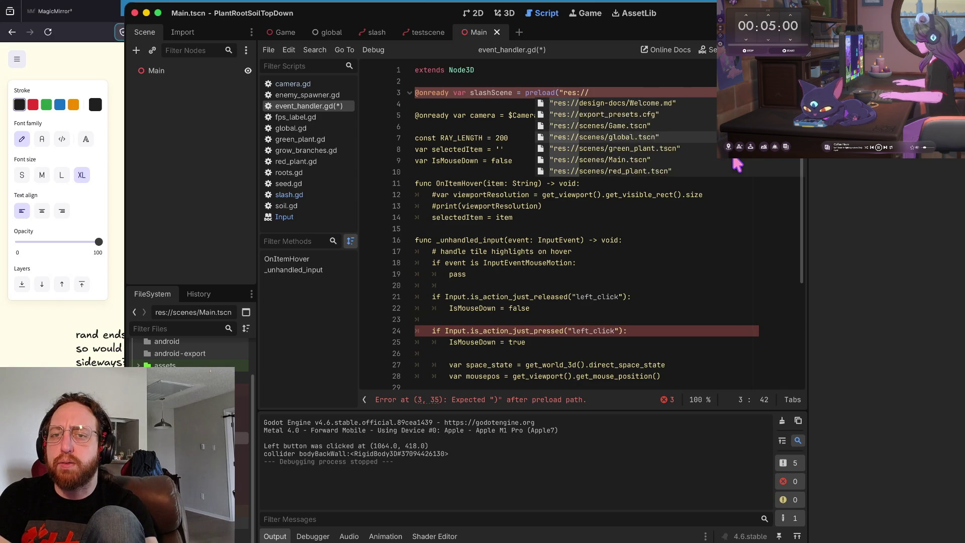
scroll(736, 164, "down", 3)
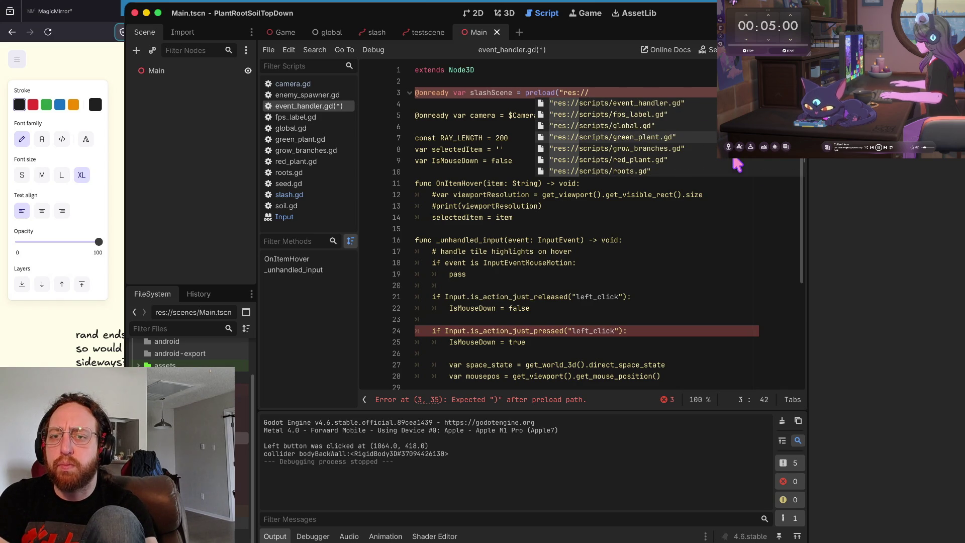
scroll(736, 164, "down", 3)
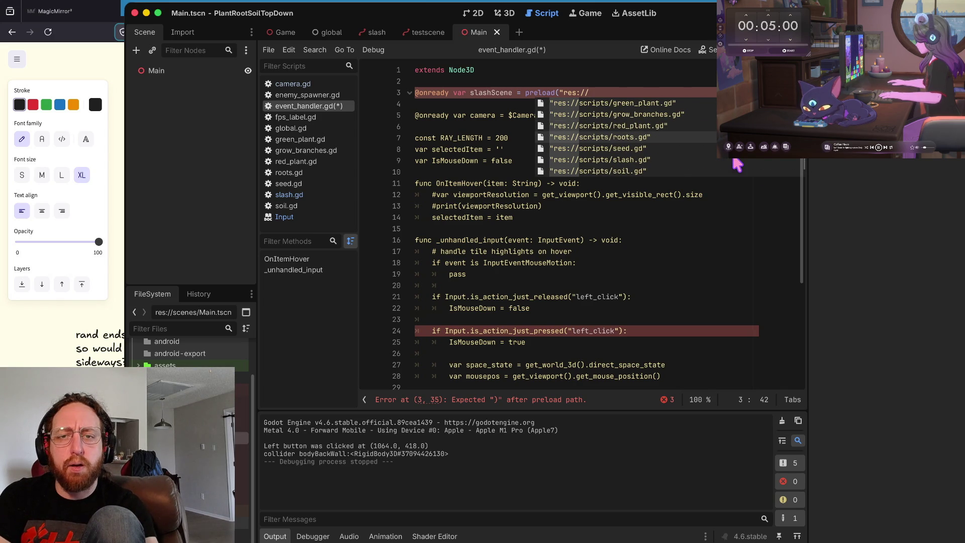
scroll(736, 164, "down", 3)
scroll(736, 164, "up", 6)
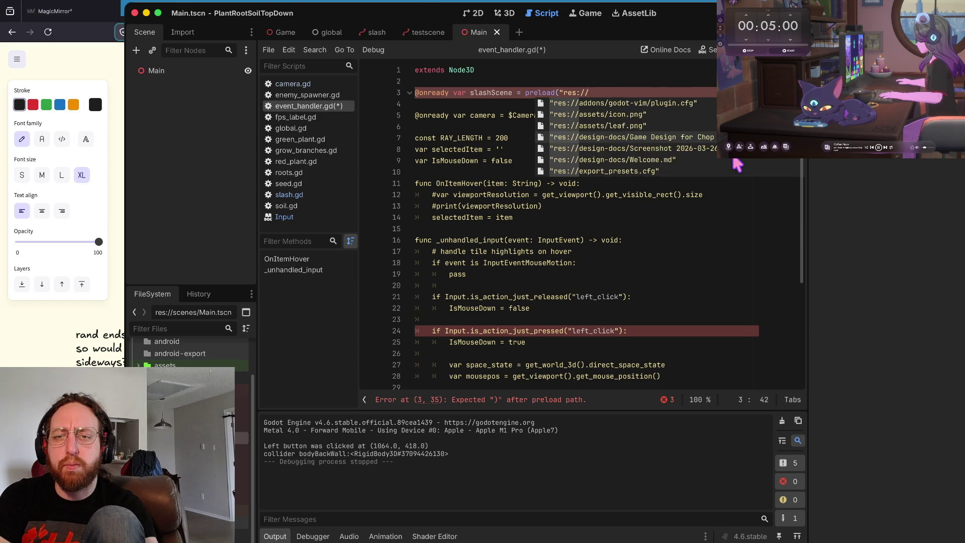
scroll(736, 163, "down", 6)
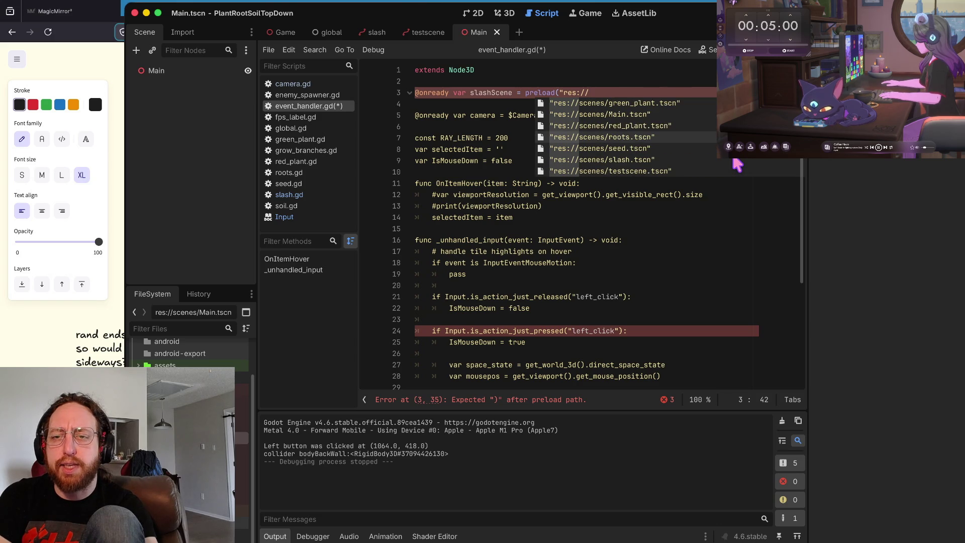
key("Return")
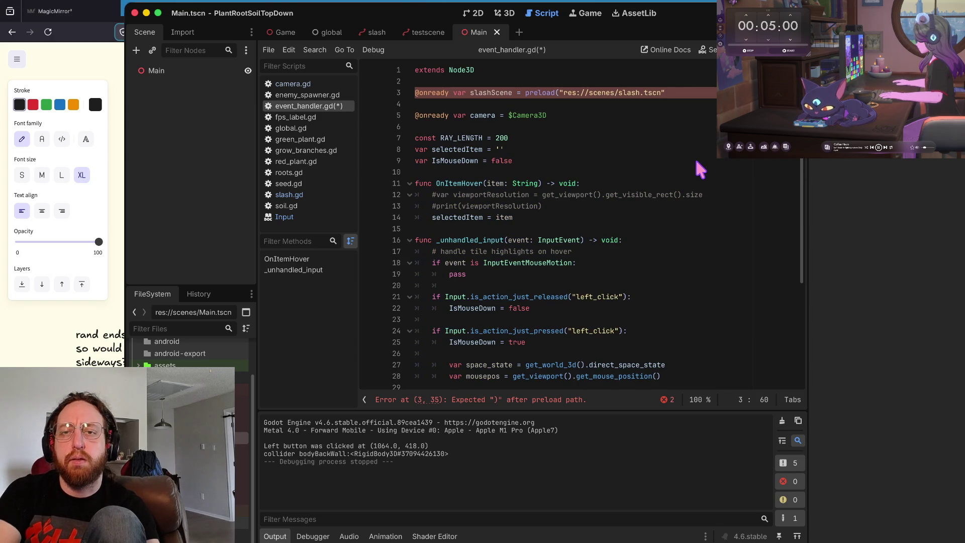
key("ctrl+s")
key("Down")
key("Down")
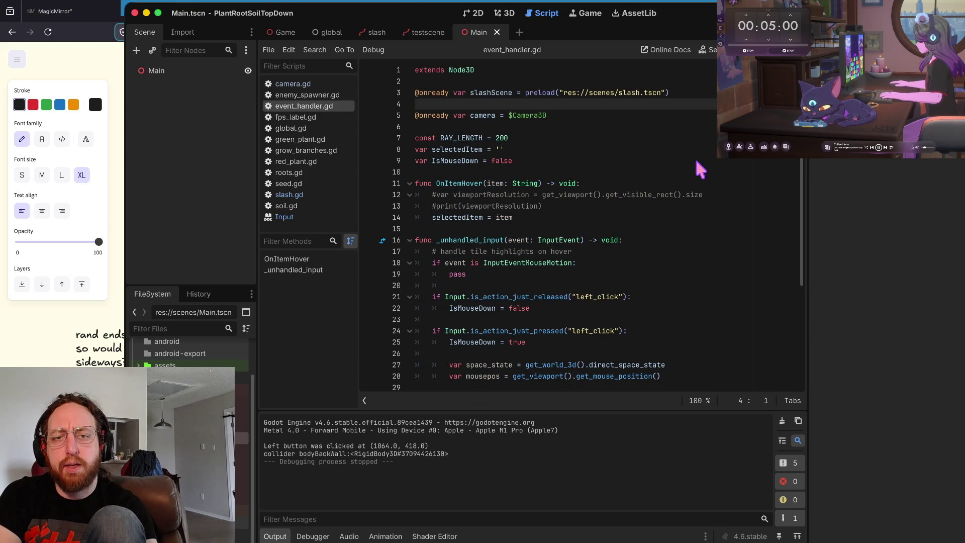
Step: Tidy the blank lines below slashScene and change RAY_LENGTH on line 7 to 300
key("Left")
key("BackSpace")
key("Down")
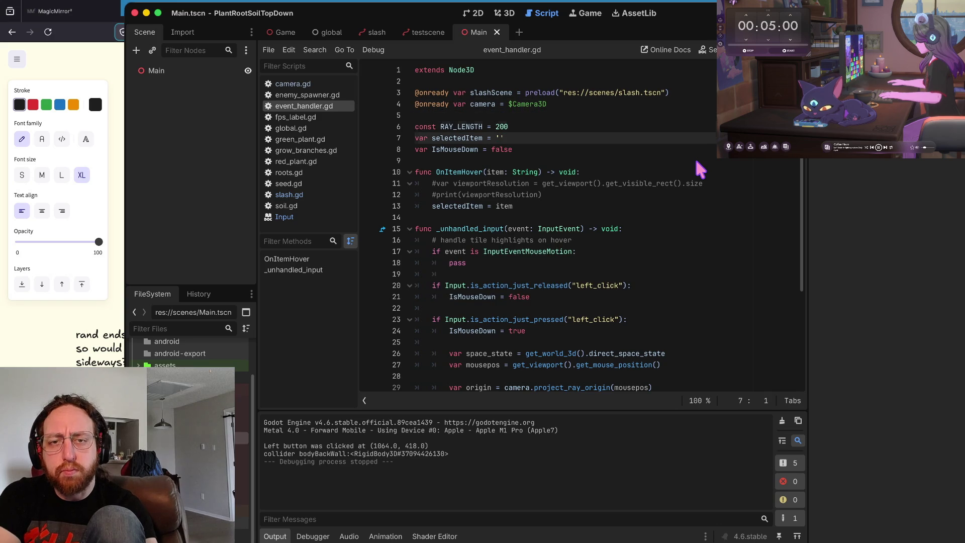
key("Up")
key("Return")
key("Down")
key("Down")
key("Down")
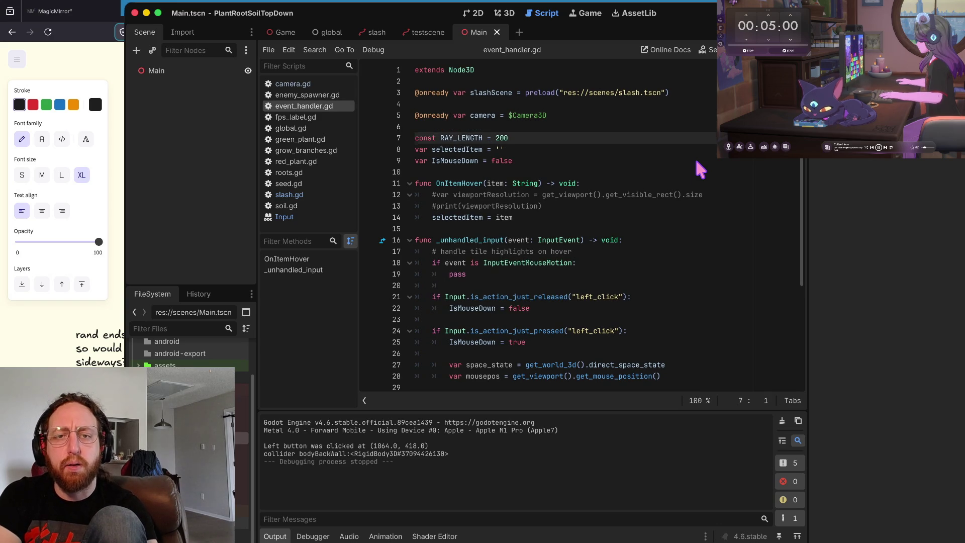
key("Down")
key("Down")
key("Down")
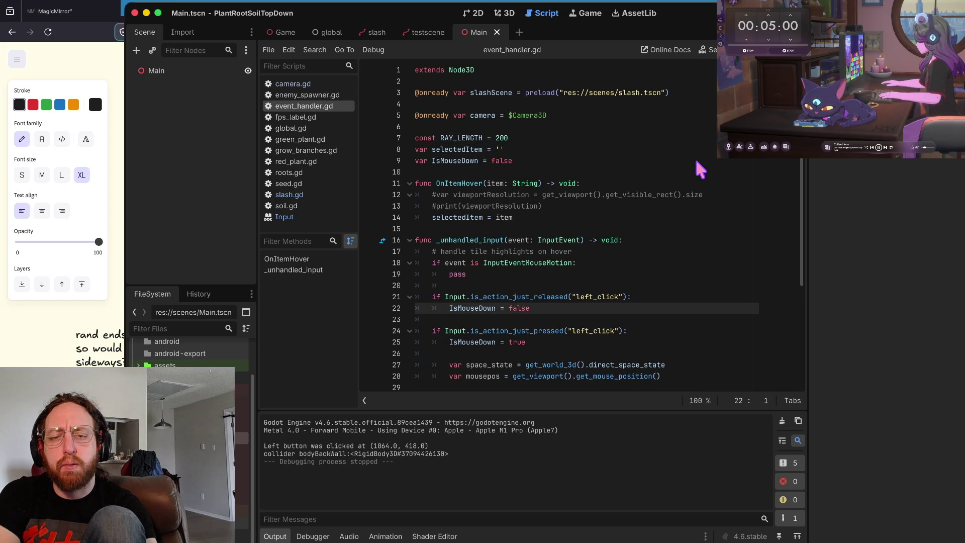
key("Up")
key("Up")
key("Up")
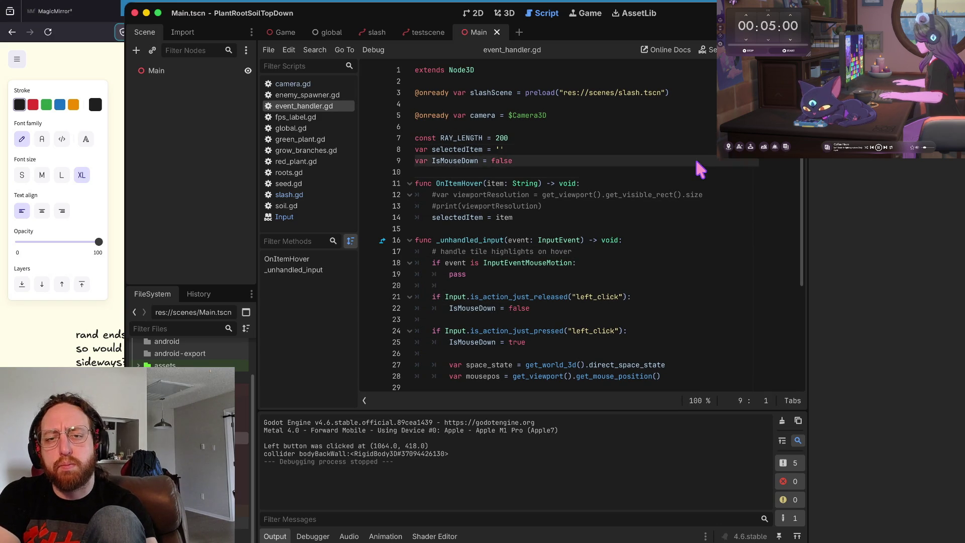
key("End")
key("BackSpace")
key("BackSpace")
type("300")
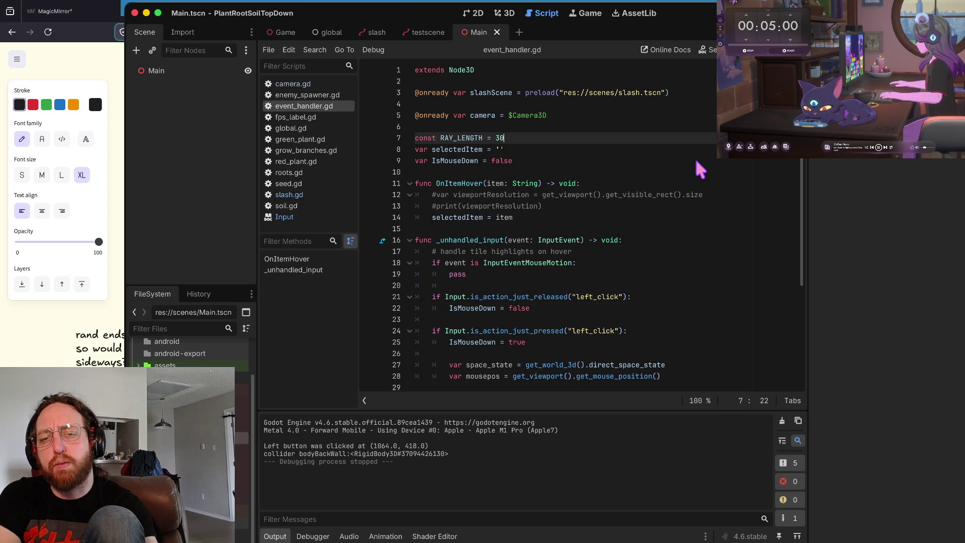
Step: Add a new indented line under the left-click release check in _unhandled_input
key("Down")
key("Down")
key("Down")
key("Down")
key("Down")
key("Down")
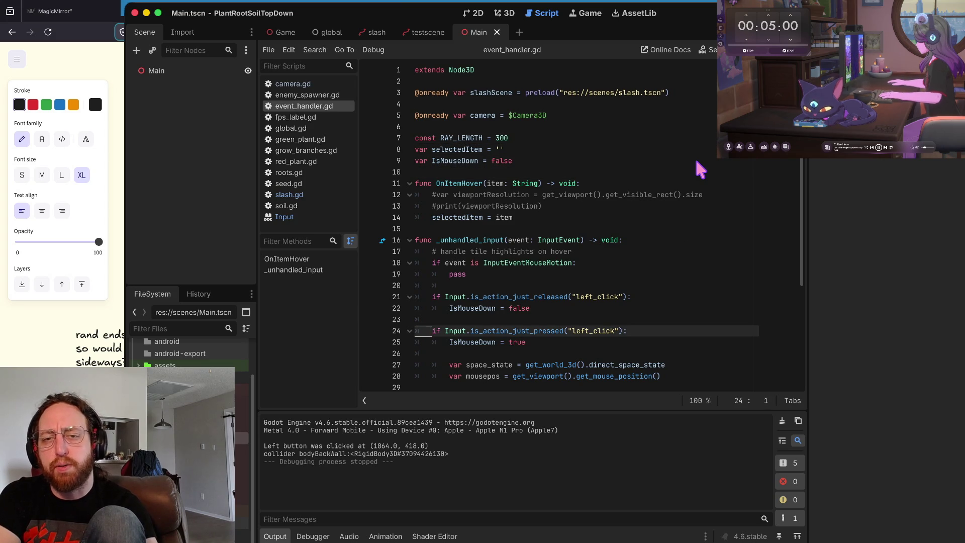
key("End")
key("Down")
key("Down")
key("Down")
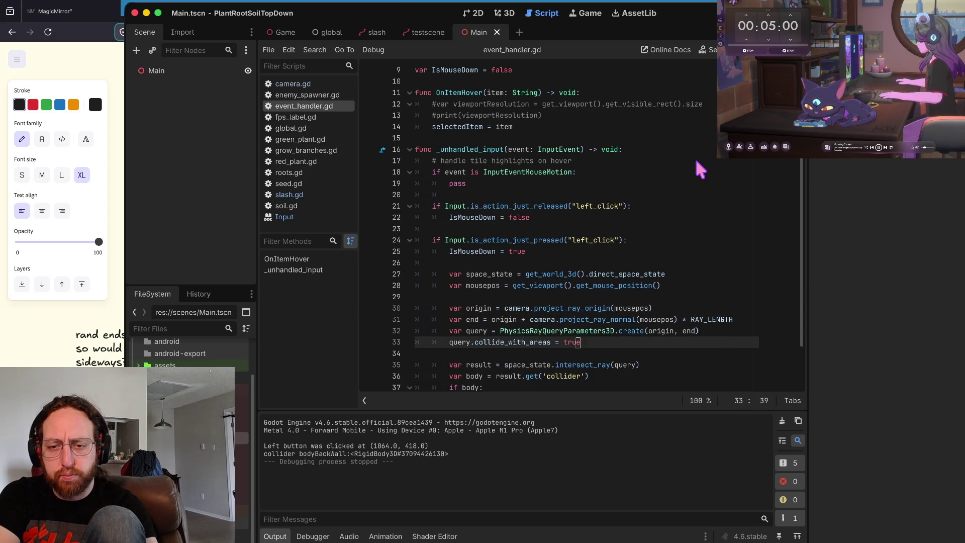
key("Up")
key("Up")
key("Up")
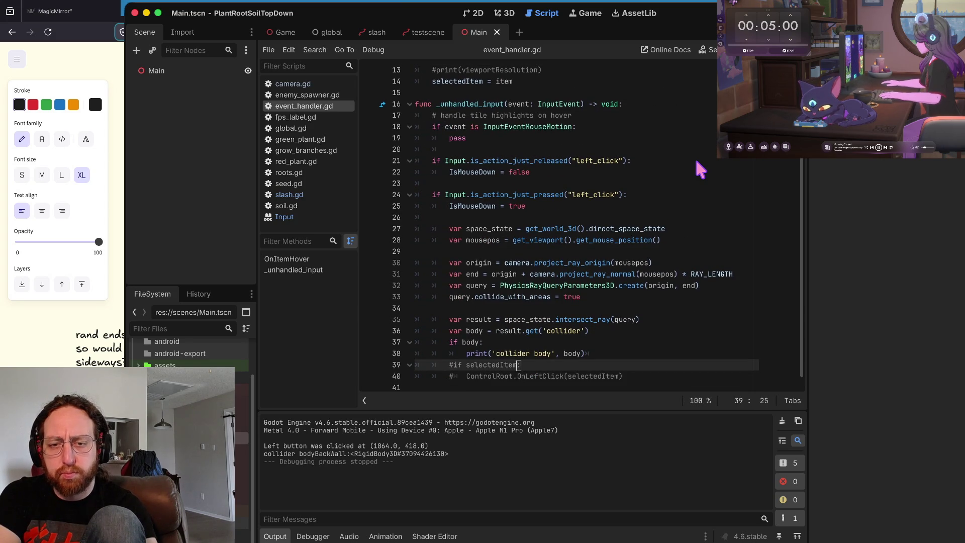
key("Up")
key("Up")
key("Up")
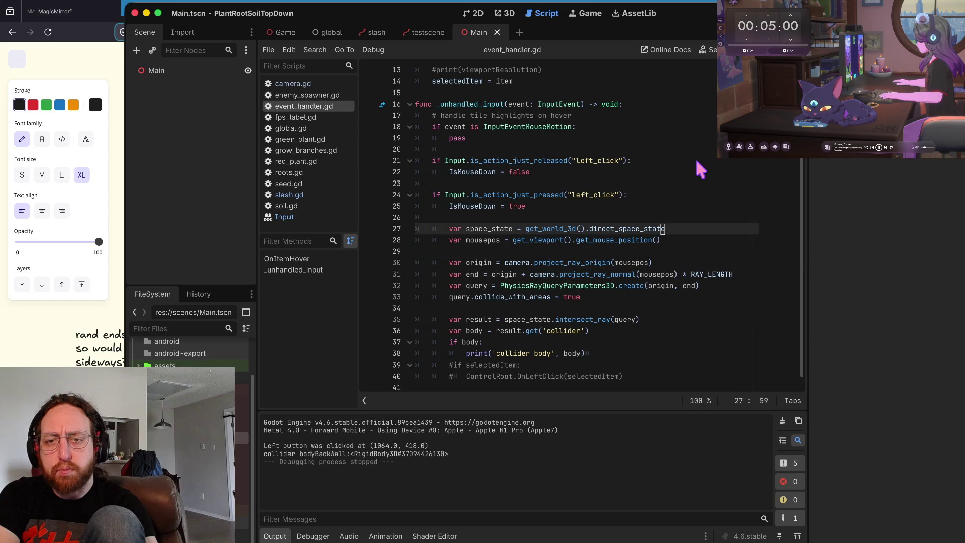
key("Down")
key("Up")
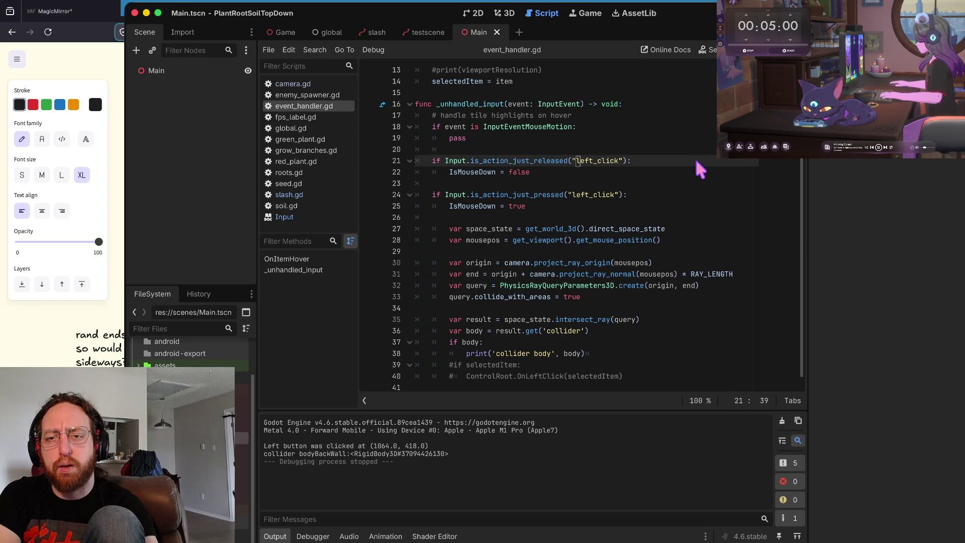
key("Return")
Step: Add var slashAttack = slashScene.instantiate() under the release check and save
type("var ")
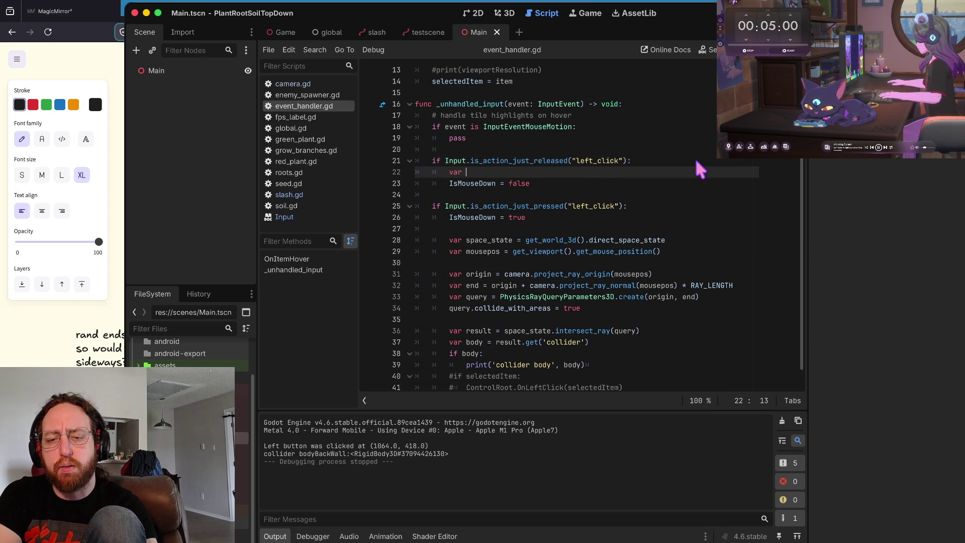
type("slash")
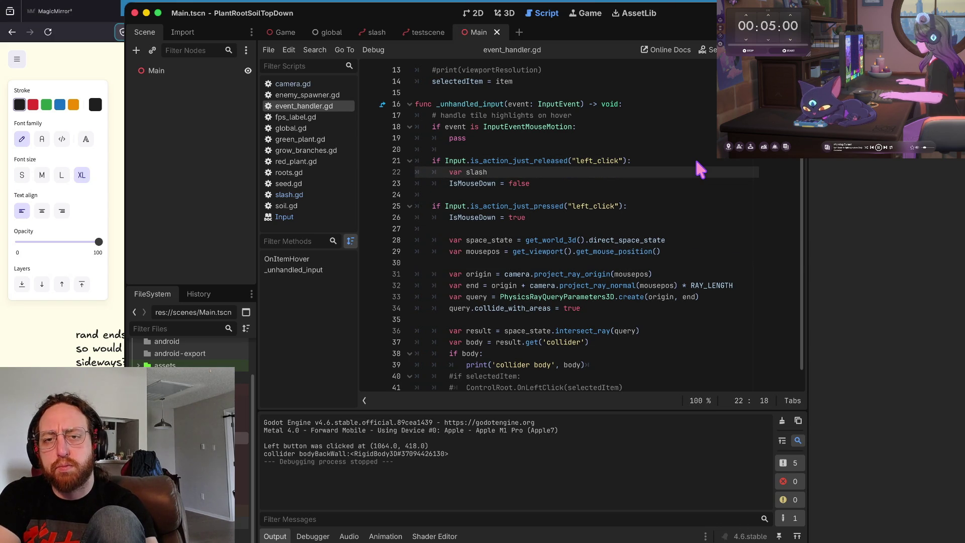
type("Attack")
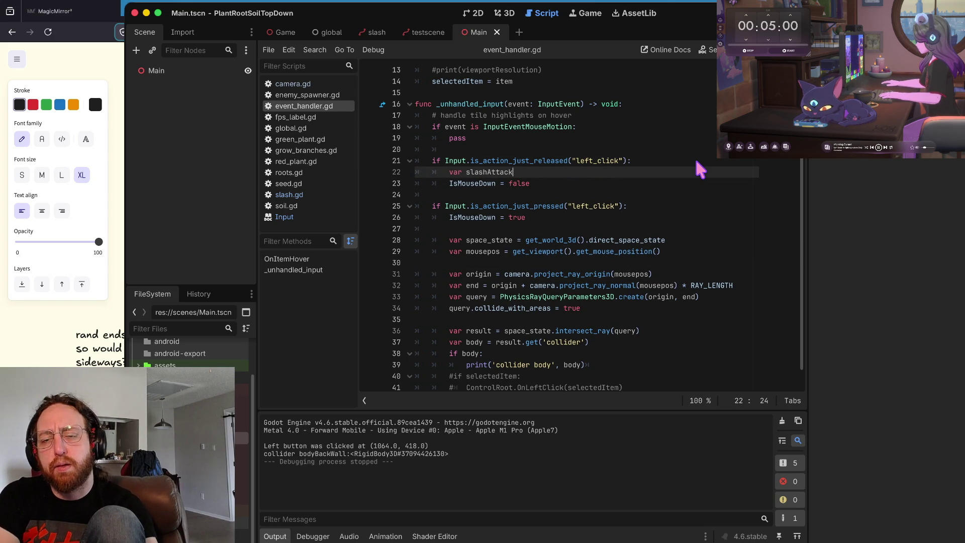
type(" = instan")
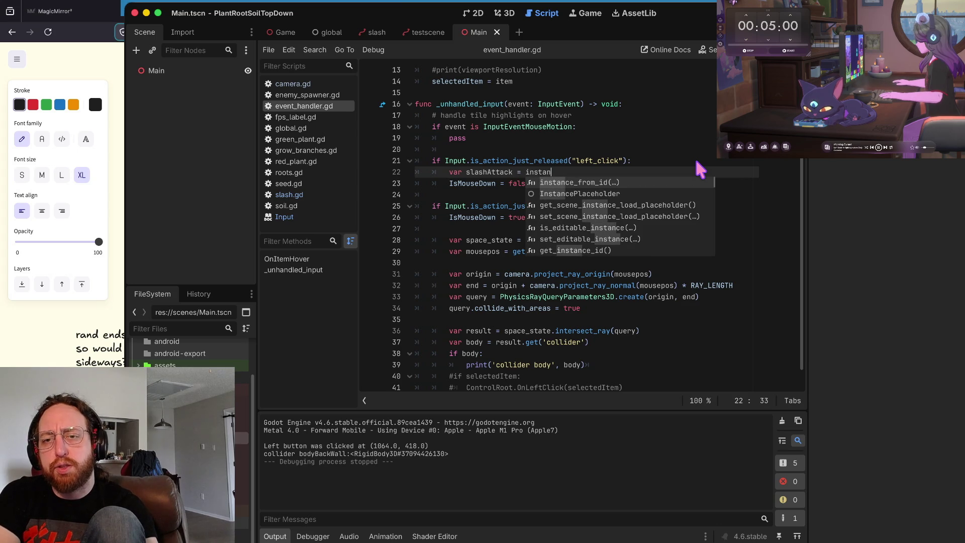
key("BackSpace")
key("BackSpace")
key("BackSpace")
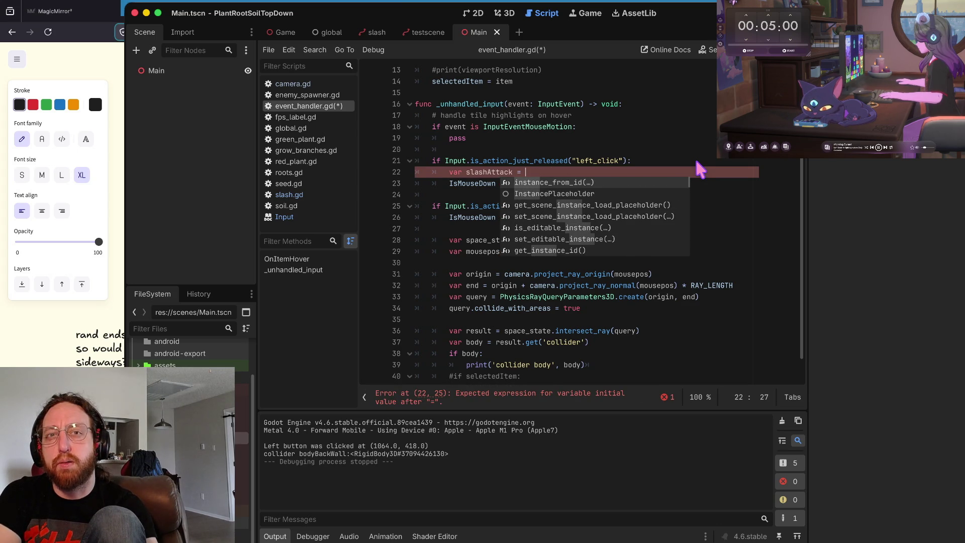
type("slash")
type("Scene.instantiate(")
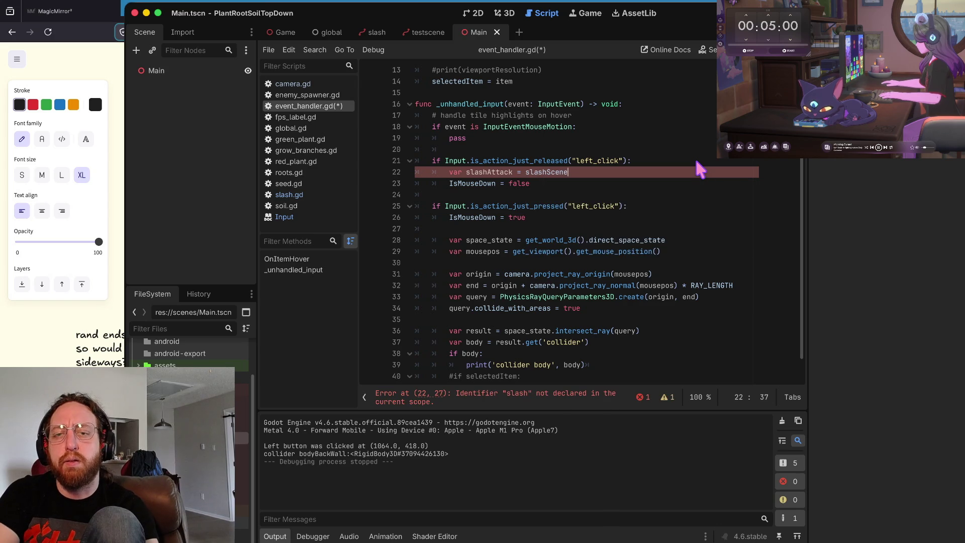
key("Escape")
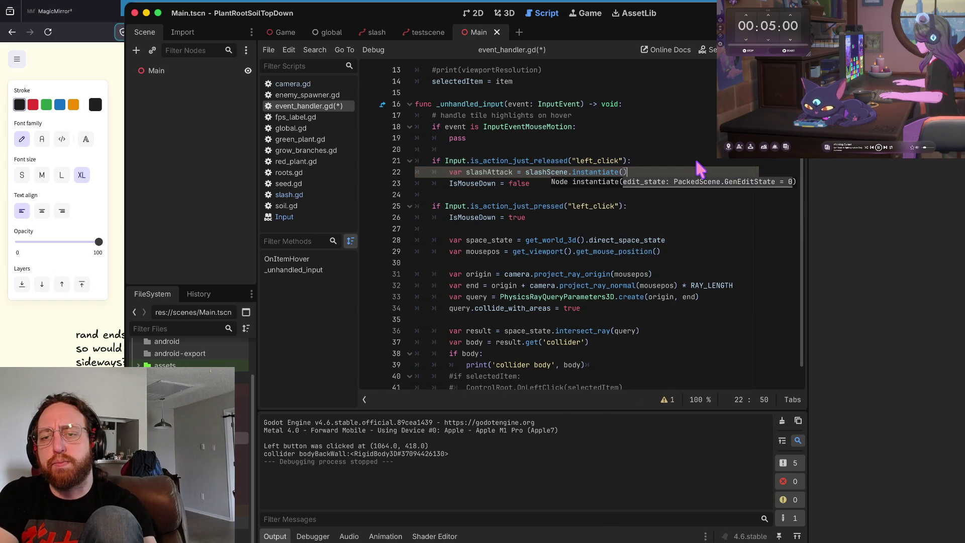
key("Return")
key("ctrl+s")
Step: Start an unfinished slashAttack.global_position = line below it and save the script
key("BackSpace")
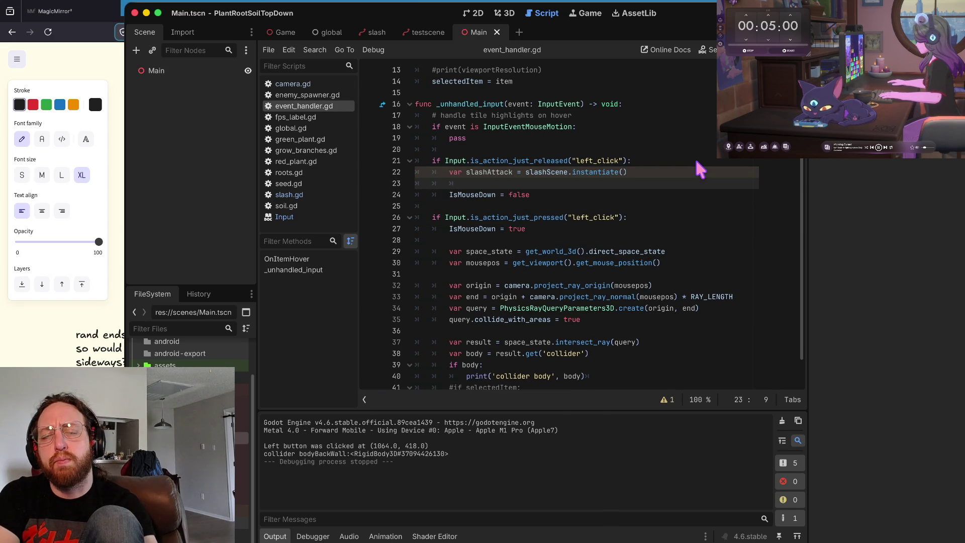
type("slash")
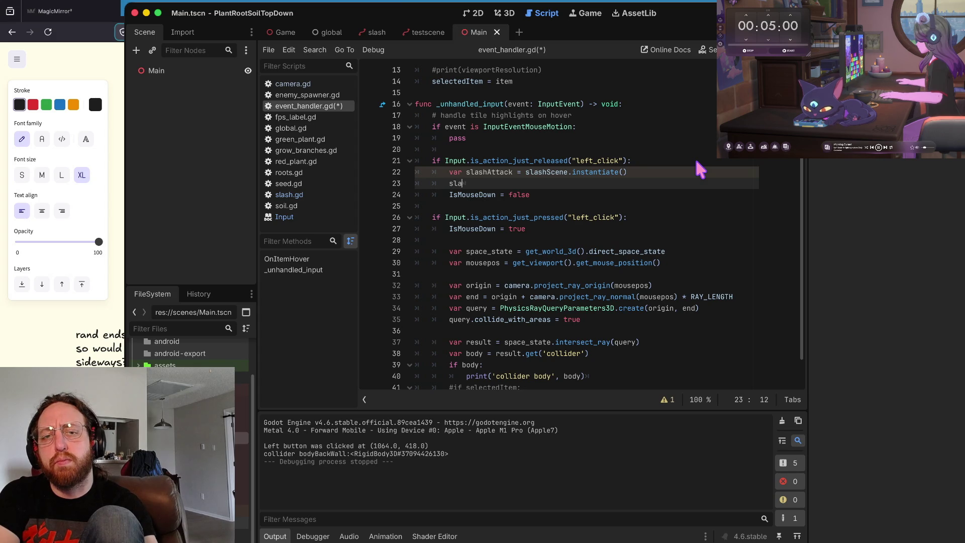
key("Return")
type(".g")
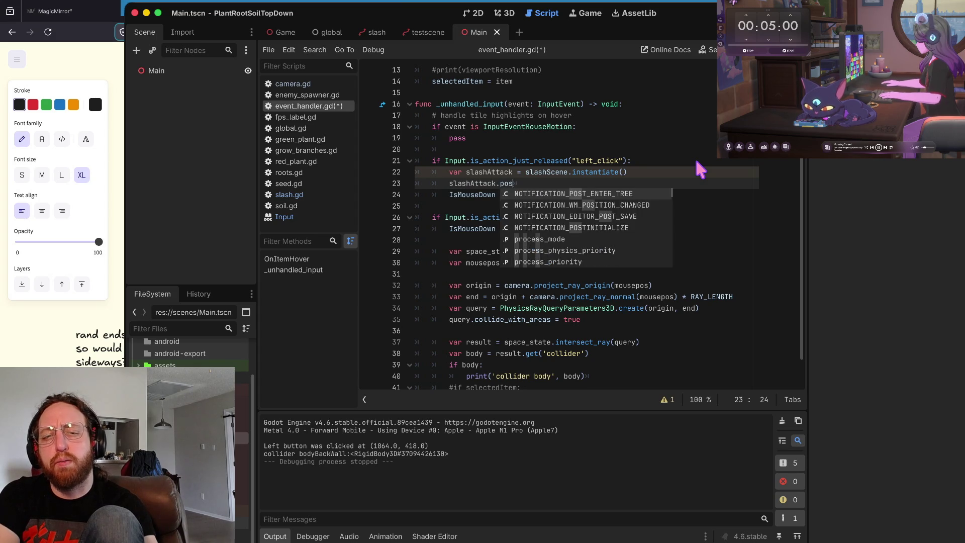
type("lobal_p")
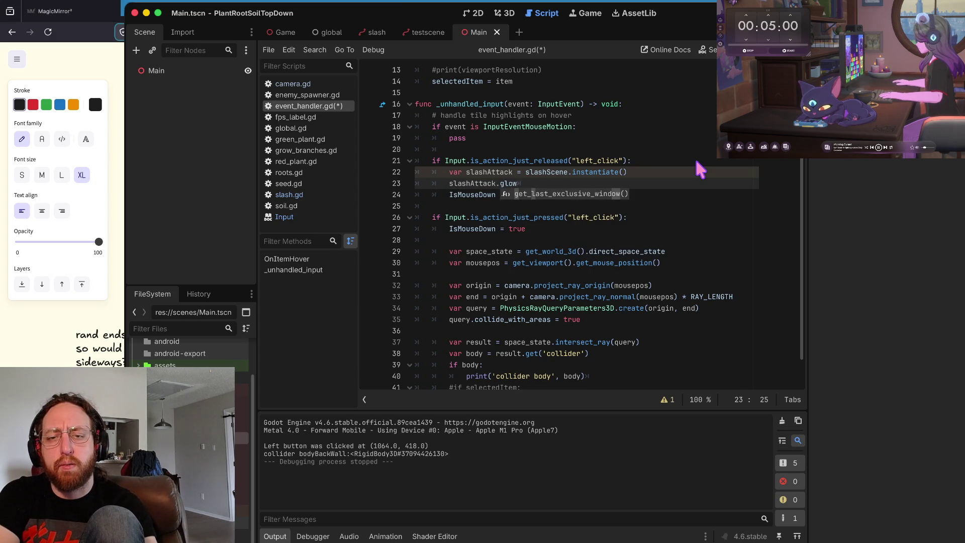
type("osition =")
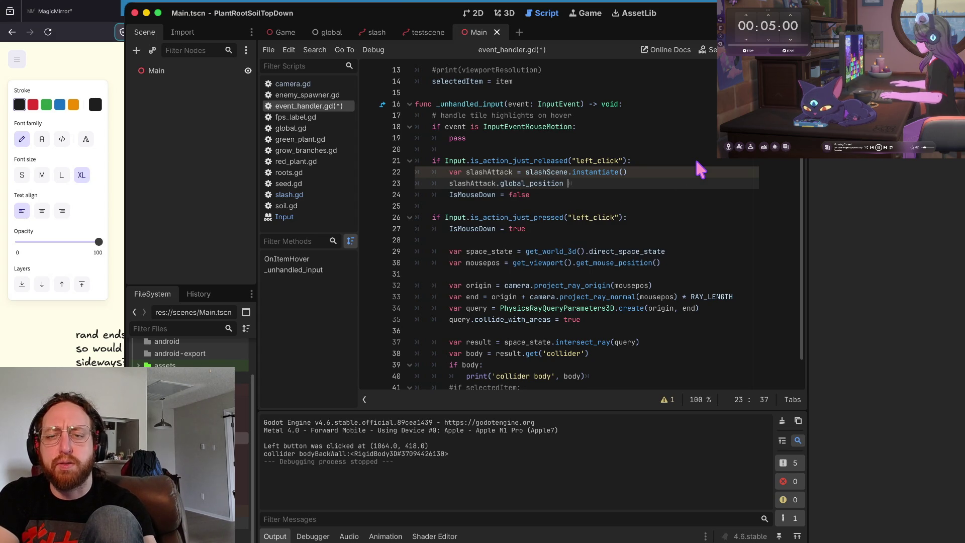
key("Escape")
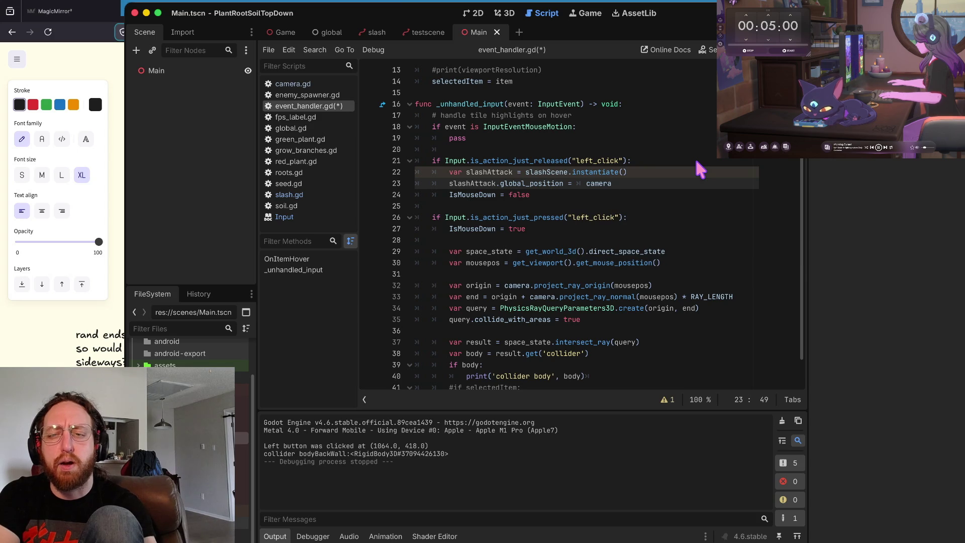
key("Return")
key("Up")
key("Up")
key("Up")
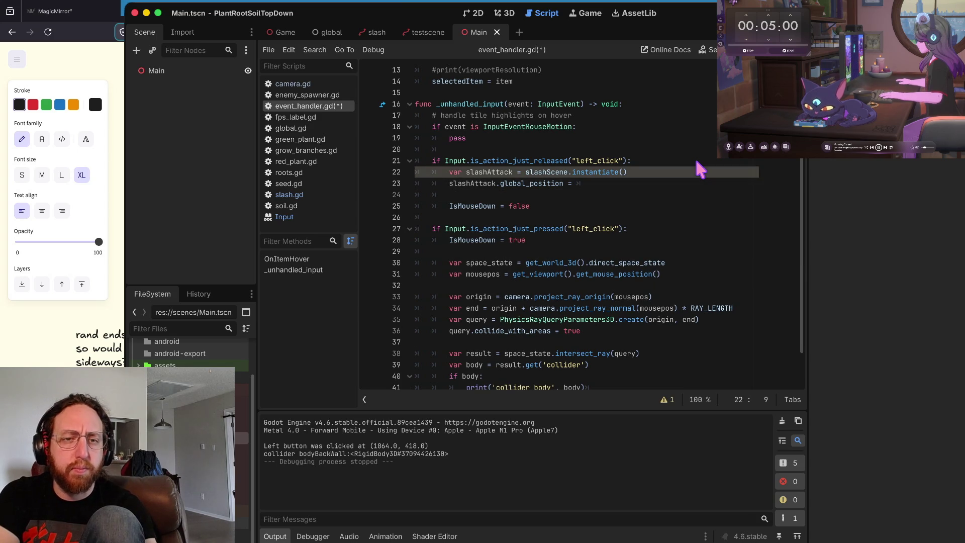
key("ctrl+s")
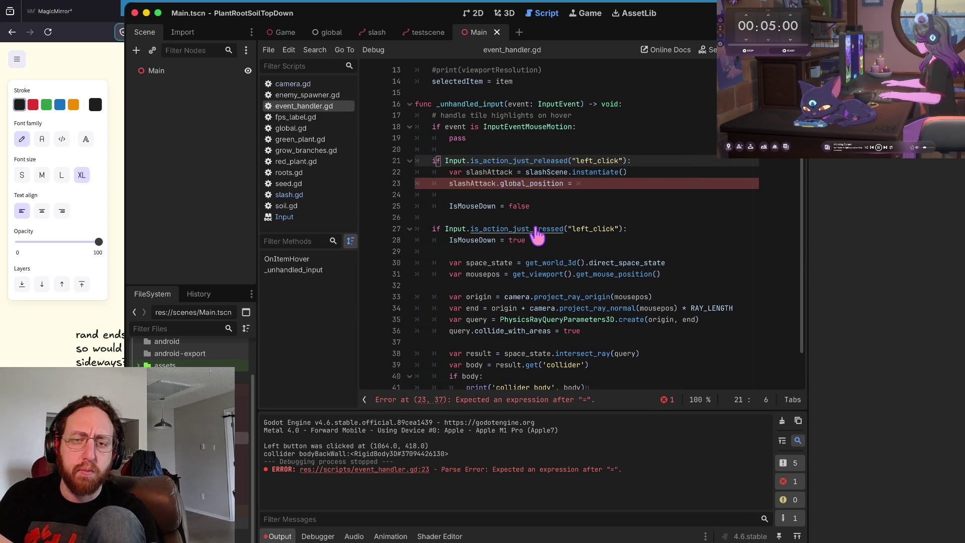
key("super+Tab")
Step: Open enemy_spawner.gd in Neovim and inspect its RootNode.add_child(newSpawn) line
key("ctrl+w")
key("h")
key("k")
key("k")
key("k")
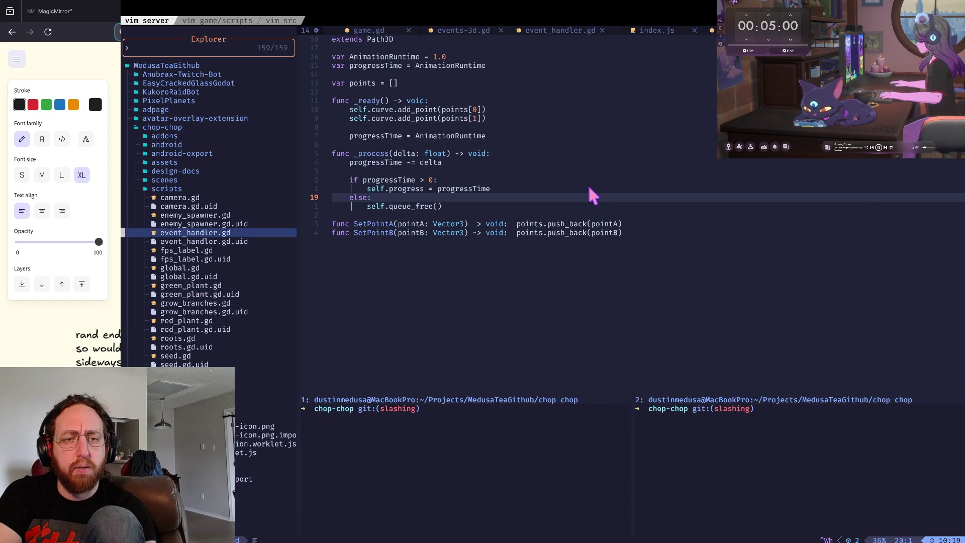
key("k")
key("k")
key("Return")
key("j")
key("j")
key("j")
key("G")
key("k")
key("k")
key("k")
key("w")
key("w")
key("w")
key("j")
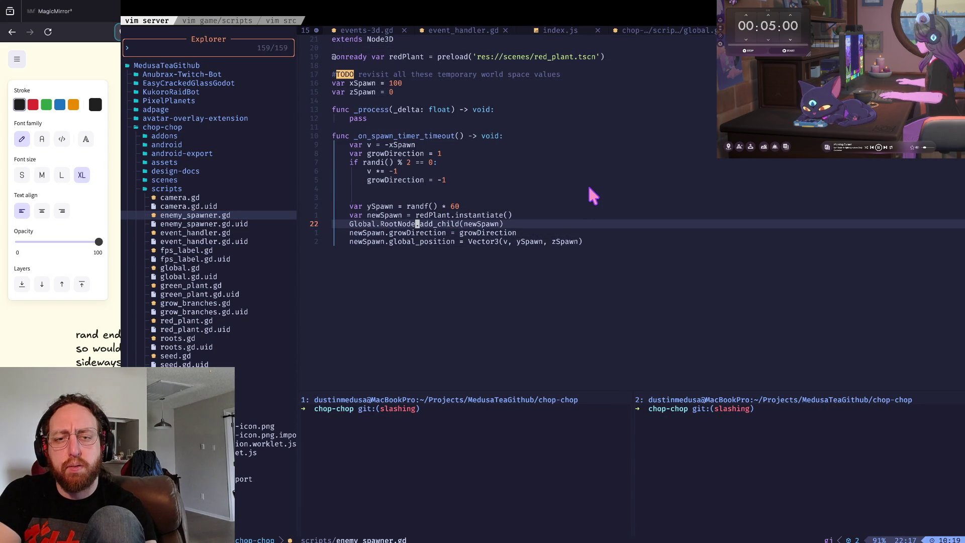
key("j")
key("j")
key("k")
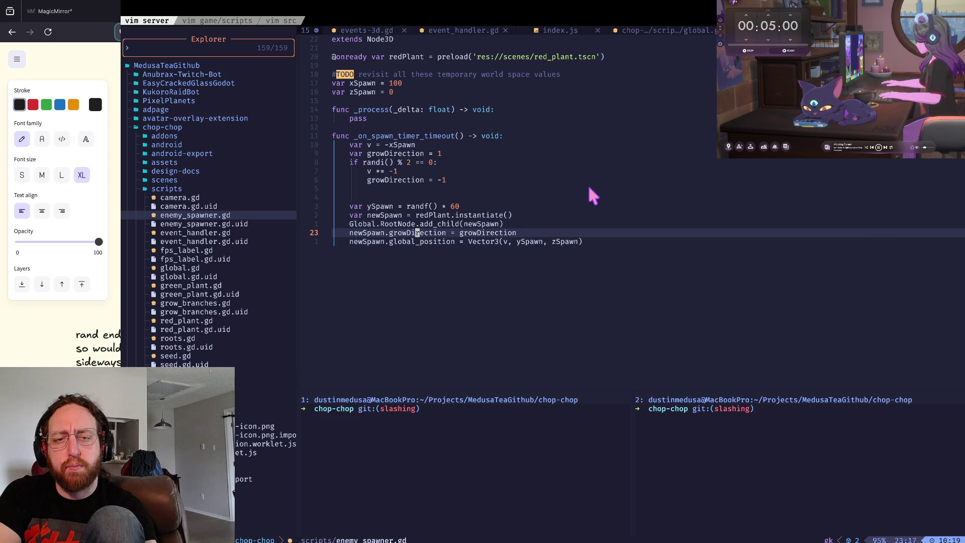
key("k")
key("^")
key("w")
key("w")
key("w")
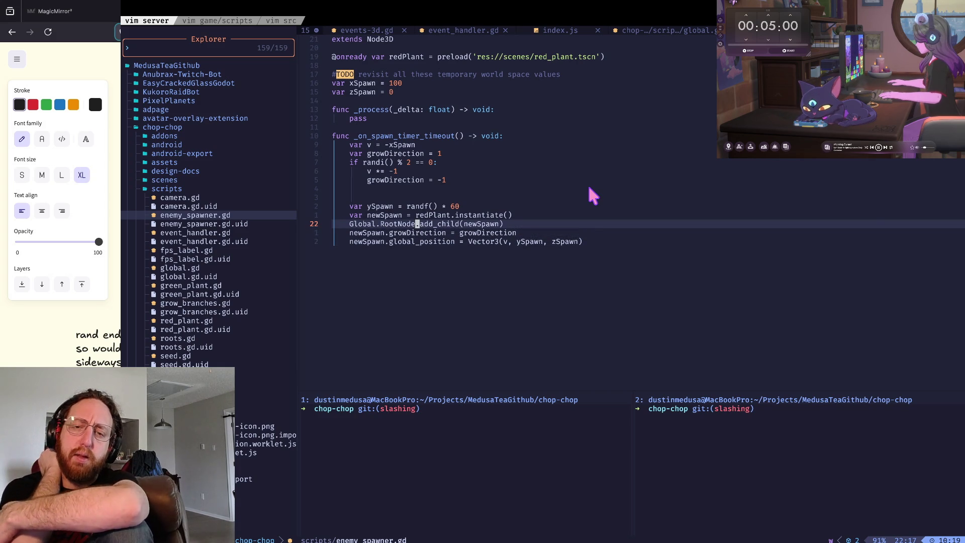
key("w")
key("w")
key("w")
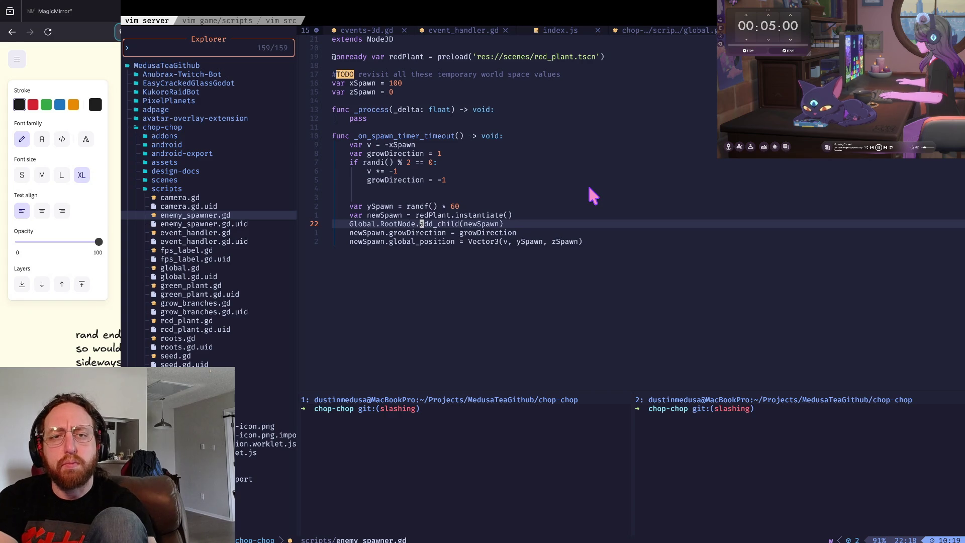
Step: Copy the entire enemy_spawner.gd file and return to Godot
key("g")
key("g")
key("V")
key("G")
key("y")
key("super+Tab")
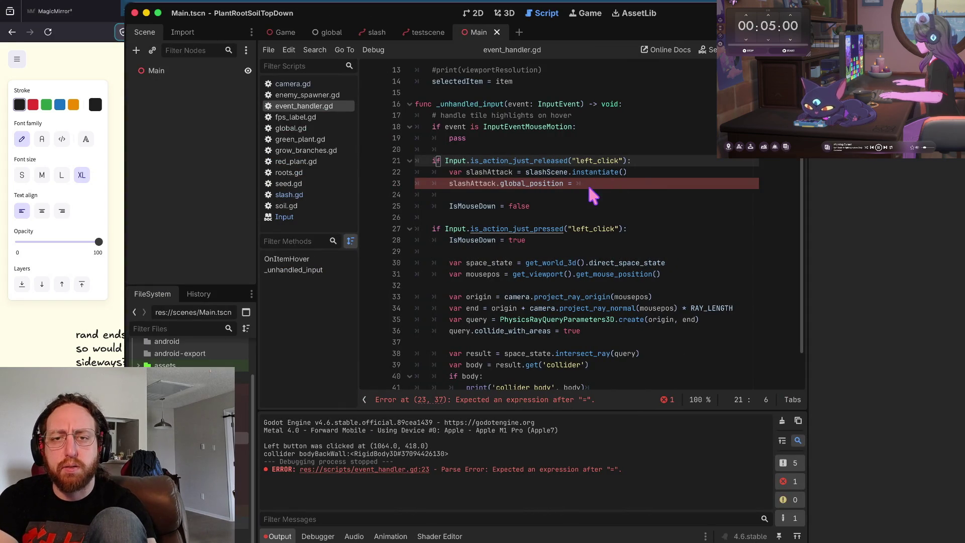
Step: Paste the spawner script at line 15 and remove its duplicate extends and preload lines
left_click(553, 93)
key("super+v")
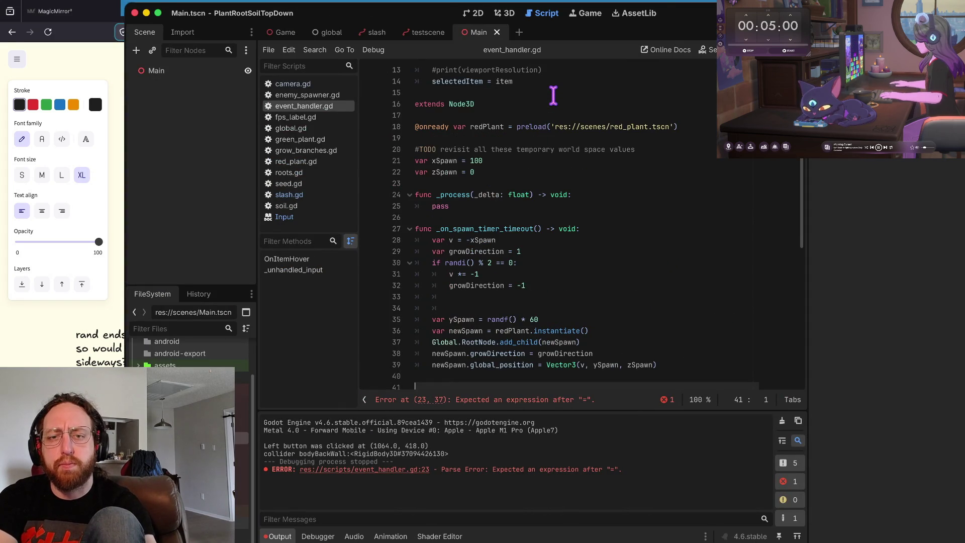
key("Up")
key("Up")
key("Up")
key("Up")
key("Up")
key("Up")
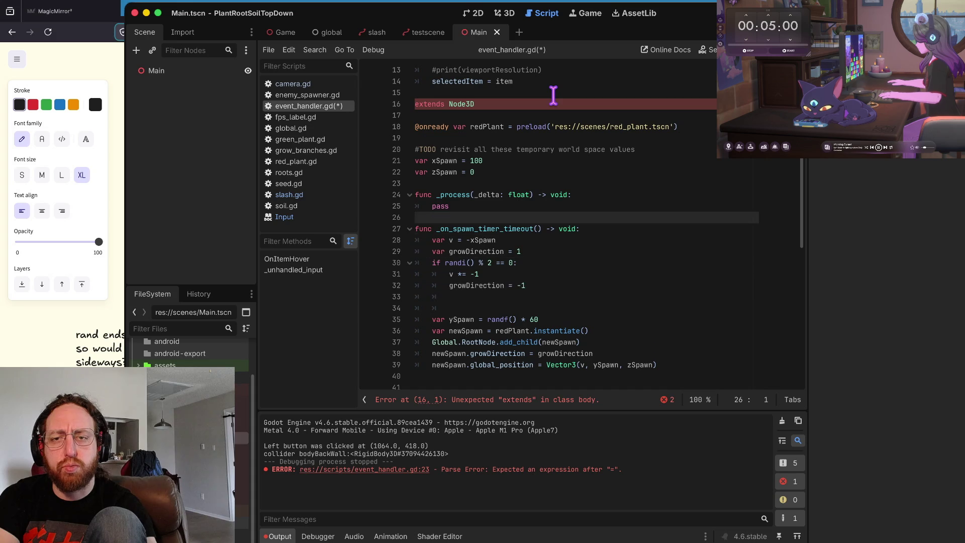
key("Home")
key("shift+Down")
key("shift+Down")
key("shift+Down")
key("shift+Down")
key("shift+Down")
key("BackSpace")
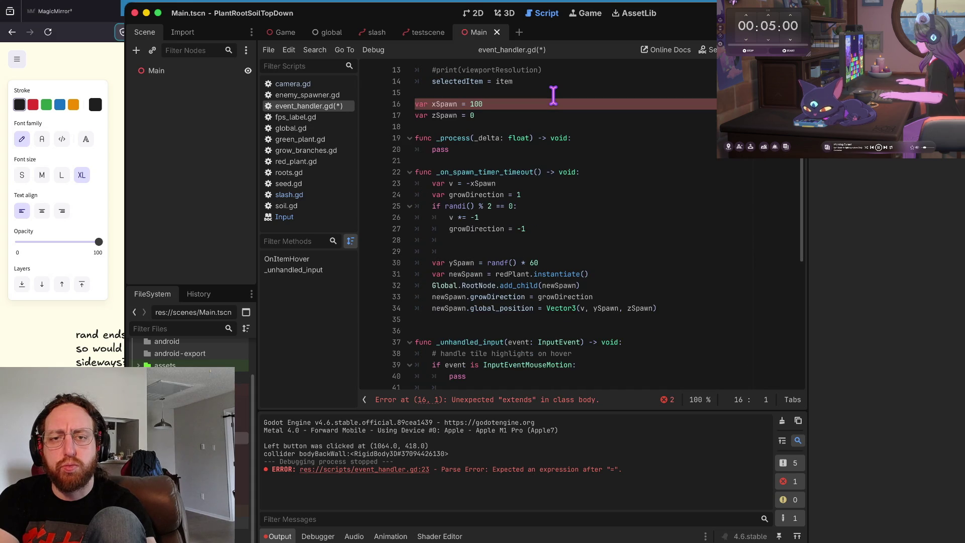
Step: Delete the xSpawn and zSpawn variables, the _process function and the timer function header
key("Right")
key("Right")
key("Right")
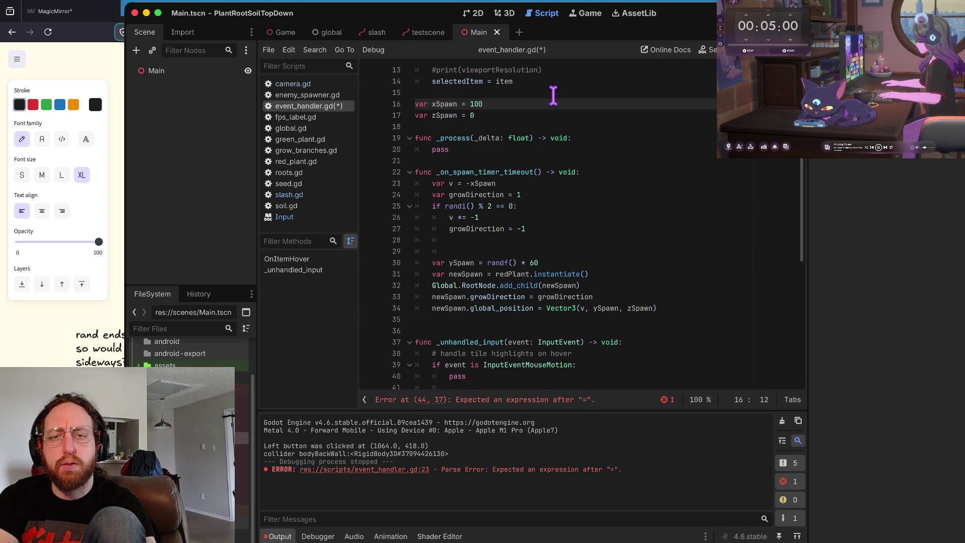
key("Home")
key("shift+Down")
key("BackSpace")
key("shift+Down")
key("BackSpace")
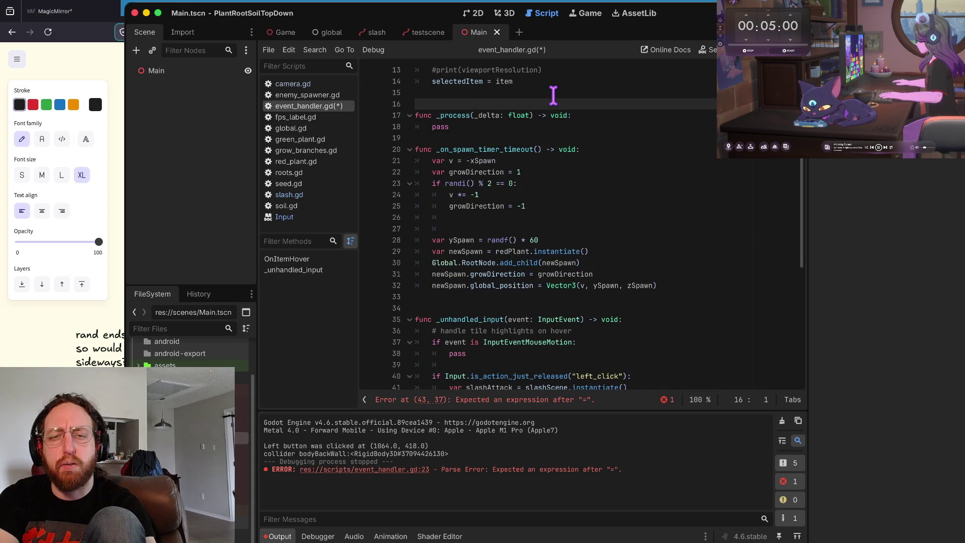
key("shift+Down")
key("shift+Down")
key("BackSpace")
key("shift+Down")
key("BackSpace")
key("shift+Down")
key("BackSpace")
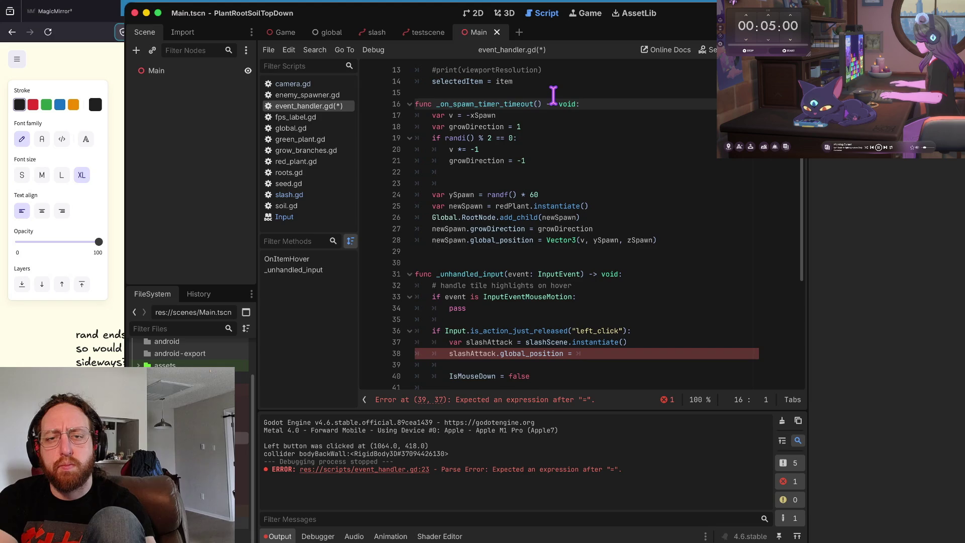
key("shift+Down")
key("BackSpace")
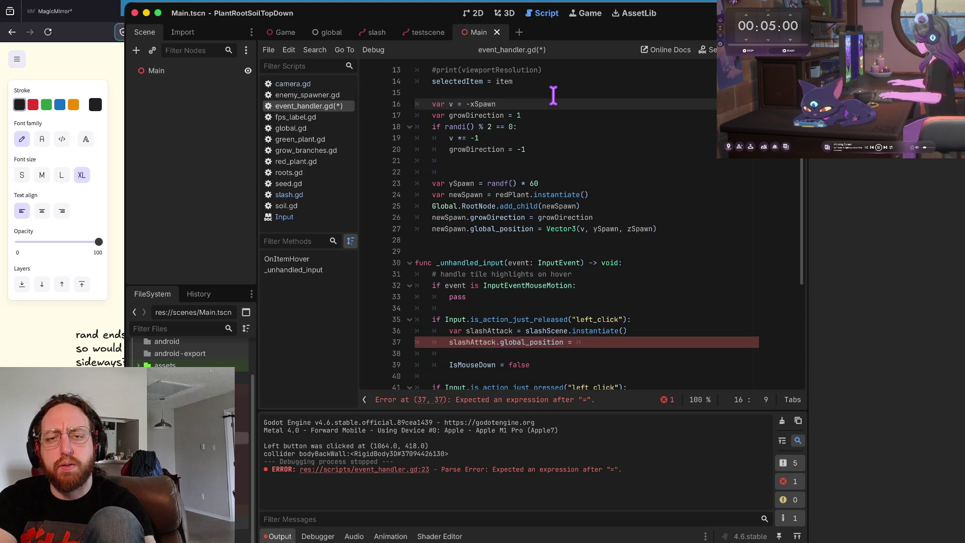
Step: Delete the var v, v *= -1, growDirection randomising and var ySpawn lines
key("Down")
key("Down")
key("Down")
key("Home")
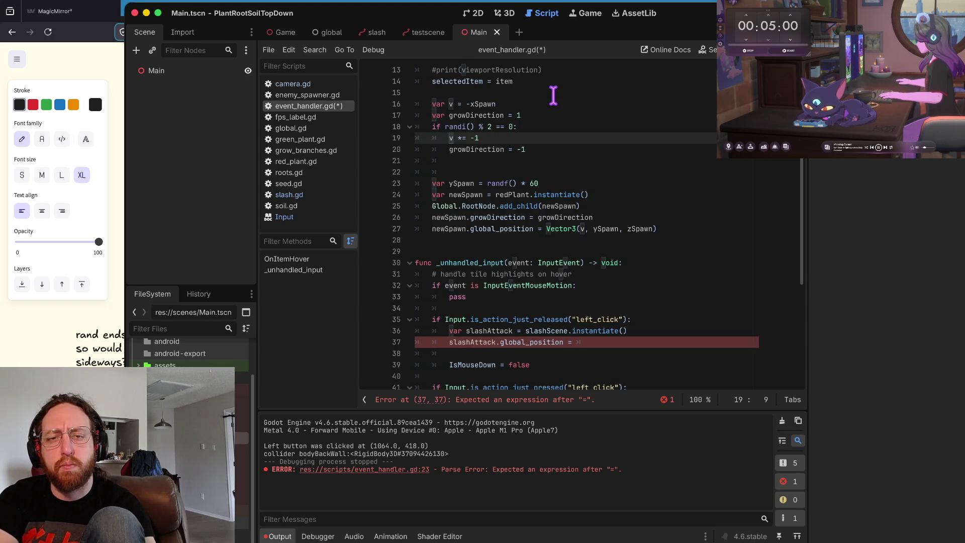
key("Up")
key("Up")
key("Up")
key("Left")
key("Left")
key("Left")
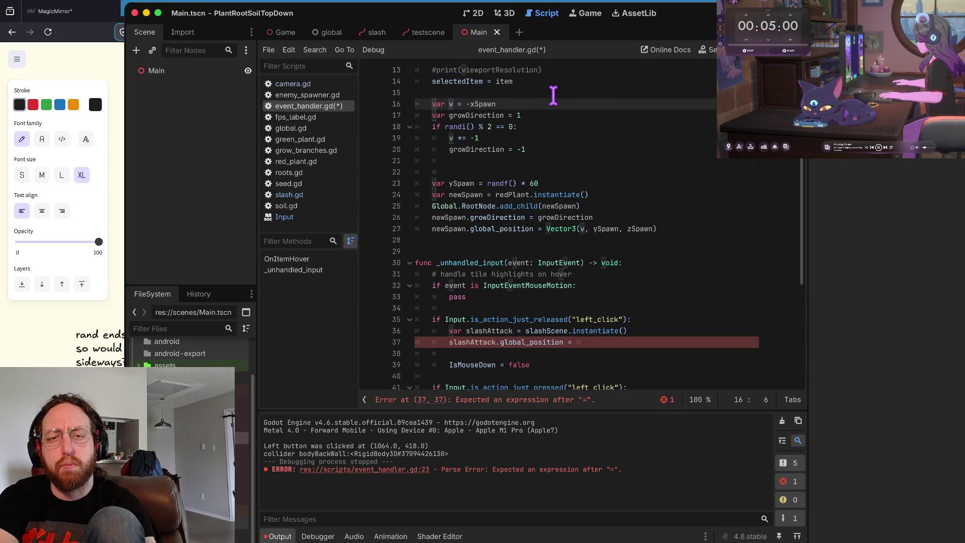
key("super+shift+k")
key("Down")
key("Down")
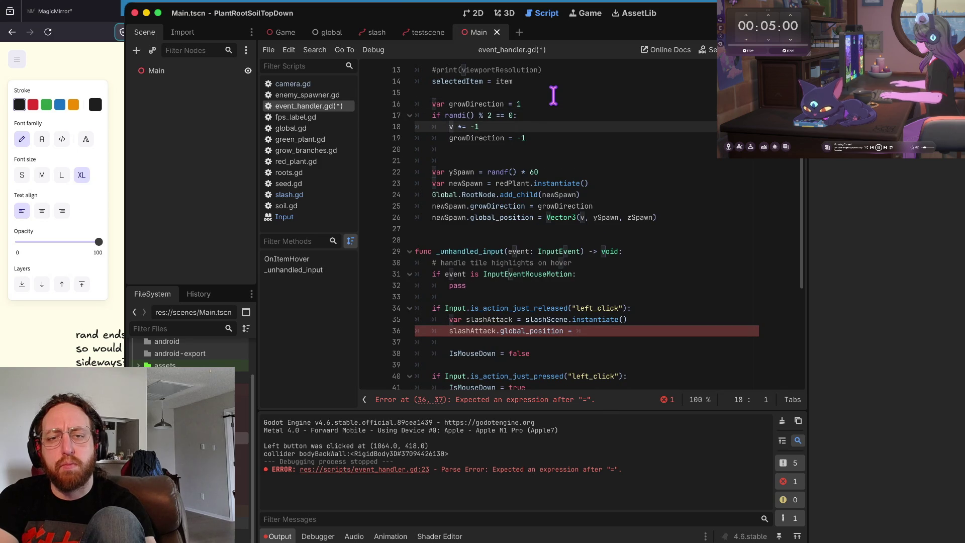
key("super+shift+k")
key("Up")
key("super+shift+k")
key("super+shift+k")
key("Up")
key("super+shift+k")
key("Down")
key("super+shift+k")
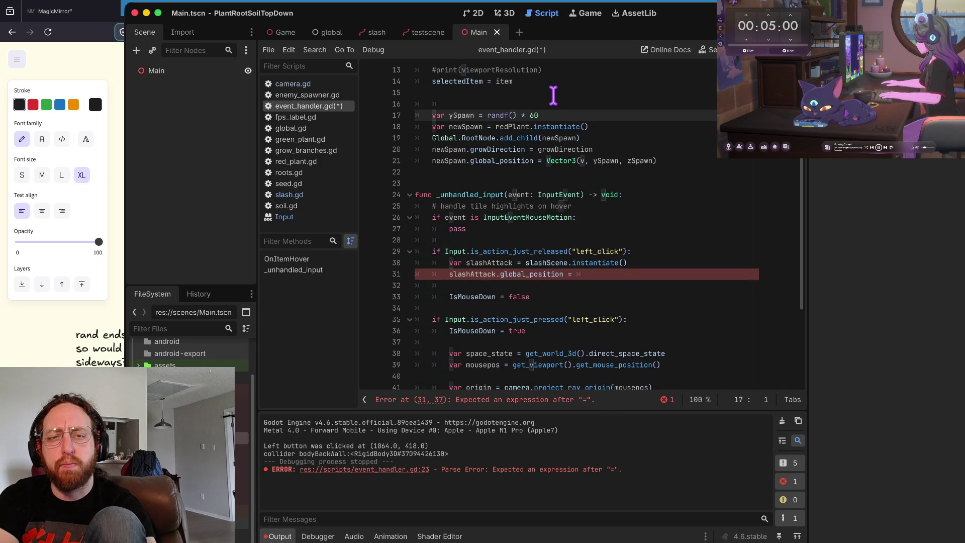
key("alt+Right")
key("alt+Right")
key("alt+Right")
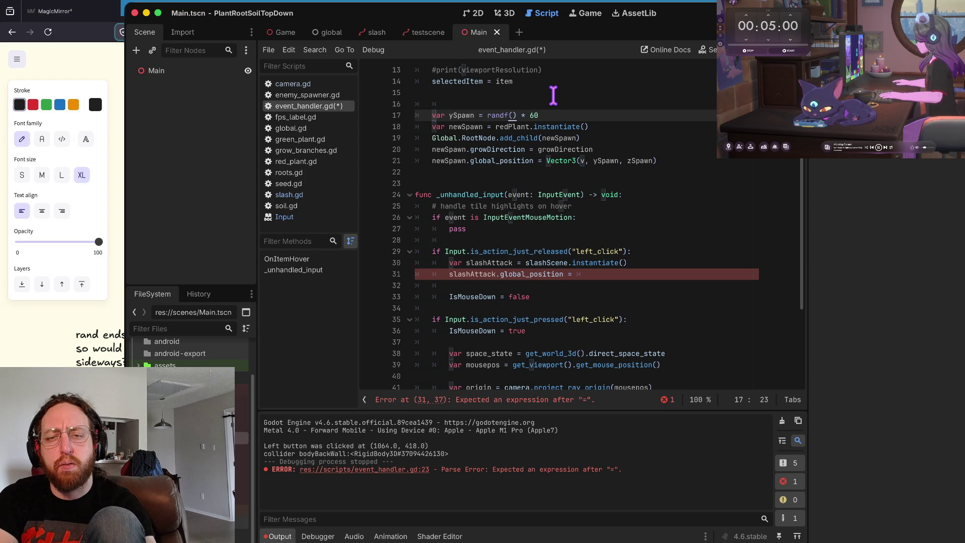
key("super+x")
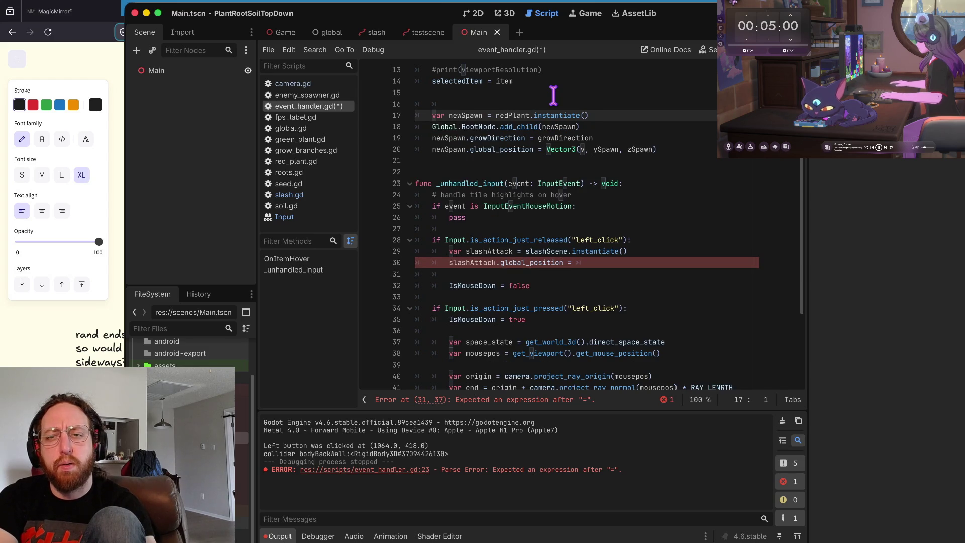
Step: Undo back to the original spawn code, then redo the removals
key("alt+Right")
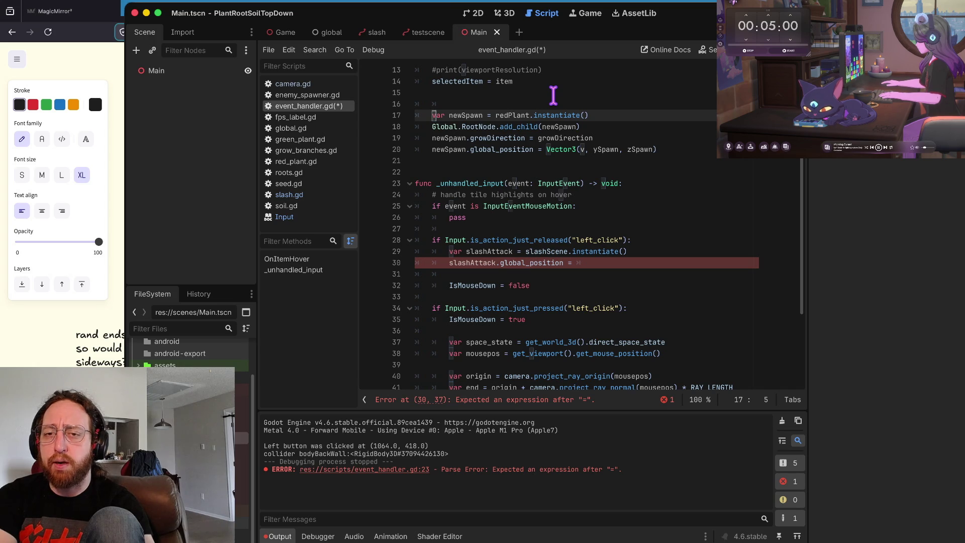
key("super+z")
key("super+z")
key("super+z")
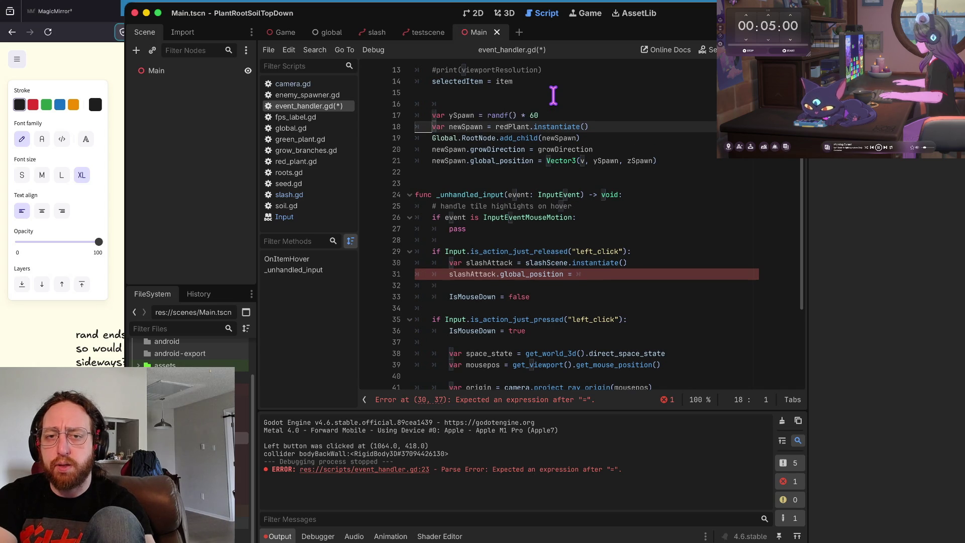
key("super+z")
key("super+z")
key("super+z")
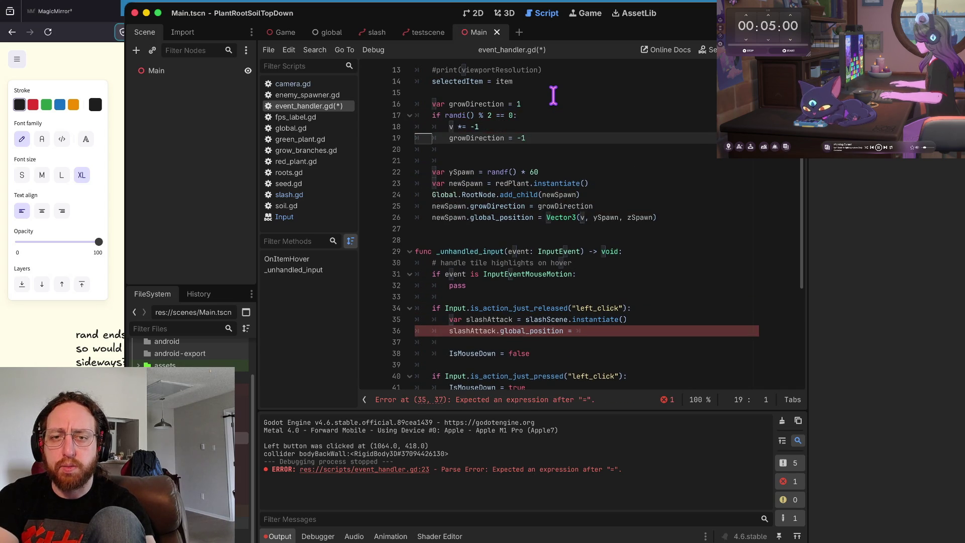
key("super+z")
key("super+z")
key("super+z")
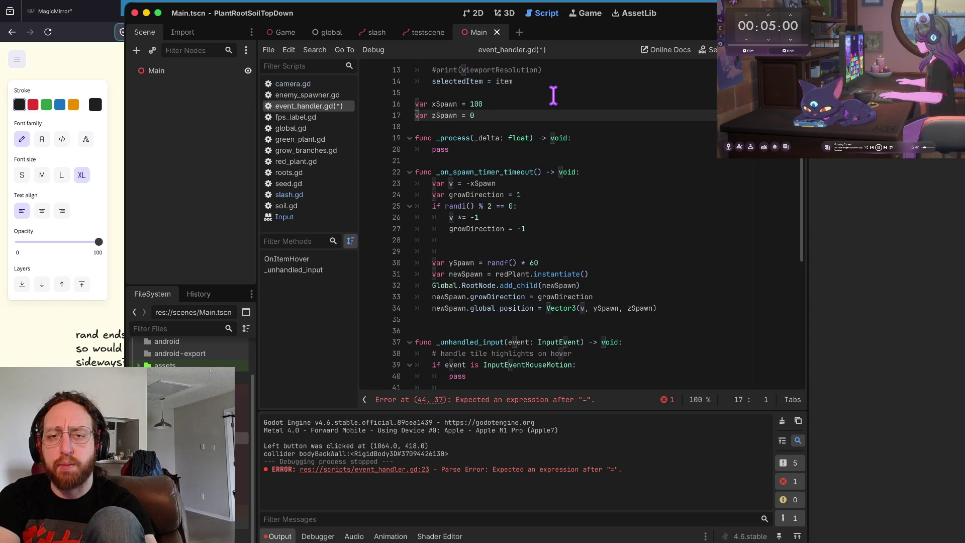
key("super+shift+z")
key("super+shift+z")
key("super+shift+z")
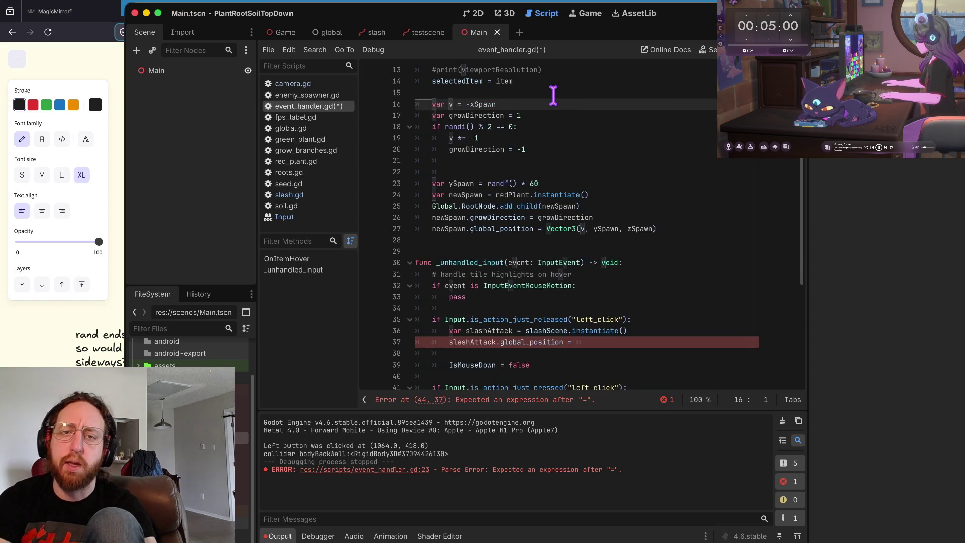
key("super+shift+z")
key("super+shift+z")
key("super+shift+z")
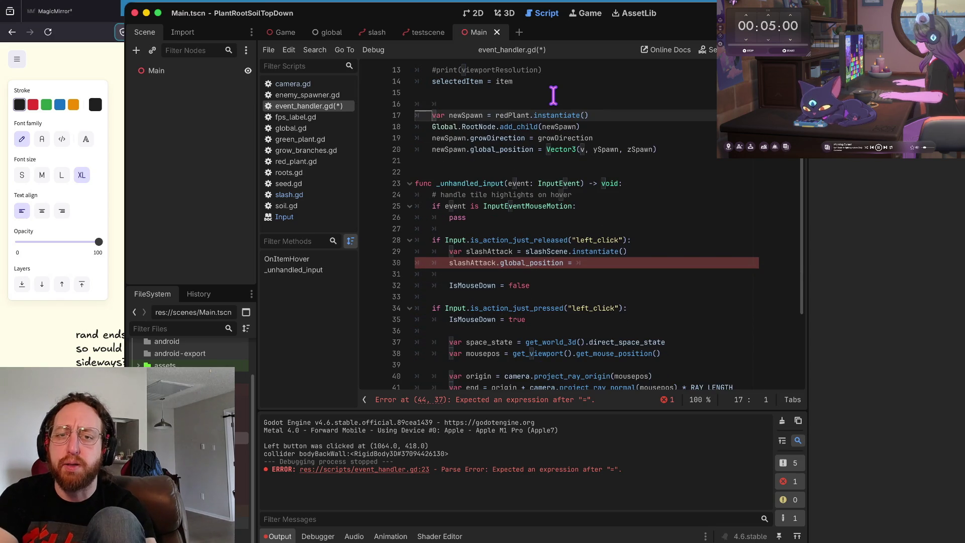
key("super+z")
key("super+shift+z")
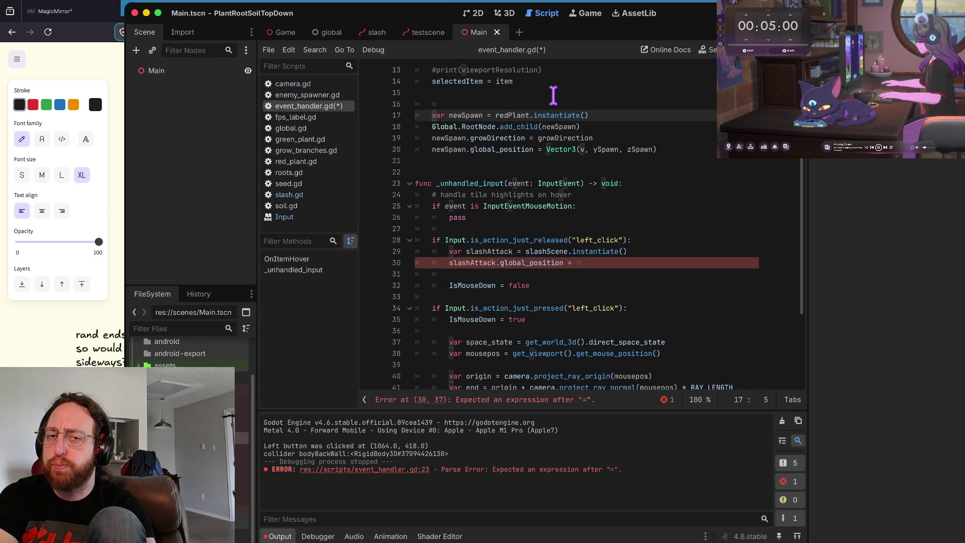
Step: Delete the remaining newSpawn plant lines and save event_handler.gd
key("Down")
key("Right")
key("Right")
key("Right")
key("Right")
key("Right")
key("Right")
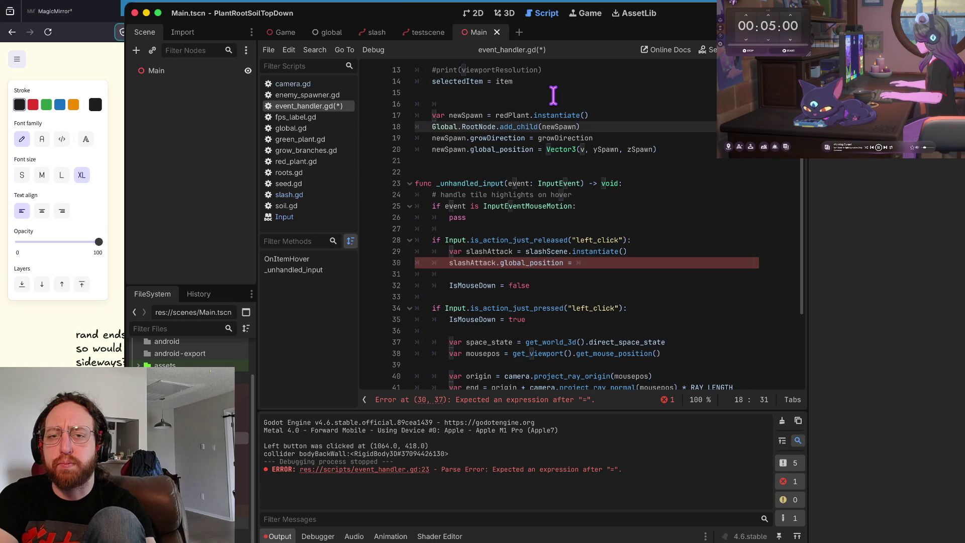
key("alt+Left")
key("alt+Left")
key("Up")
key("Up")
key("End")
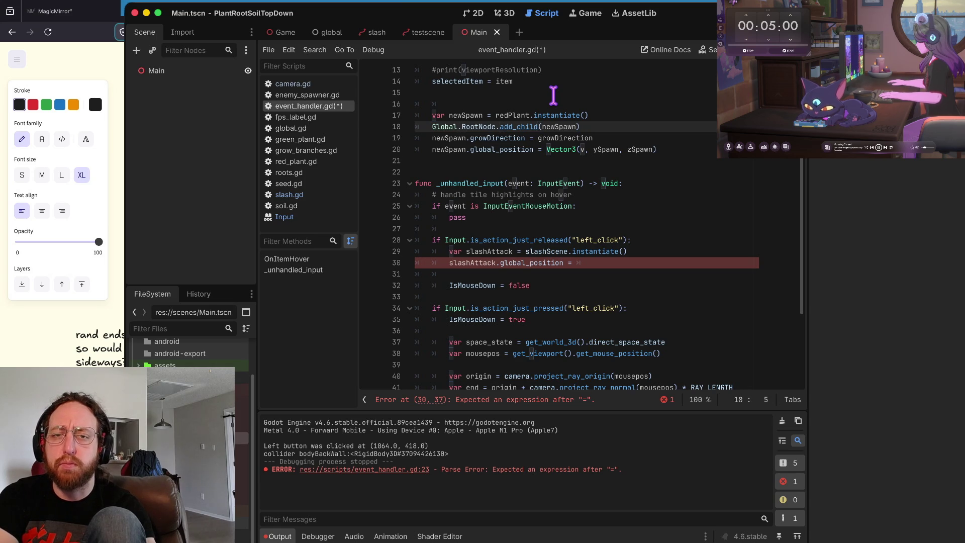
key("shift+Down")
key("shift+Down")
key("shift+Down")
key("BackSpace")
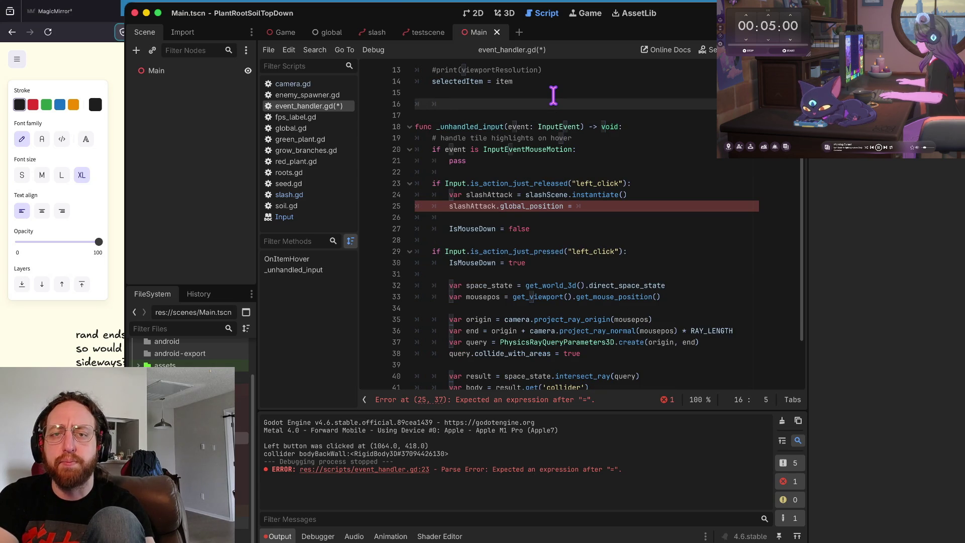
key("ctrl+s")
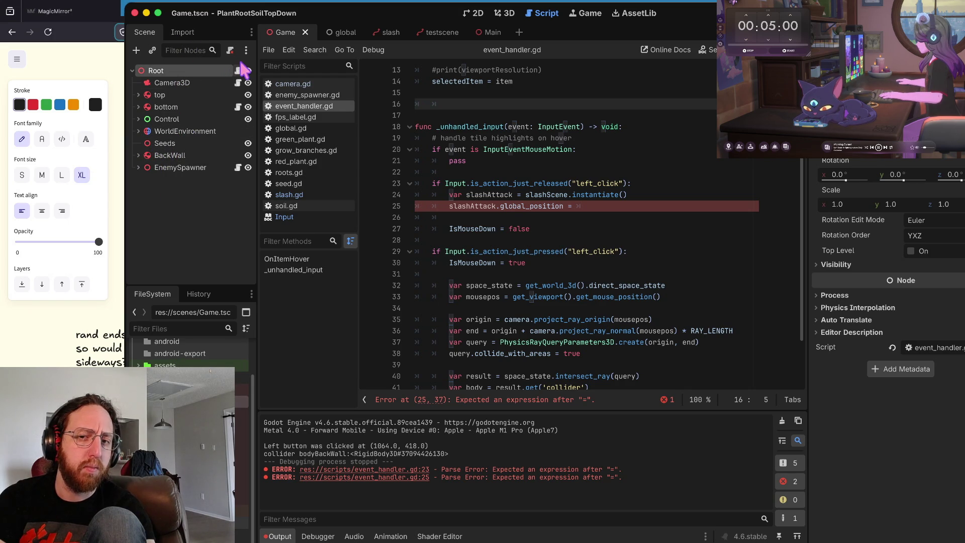
Step: Delete the restored newSpawn lines from event_handler.gd again, save, and confirm with undo/redo
left_click(526, 137)
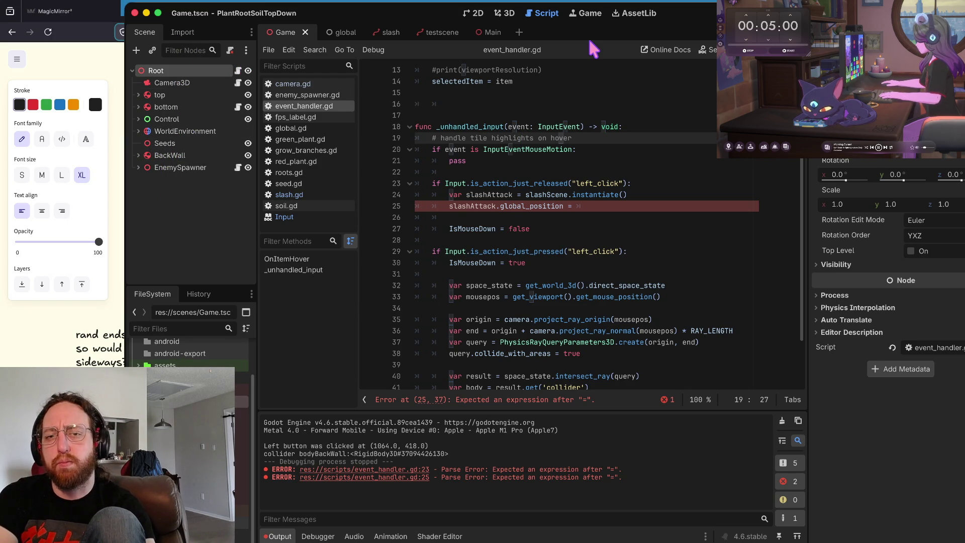
key("super+z")
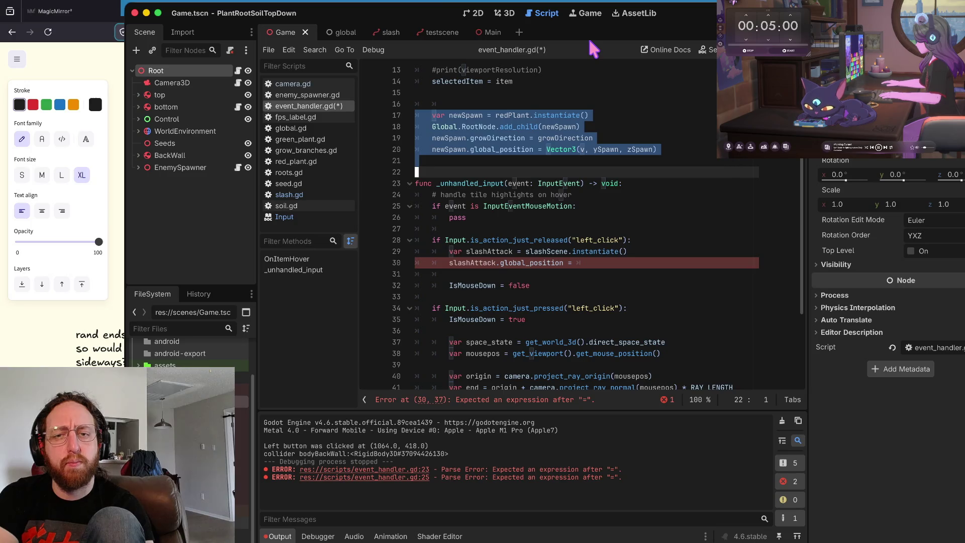
key("BackSpace")
key("super+s")
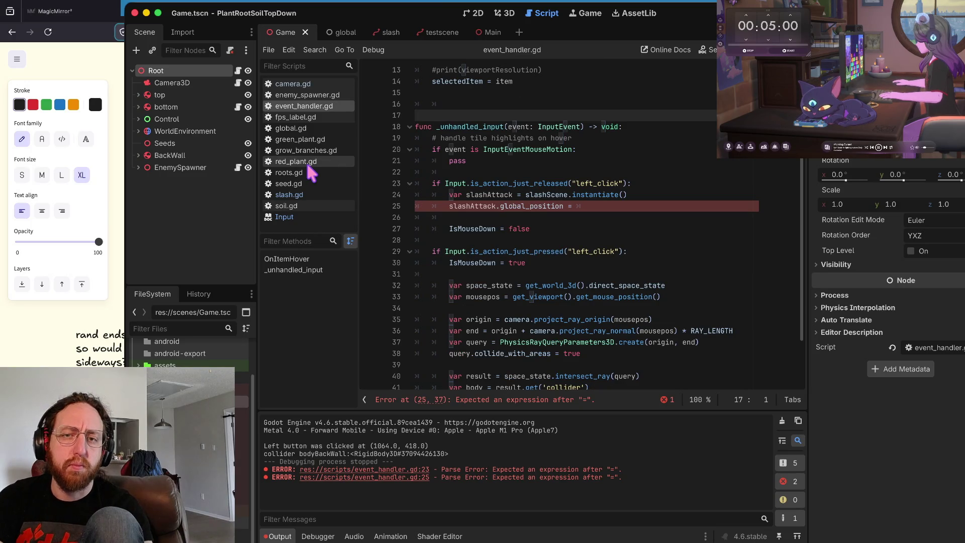
key("super+z")
key("super+shift+z")
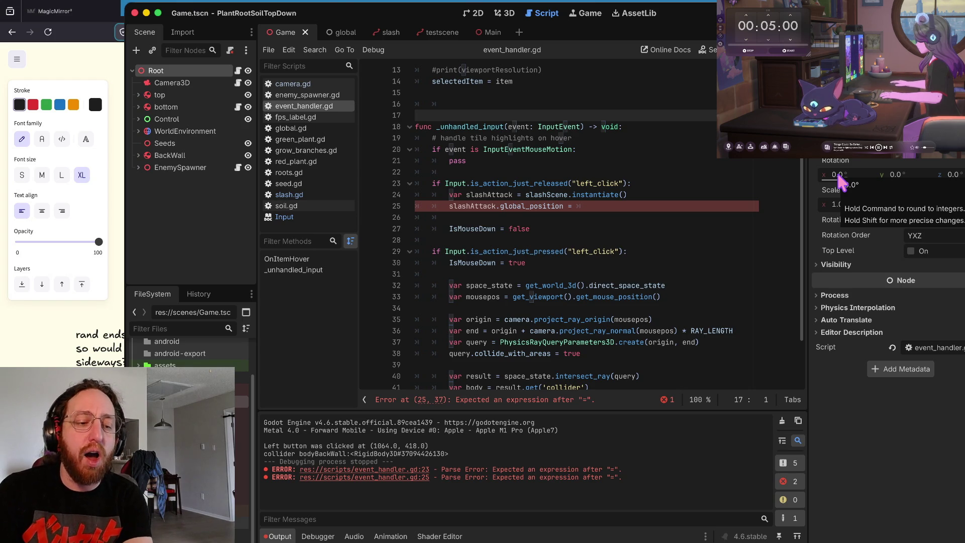
Step: Trim the trailing space after 'slashAttack.global_position =' and save event_handler.gd
left_click(646, 202)
key("BackSpace")
key("BackSpace")
key("BackSpace")
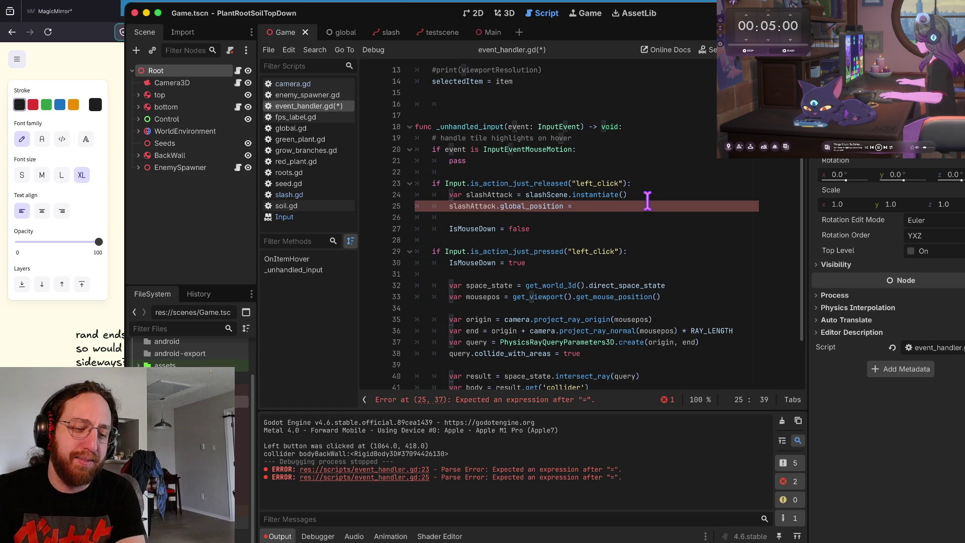
key("Home")
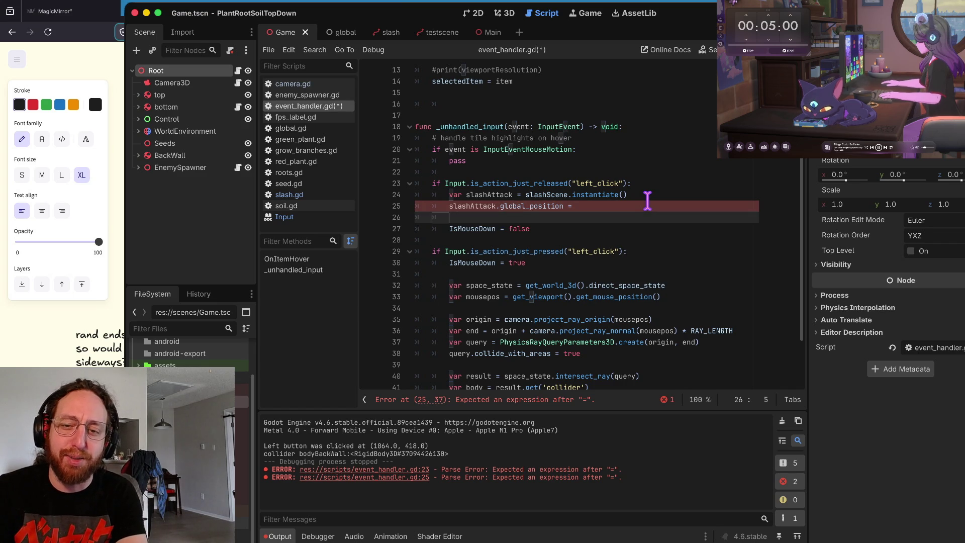
key("End")
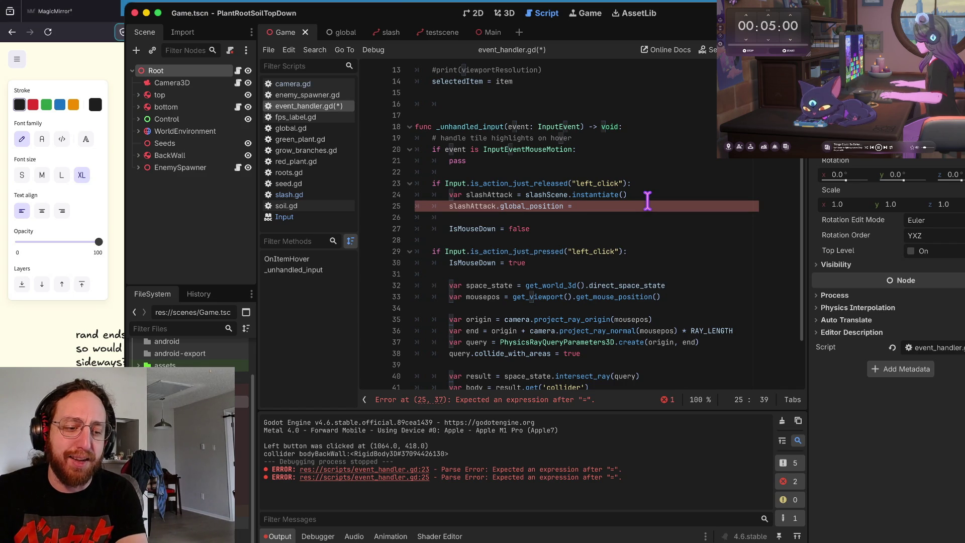
key("BackSpace")
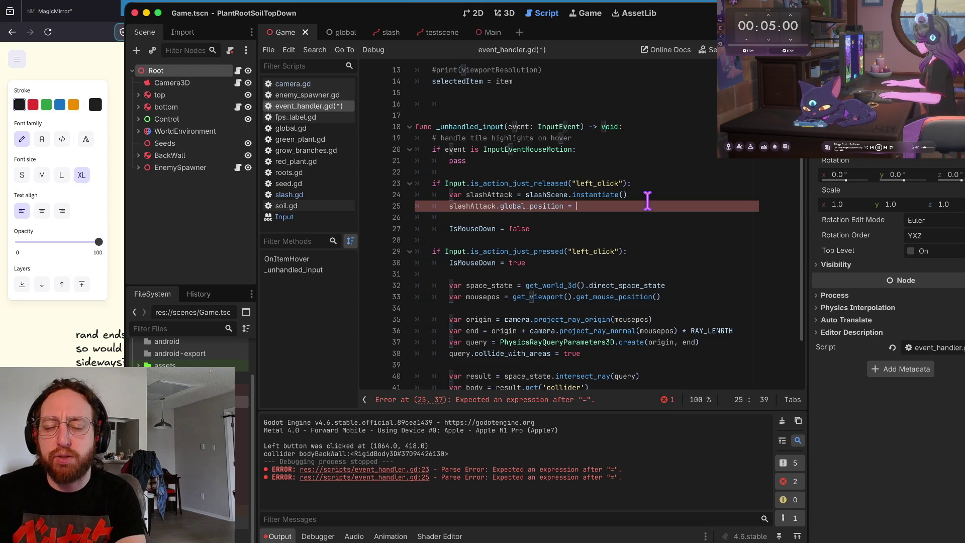
key("ctrl+space")
key("Escape")
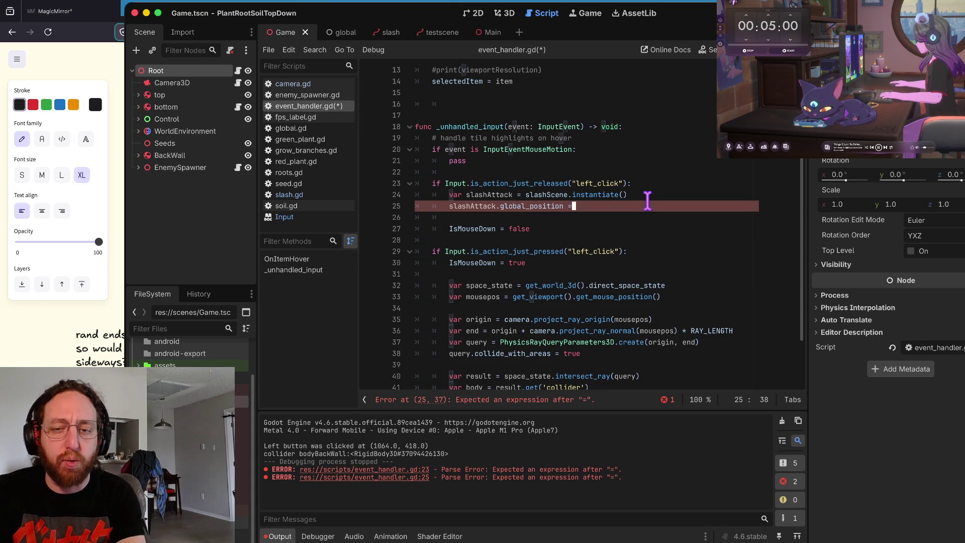
key("ctrl+s")
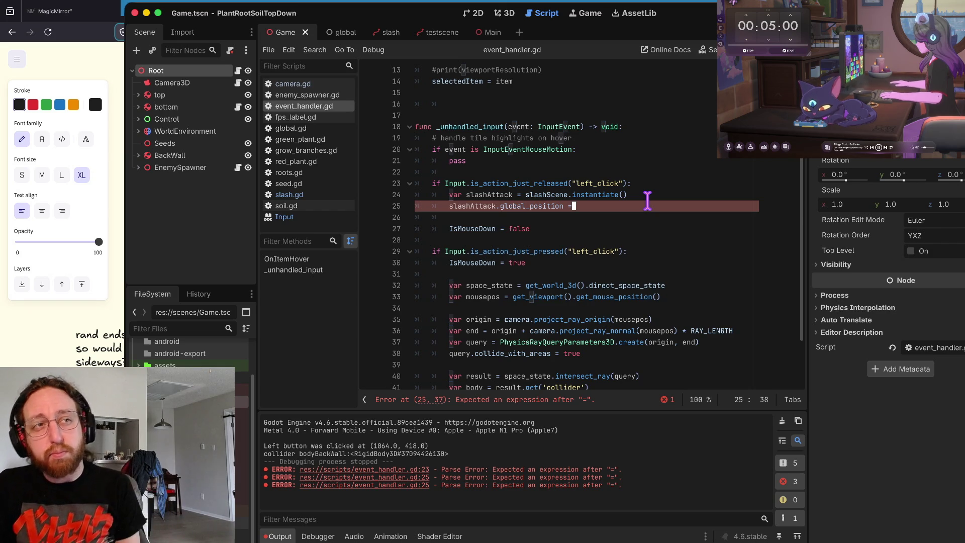
Step: Remove the leftover space on line 25 again and resave, leaving the cursor at that line's end
key("Left")
key("Left")
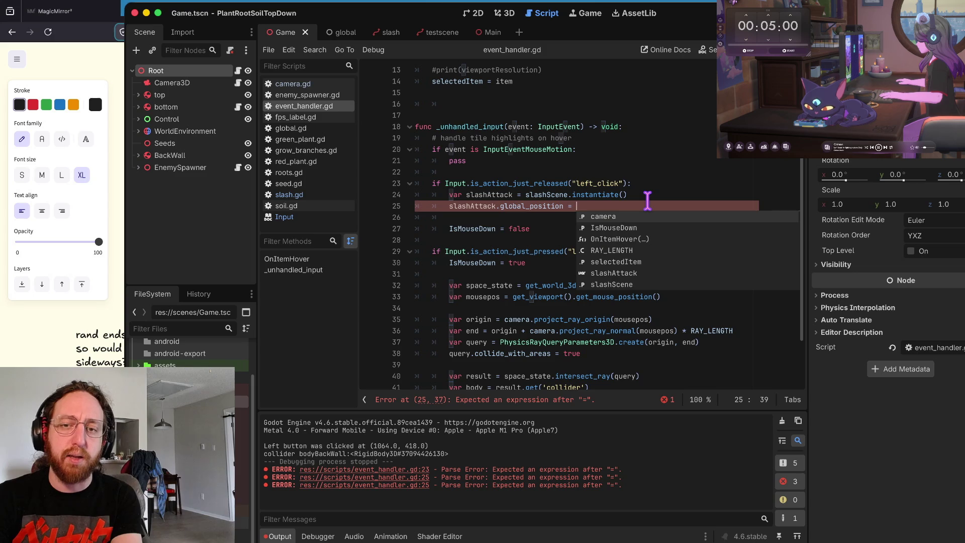
key("Escape")
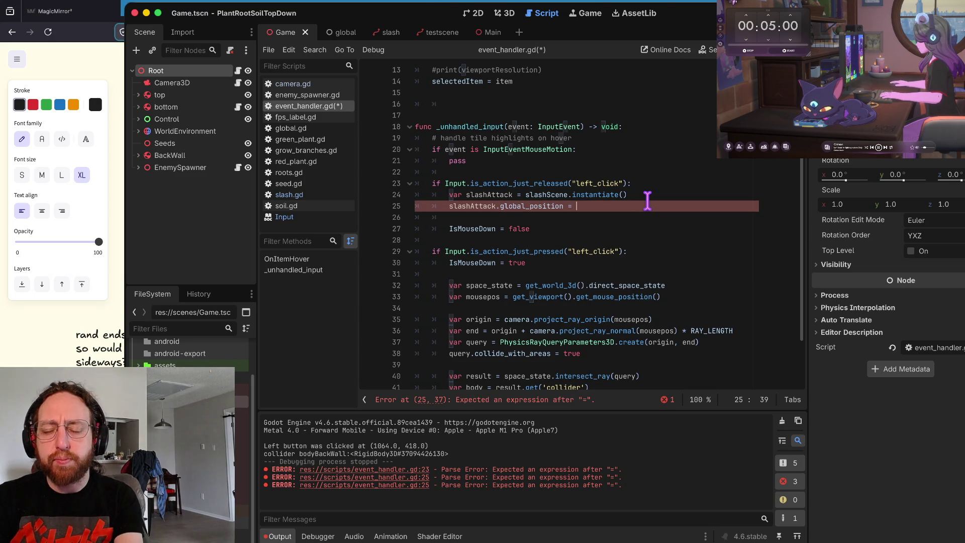
key("BackSpace")
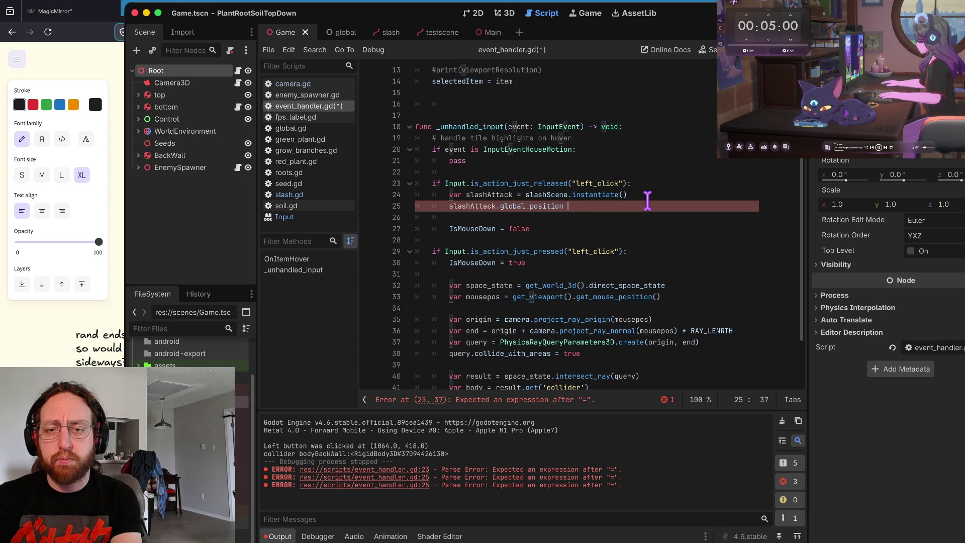
key("alt+Left")
key("alt+Left")
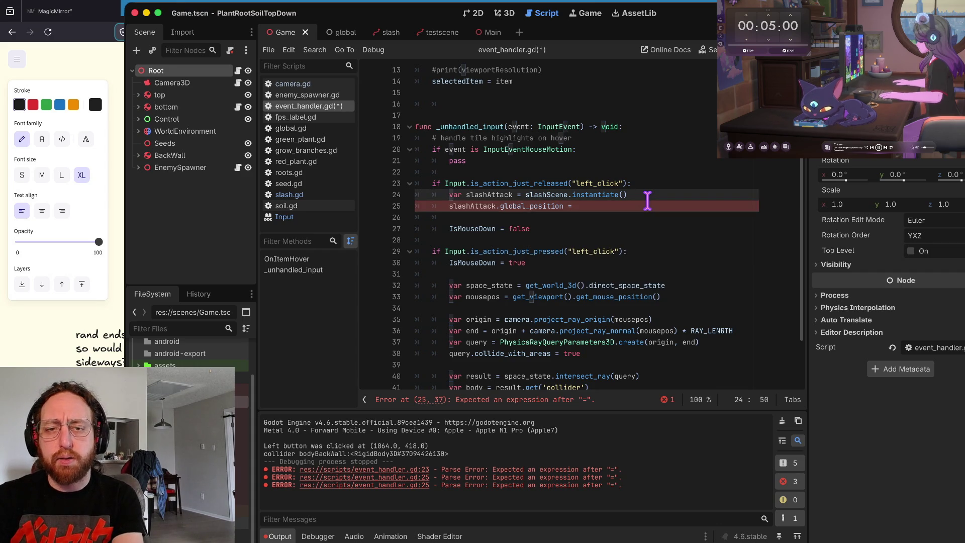
key("Up")
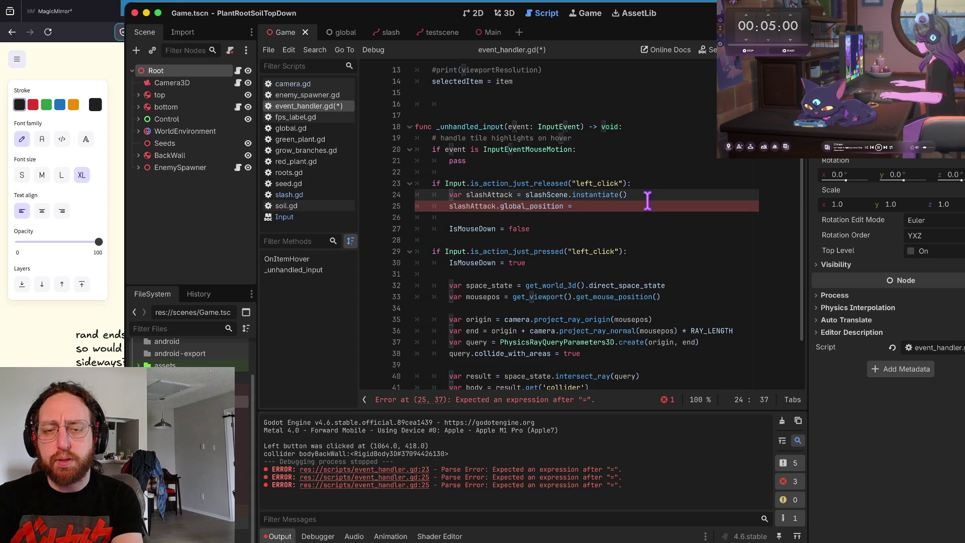
key("Up")
key("Up")
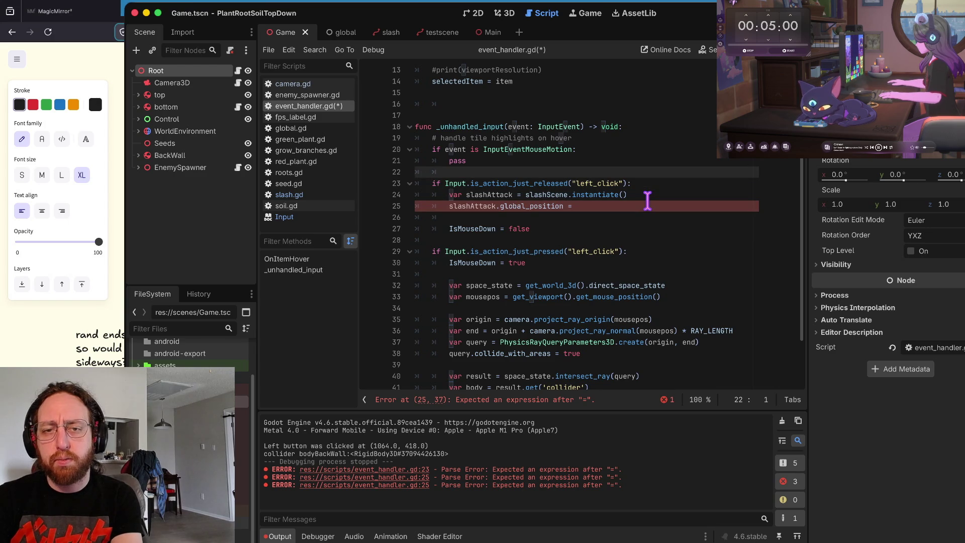
key("ctrl+s")
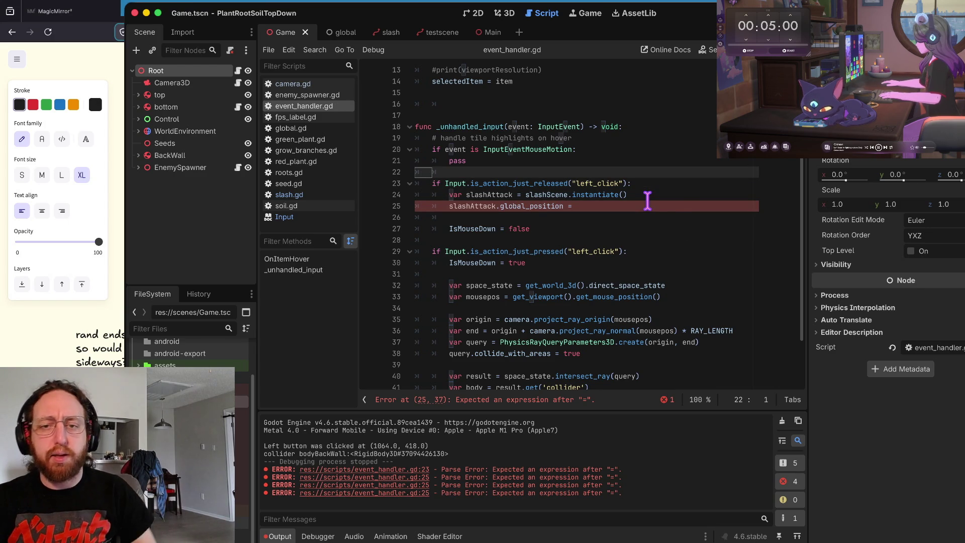
key("Down")
key("Down")
left_click(647, 201)
Step: Set slashAttack.global_position to Vector3(0,0,0) on line 25 and save event_handler.gd
type("Vector3(")
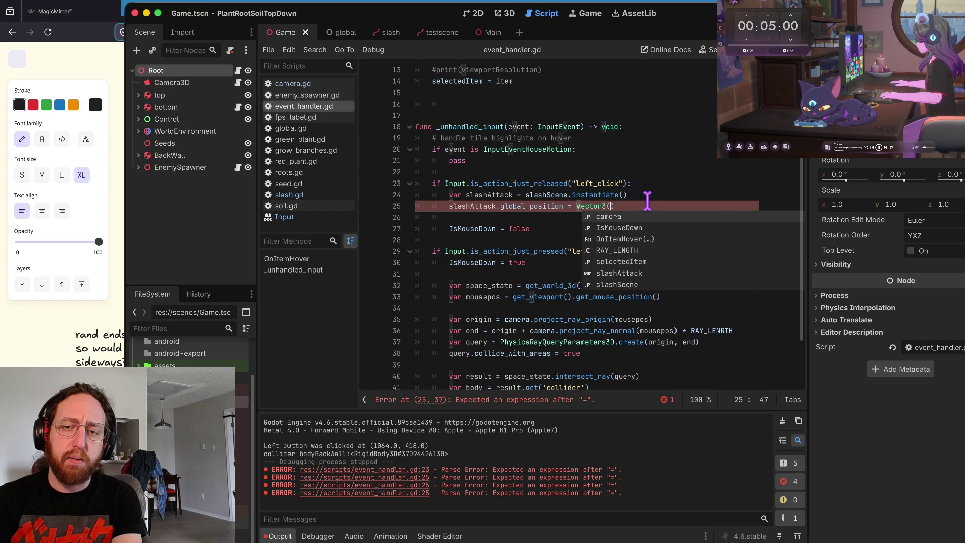
type("0,0,0)")
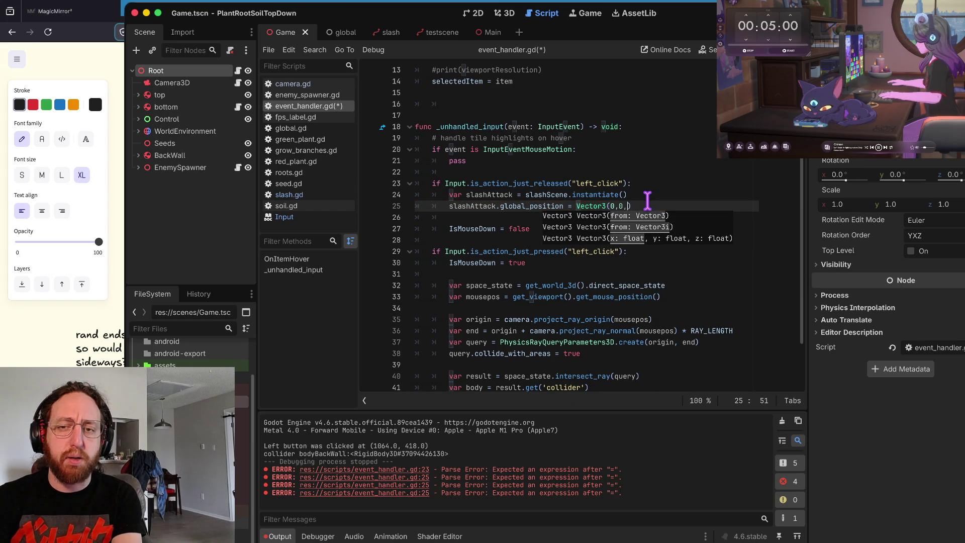
key("super+s")
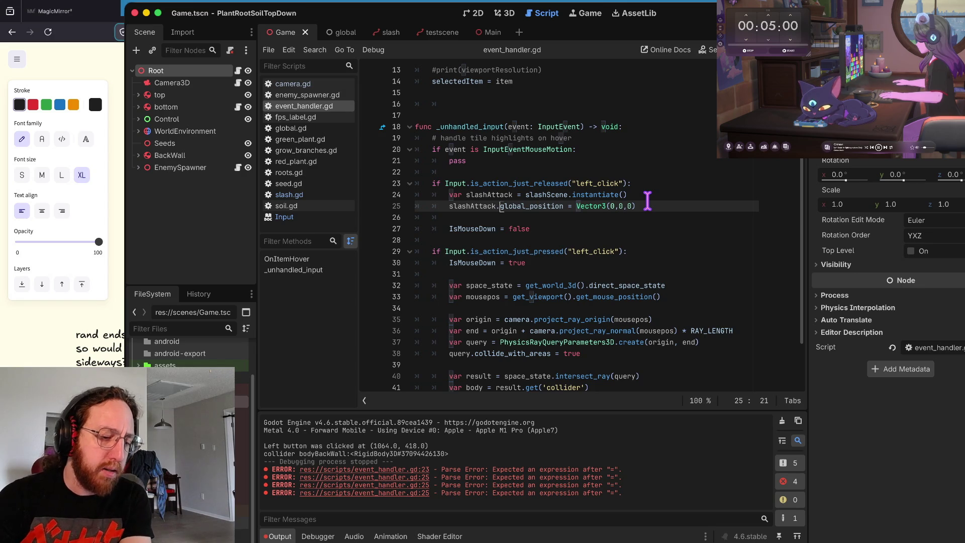
key("ctrl+Right")
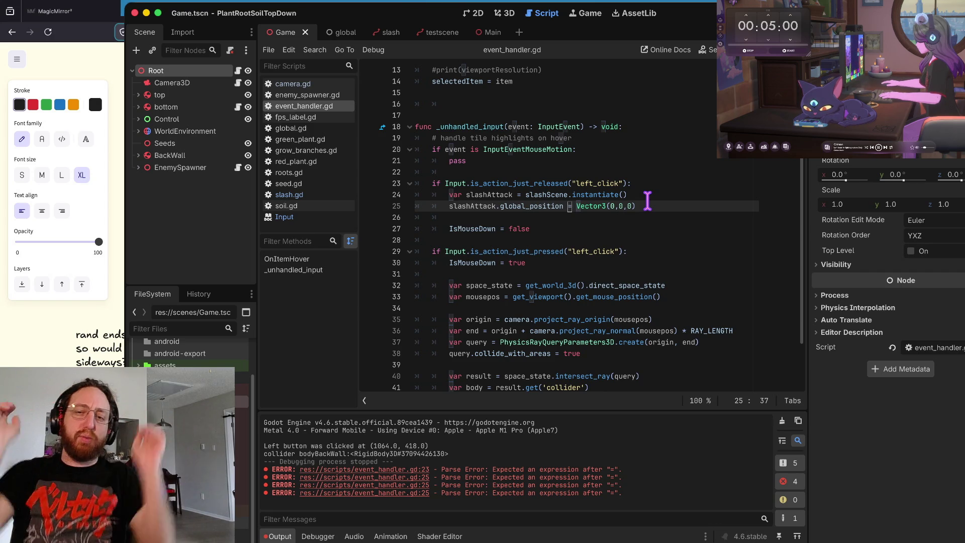
key("alt+Right")
key("alt+Right")
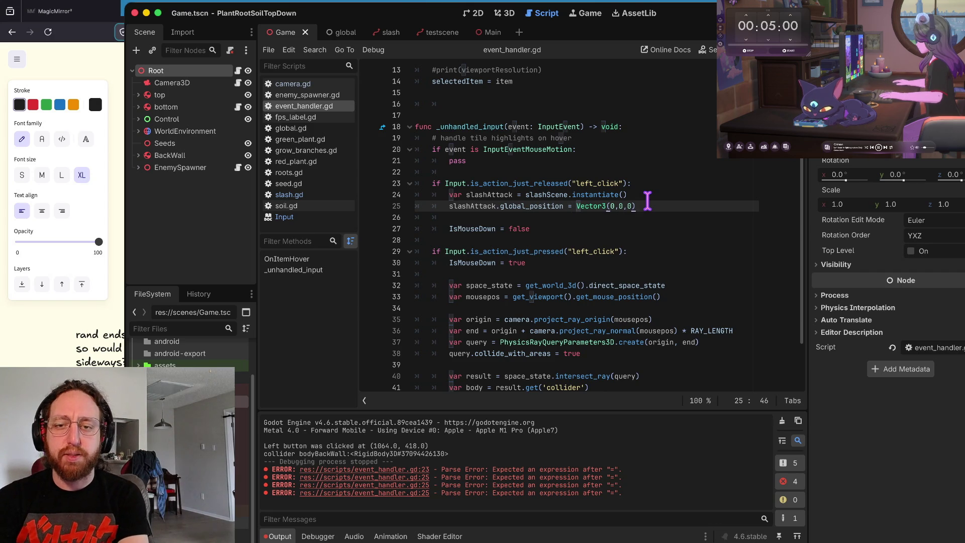
key("Right")
key("Right")
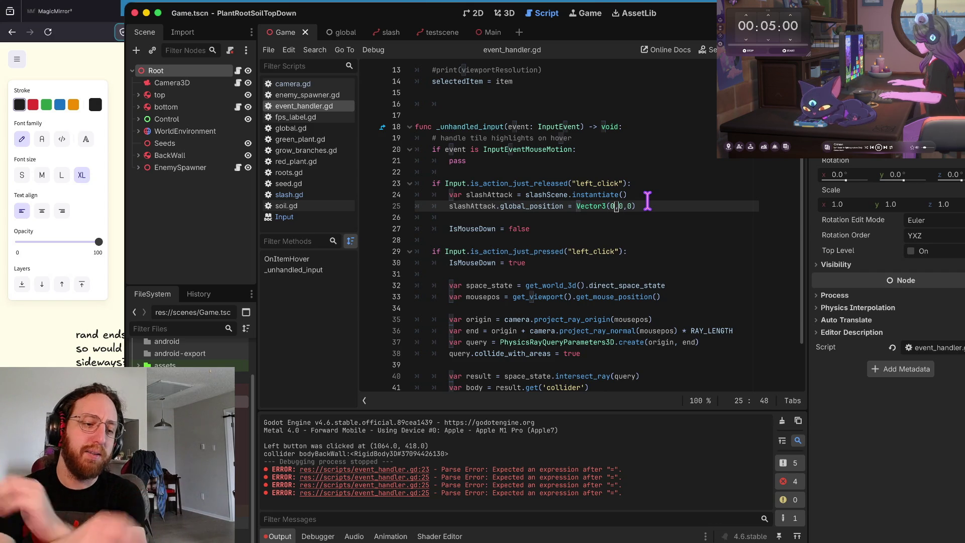
key("Right")
key("Right")
key("Right")
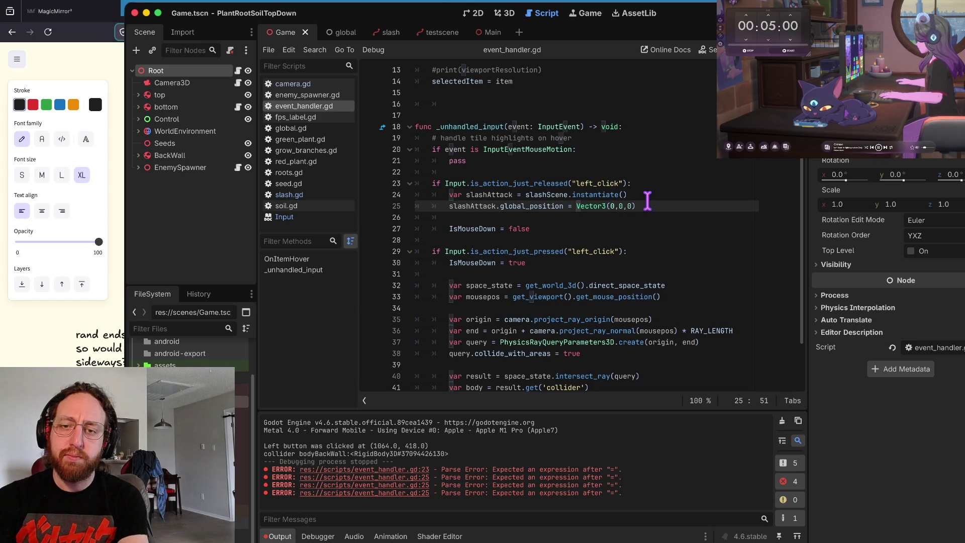
Step: Review lines 24–26 around the new position assignment and the instantiate call
key("Down")
key("Home")
key("Up")
key("Up")
key("Down")
key("Home")
key("Up")
key("Right")
key("Right")
key("Right")
key("Down")
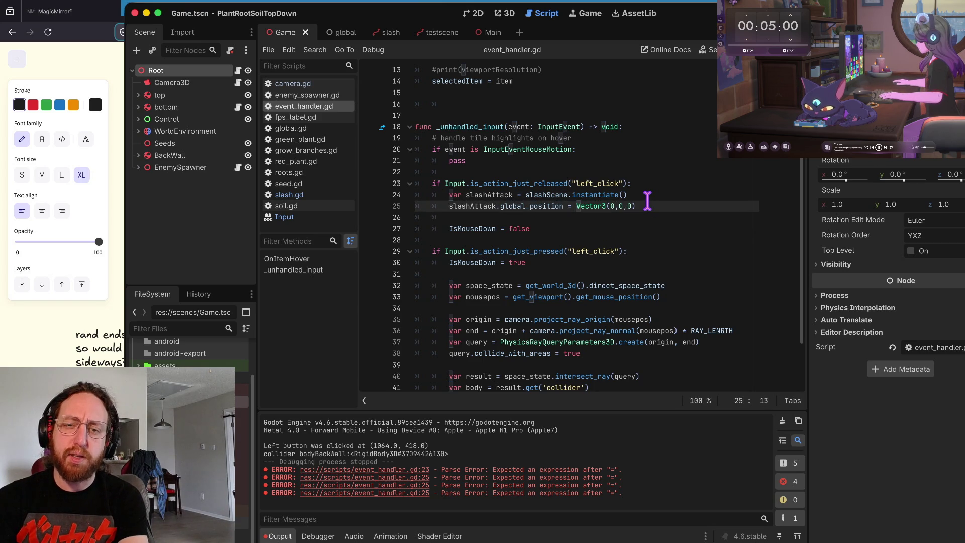
key("Down")
key("Down")
key("Home")
key("Up")
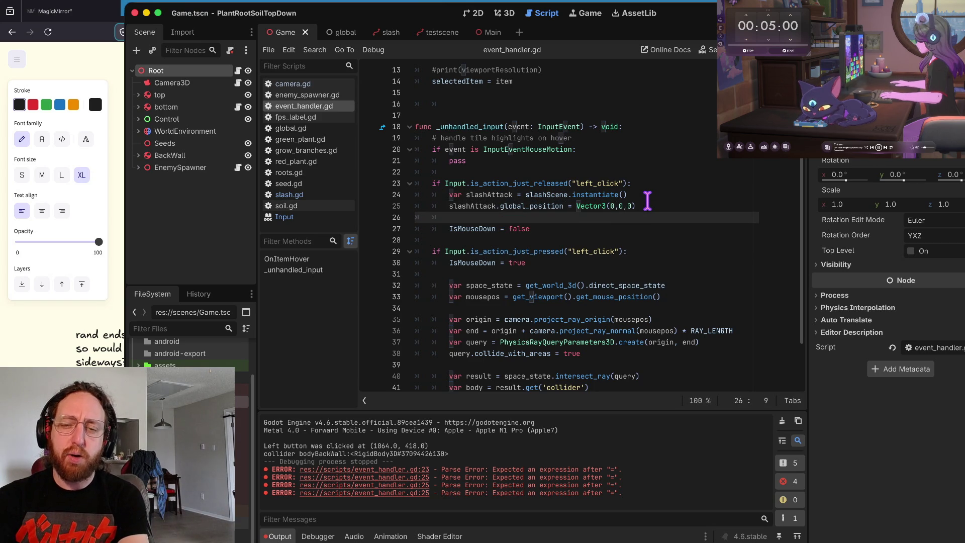
key("Up")
key("alt+Right")
key("alt+Right")
key("Down")
key("Down")
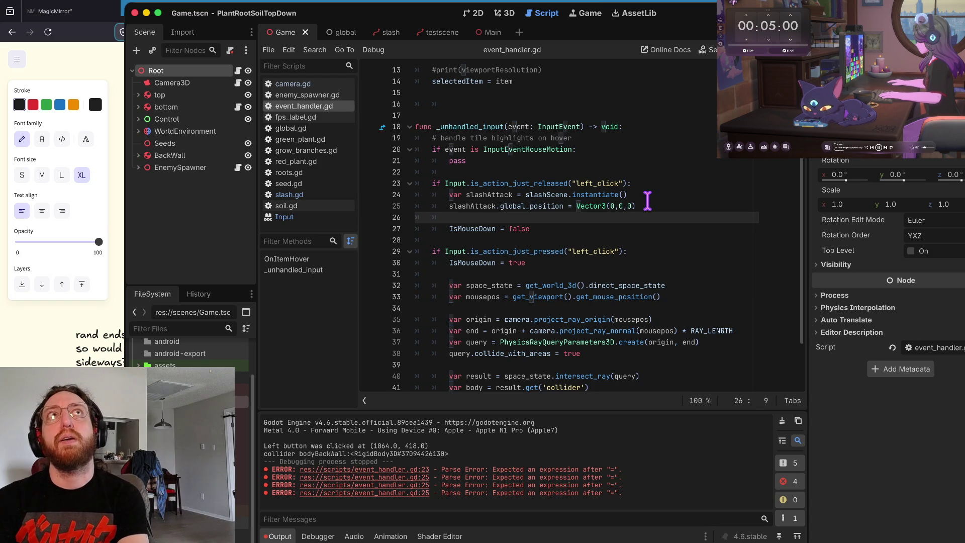
key("Up")
key("Down")
key("Up")
key("Up")
key("Up")
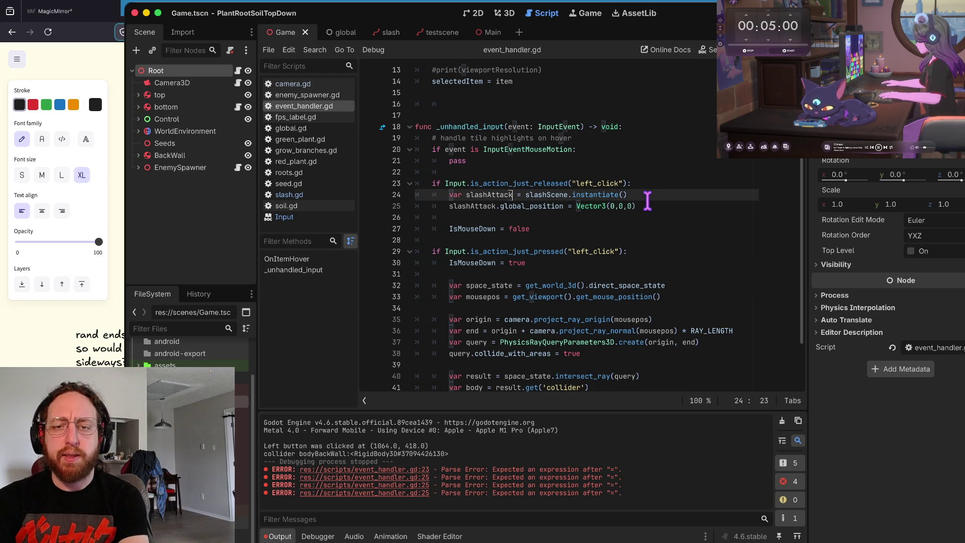
key("Right")
key("Right")
key("Right")
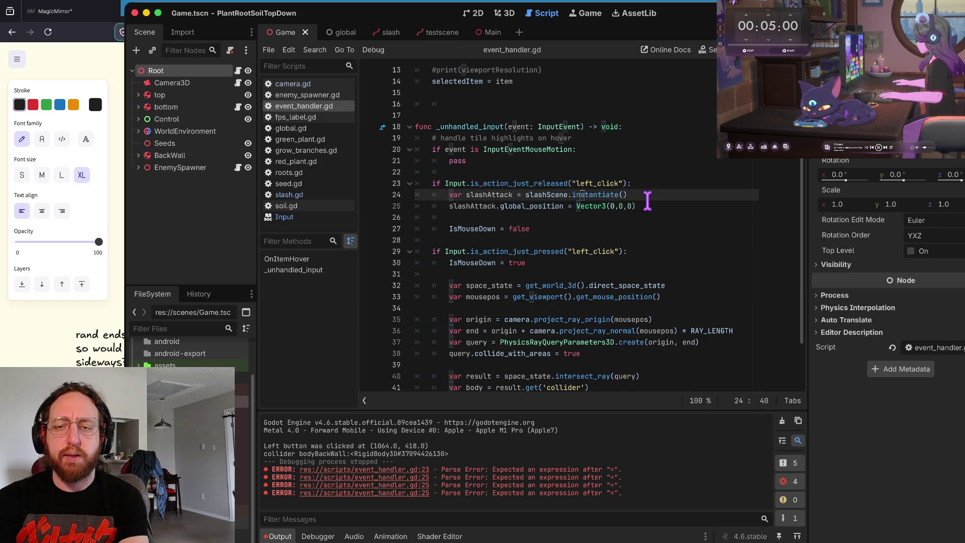
key("Down")
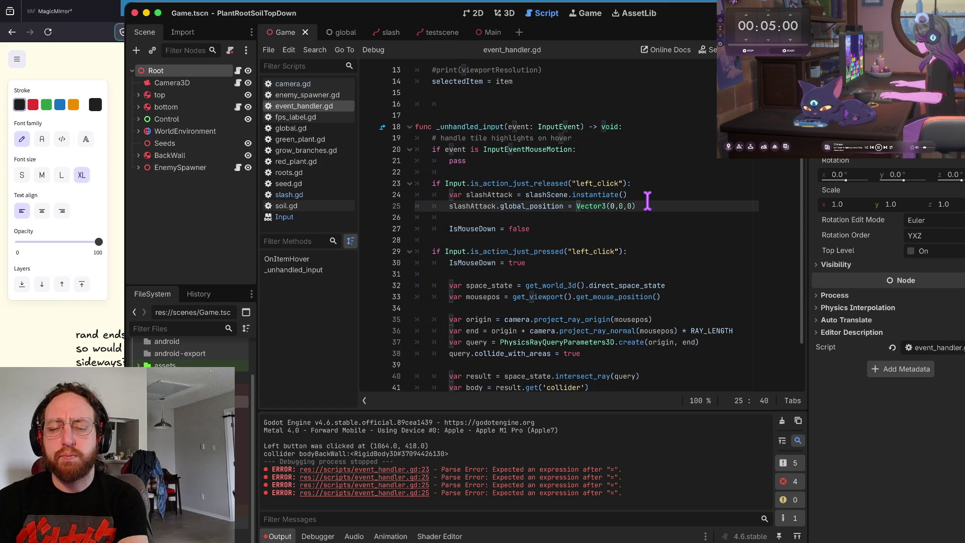
key("Up")
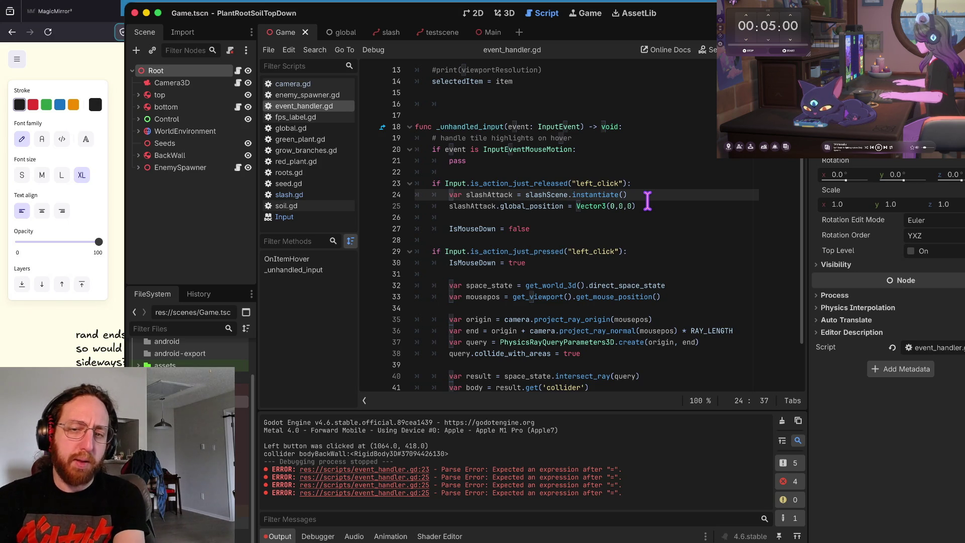
key("Down")
key("Down")
key("Down")
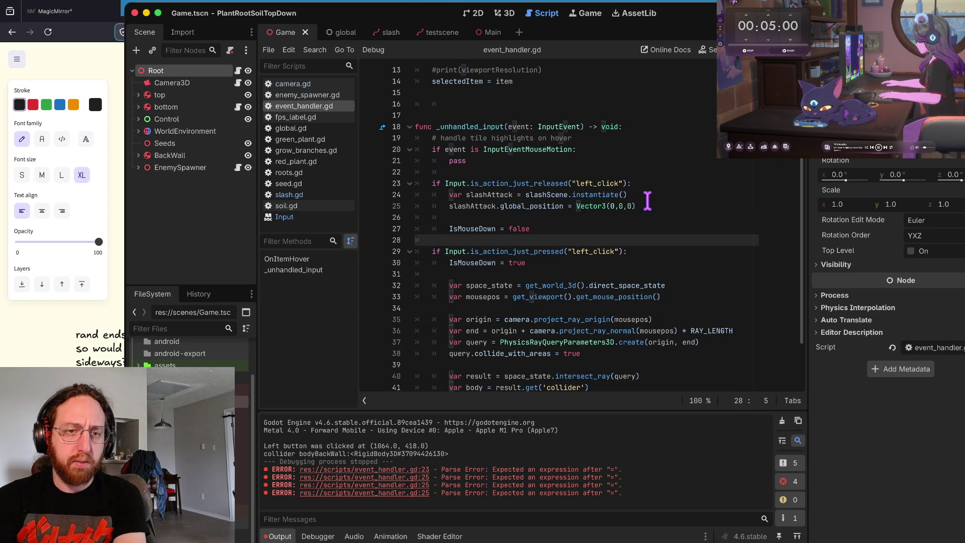
key("Up")
key("Up")
key("Up")
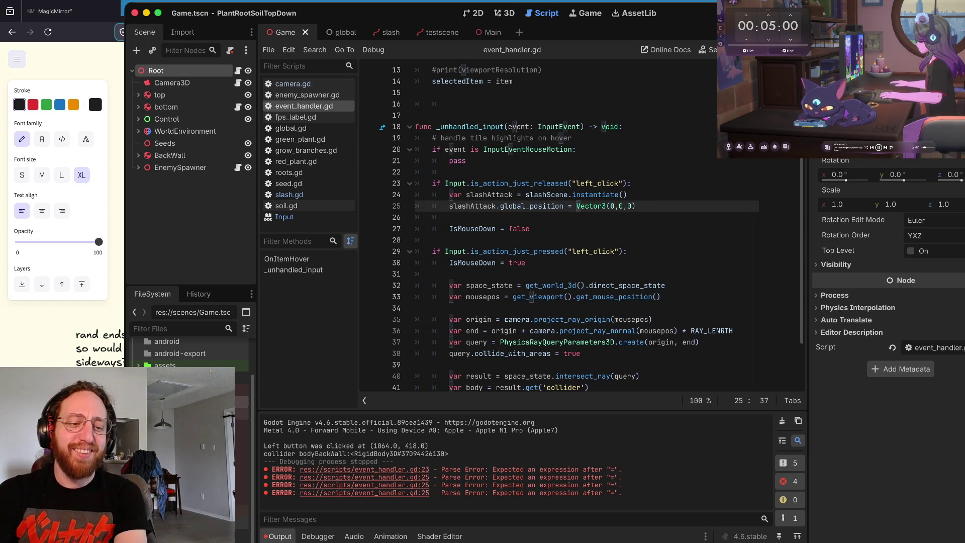
left_click(581, 230)
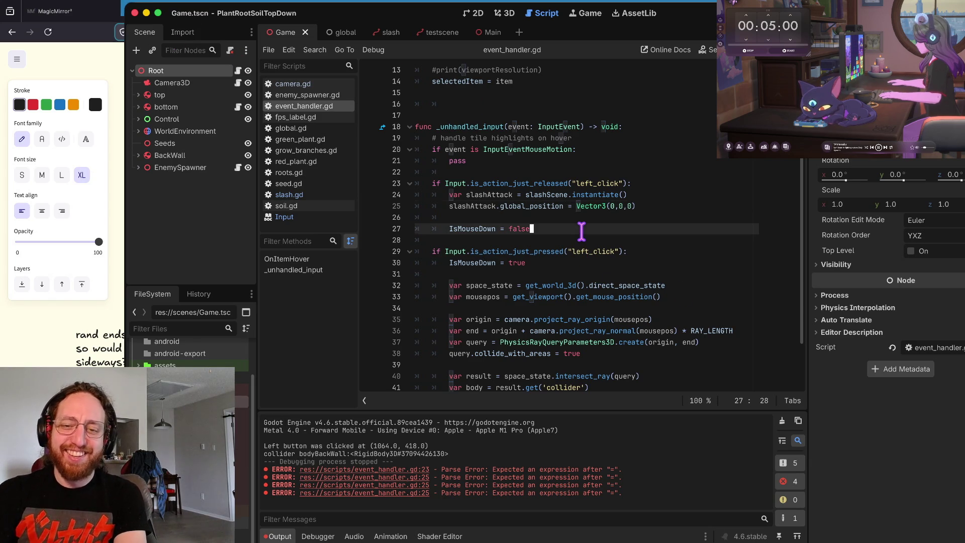
key("Up")
type("i")
key("Escape")
key("BackSpace")
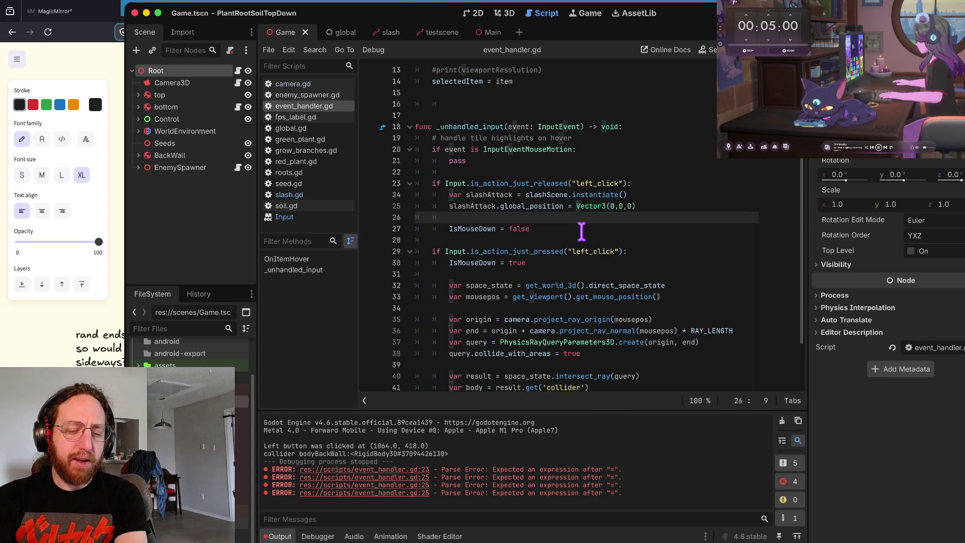
key("Up")
key("Down")
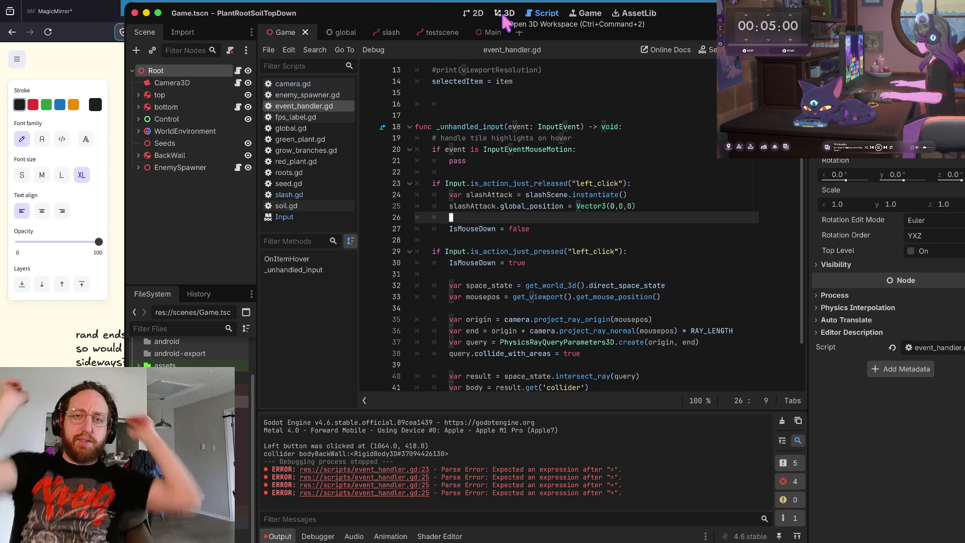
left_click(503, 14)
Step: Fly the 3D viewport camera along the dark wall, then switch to the Excalidraw notes
mouse_move(614, 187)
left_mouse_down()
mouse_move(572, 196)
mouse_move(598, 191)
mouse_move(593, 201)
mouse_move(588, 171)
mouse_move(577, 196)
mouse_move(616, 190)
left_mouse_up()
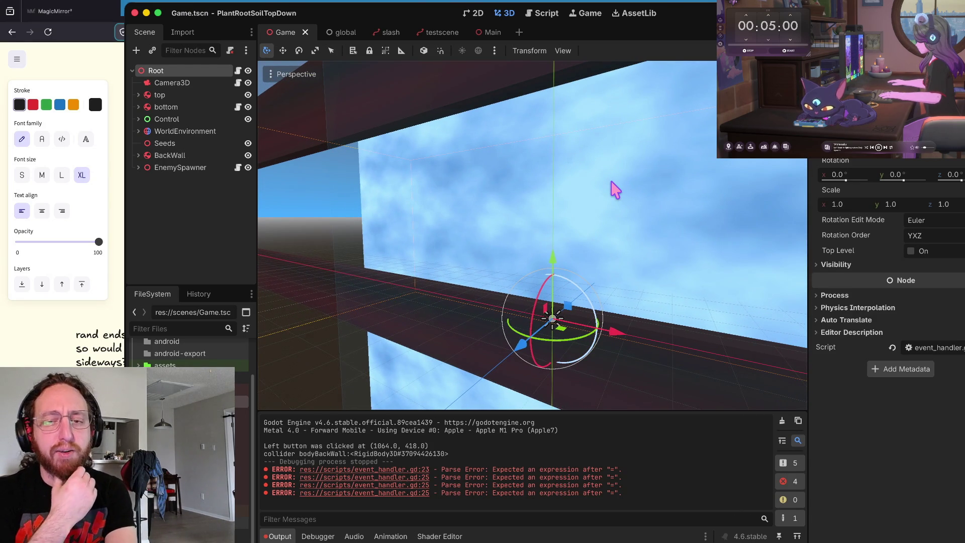
mouse_move(683, 199)
left_mouse_down()
mouse_move(653, 183)
mouse_move(680, 198)
left_mouse_up()
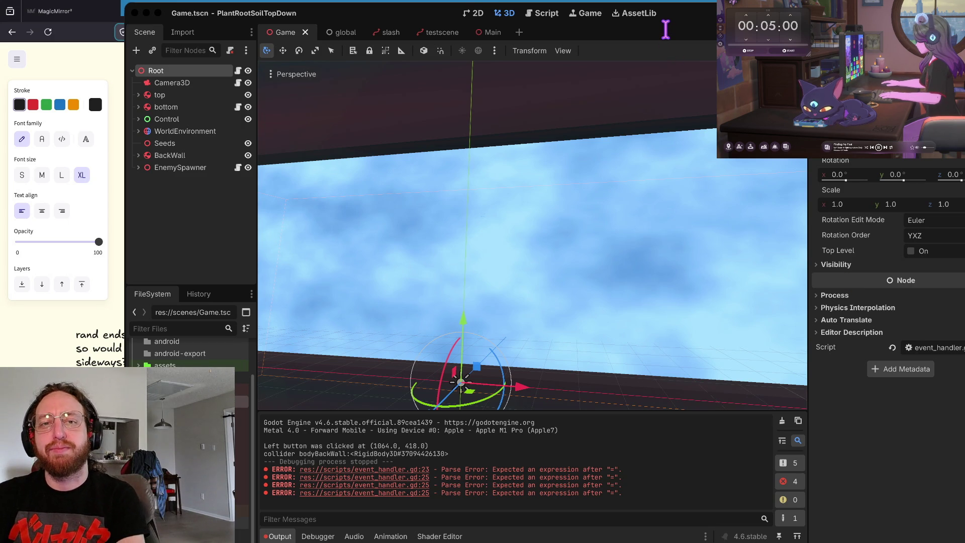
key("super+Tab")
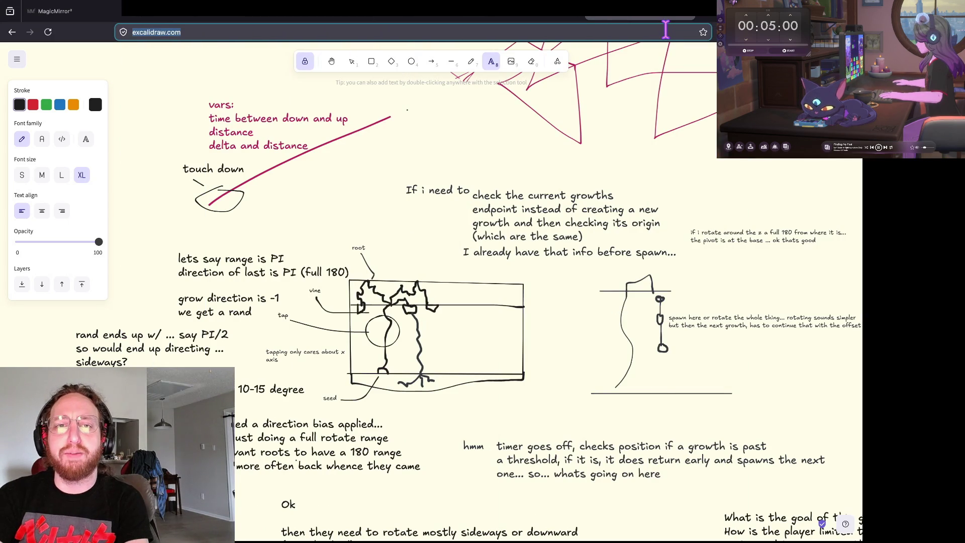
Step: Go to the Godot docs tab and scroll the CSG tutorial down to the furnished-room example
key("ctrl+Tab")
key("ctrl+Tab")
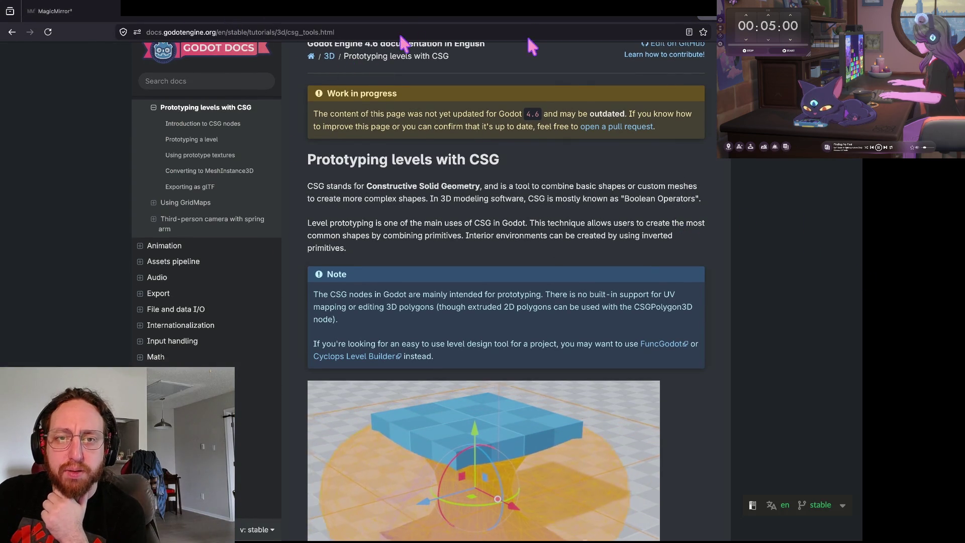
scroll(744, 236, "down", 15)
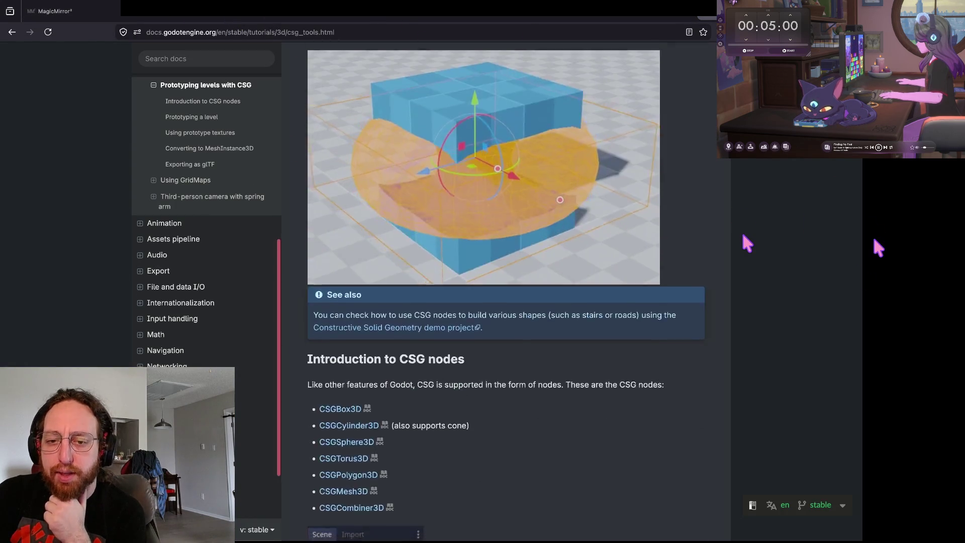
scroll(744, 236, "down", 20)
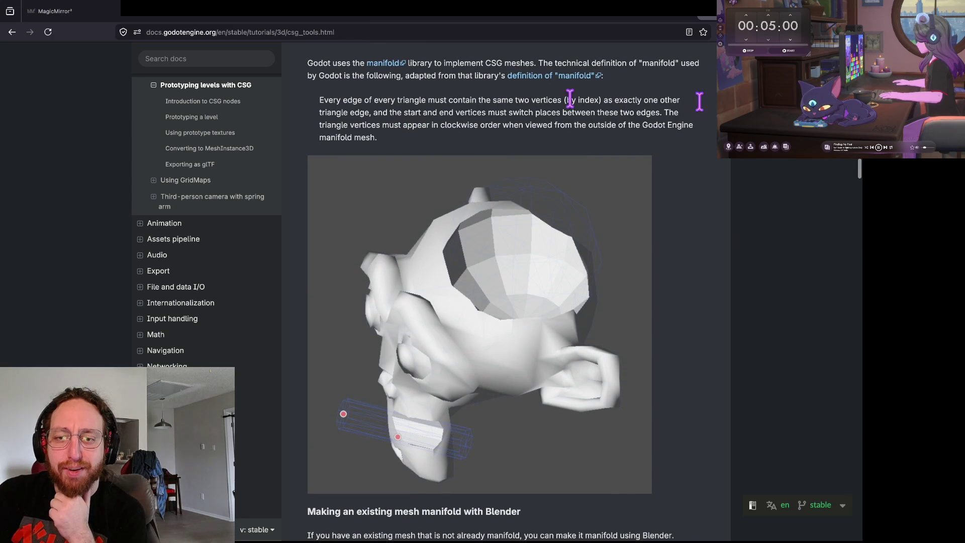
scroll(689, 258, "down", 3)
scroll(688, 259, "down", 10)
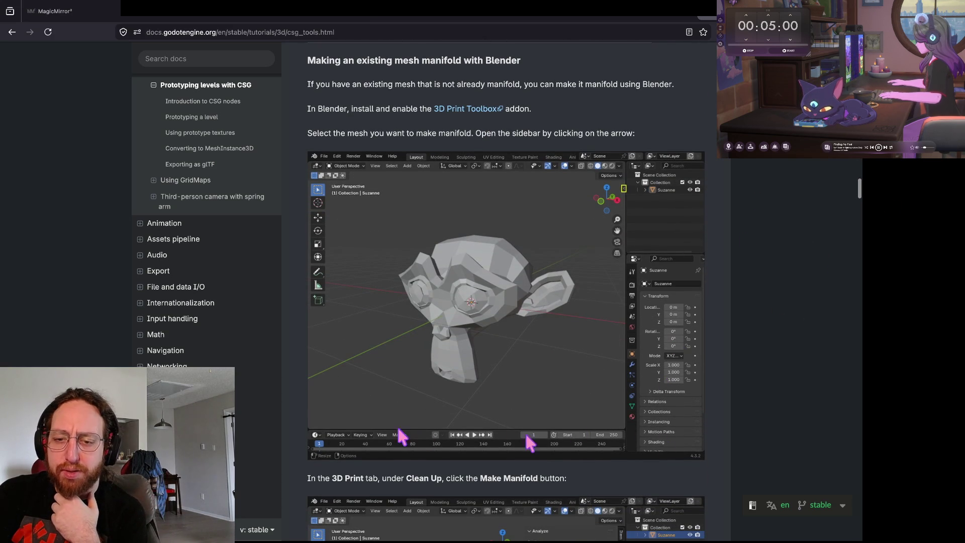
scroll(444, 157, "up", 8)
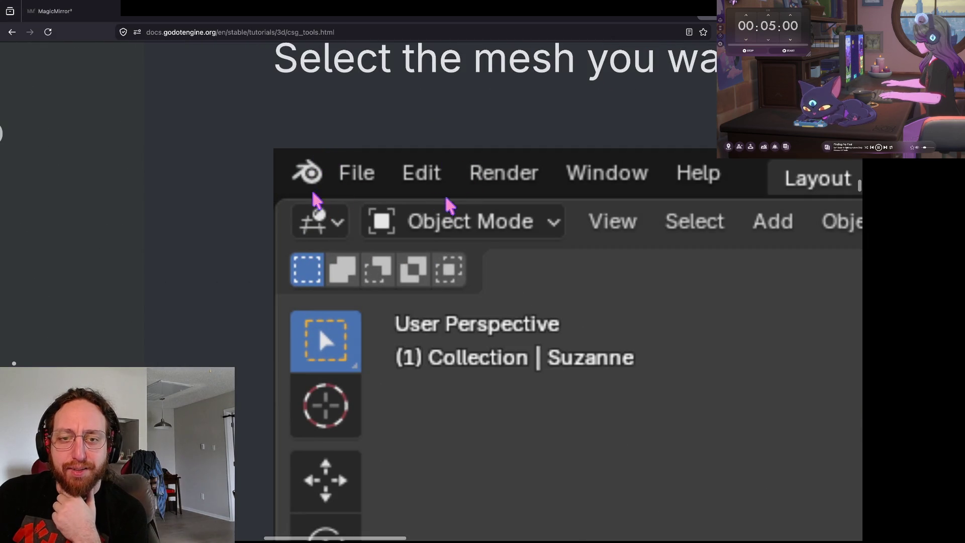
scroll(453, 199, "down", 8)
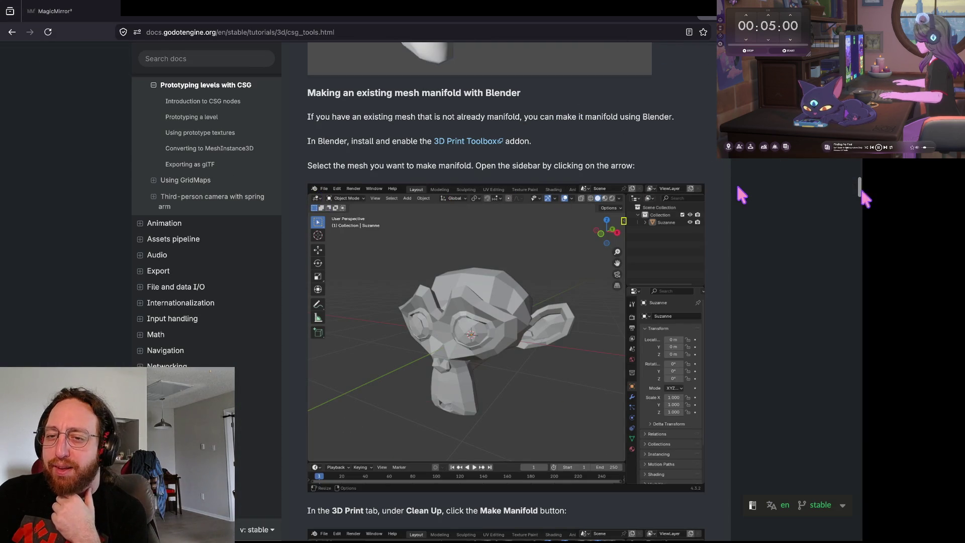
scroll(708, 277, "down", 5)
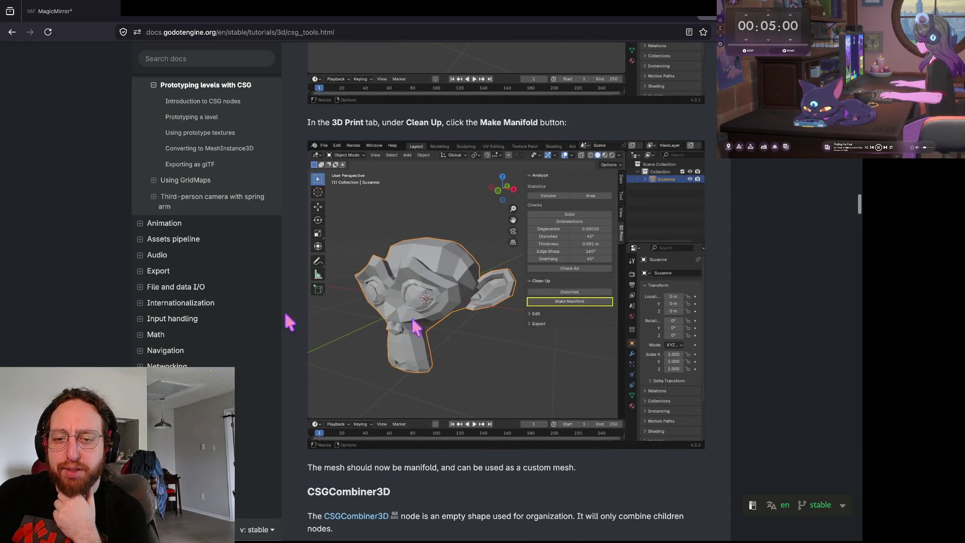
scroll(477, 352, "down", 5)
scroll(663, 256, "down", 10)
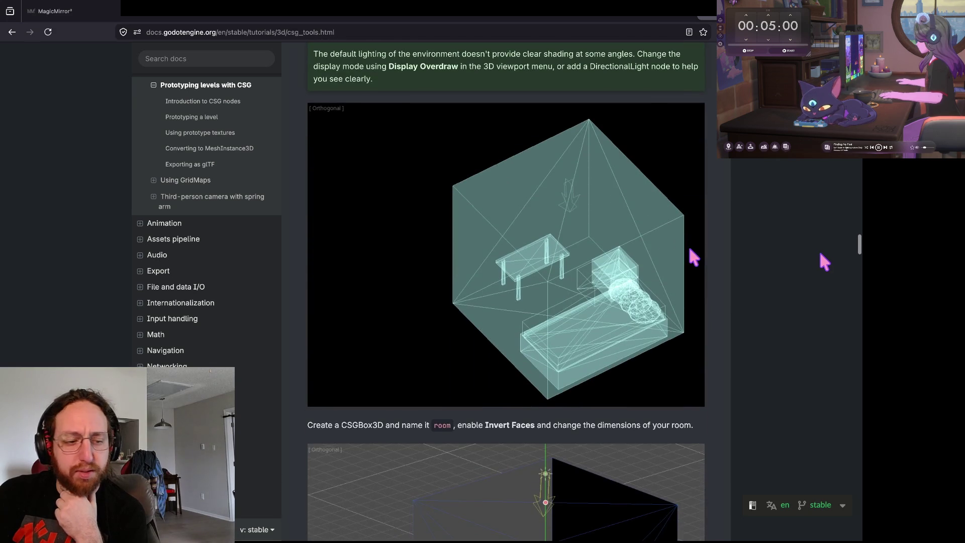
scroll(666, 260, "down", 5)
scroll(694, 263, "down", 18)
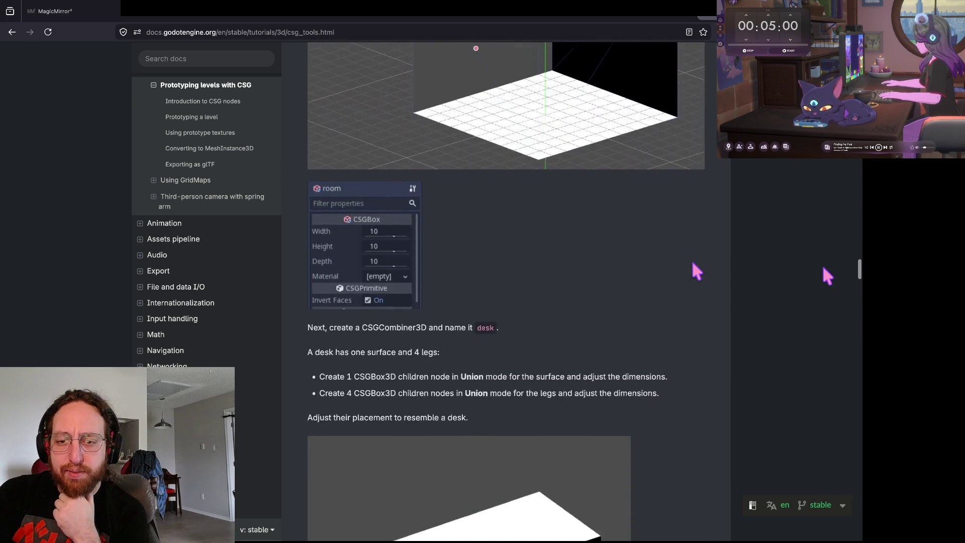
scroll(693, 262, "down", 15)
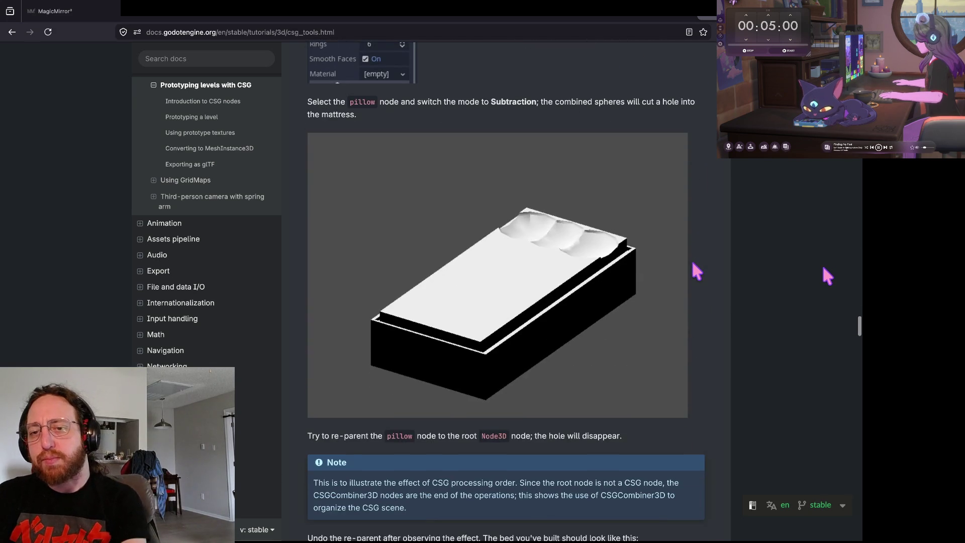
scroll(697, 250, "down", 15)
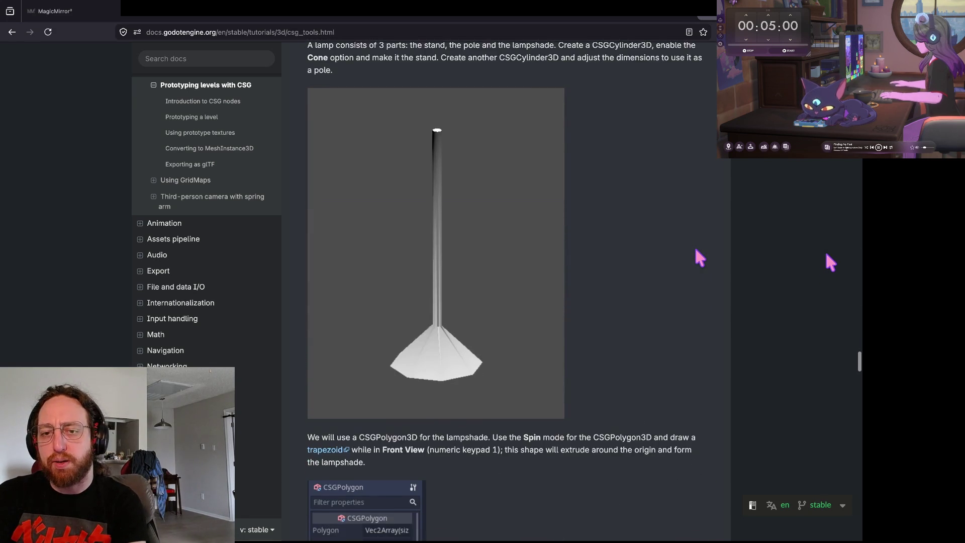
scroll(696, 250, "down", 15)
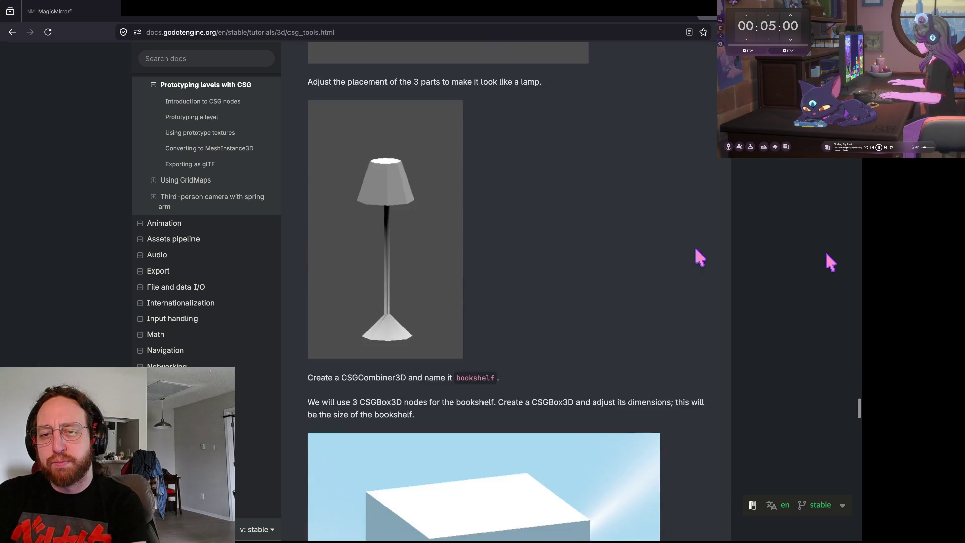
scroll(697, 250, "down", 15)
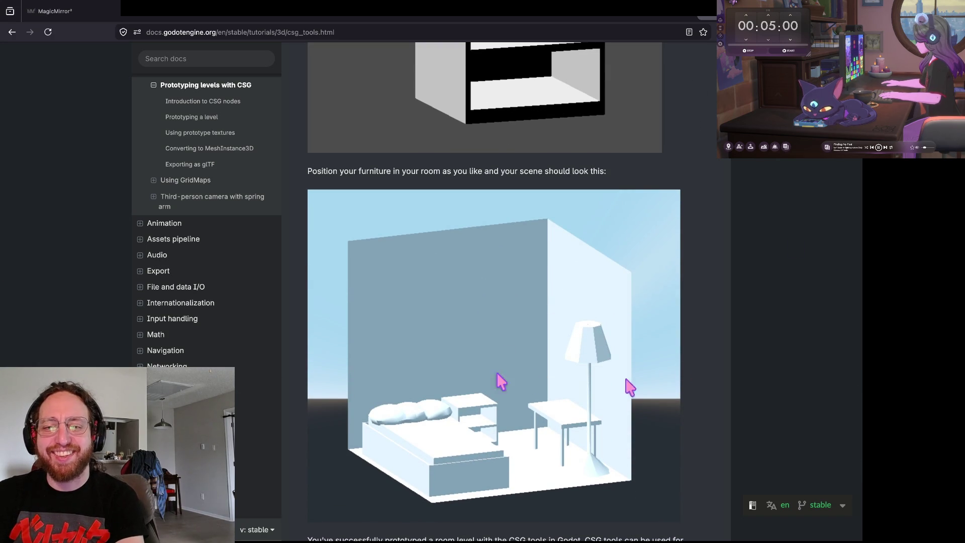
scroll(698, 249, "down", 2)
Step: Zoom in on the furnished room image to inspect it, then restore normal page size
key("ctrl+plus")
key("ctrl+plus")
key("ctrl+plus")
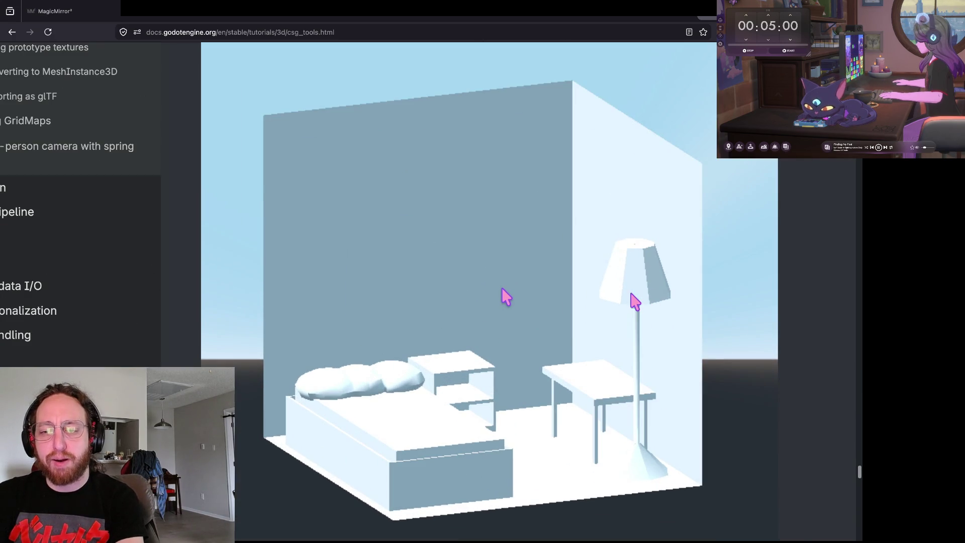
key("ctrl+plus")
key("ctrl+minus")
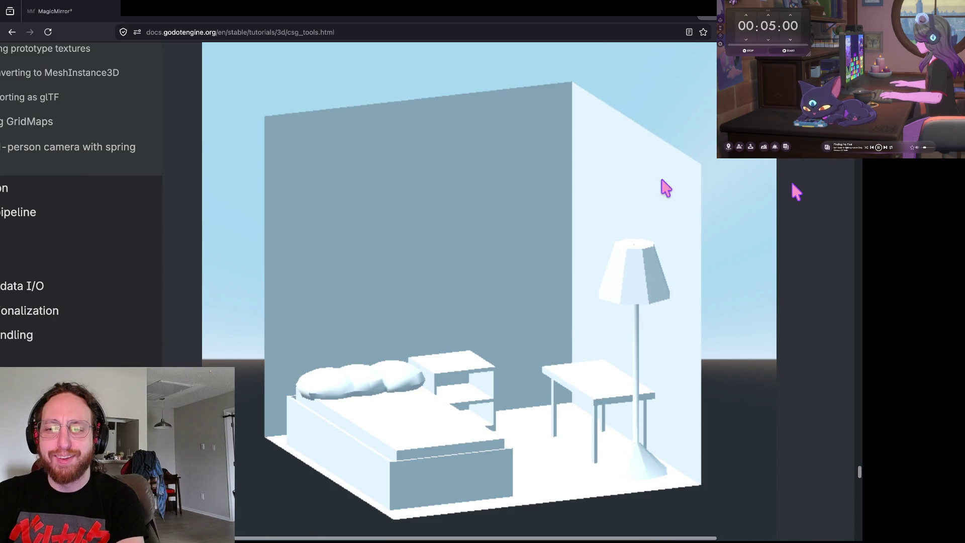
key("ctrl+0")
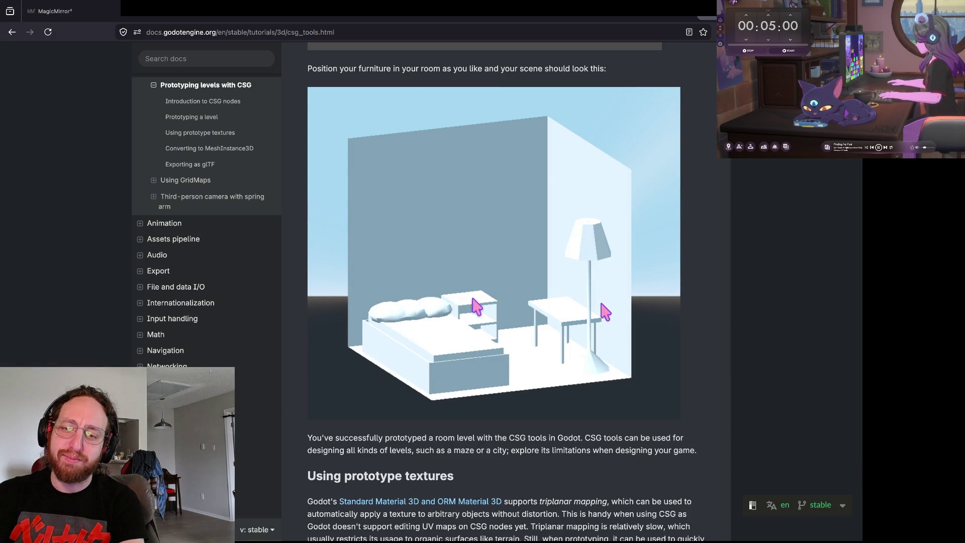
key("ctrl+plus")
key("ctrl+plus")
key("ctrl+plus")
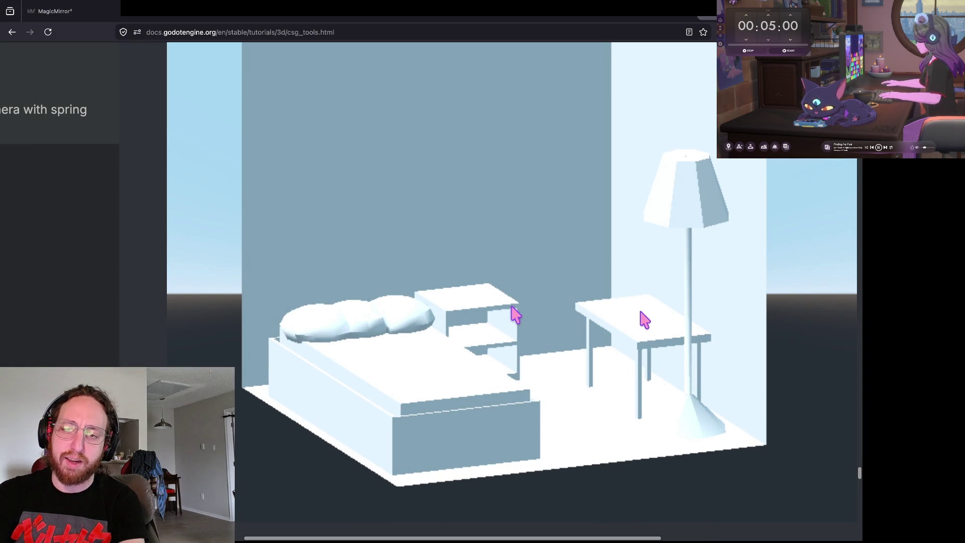
scroll(635, 299, "right", 1)
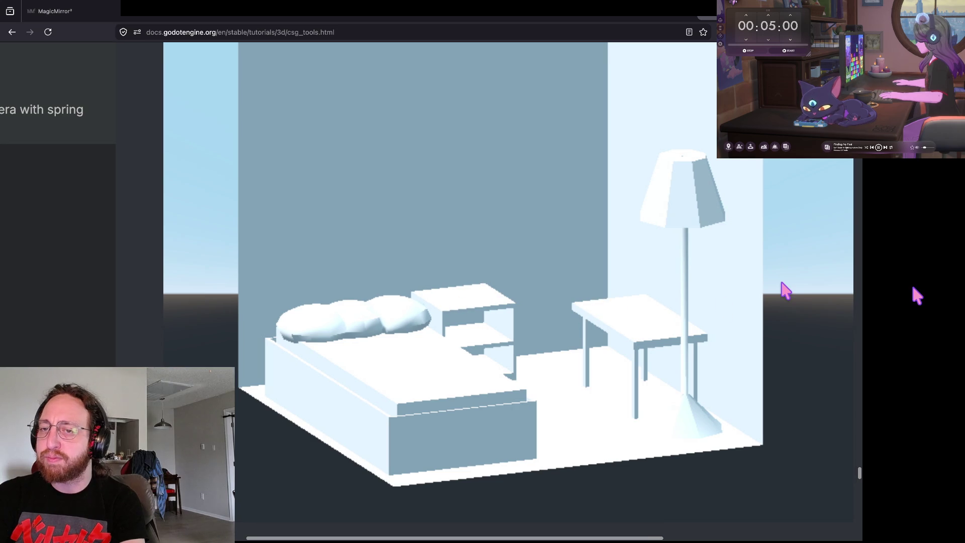
key("ctrl+minus")
key("ctrl+minus")
key("ctrl+minus")
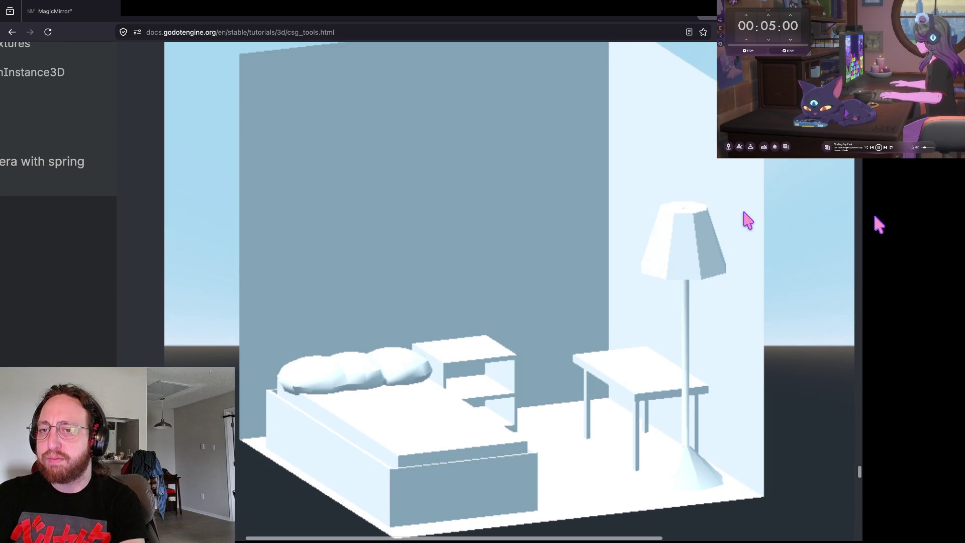
Step: Scroll back and forth around the finished room section of the tutorial
scroll(743, 212, "down", 8)
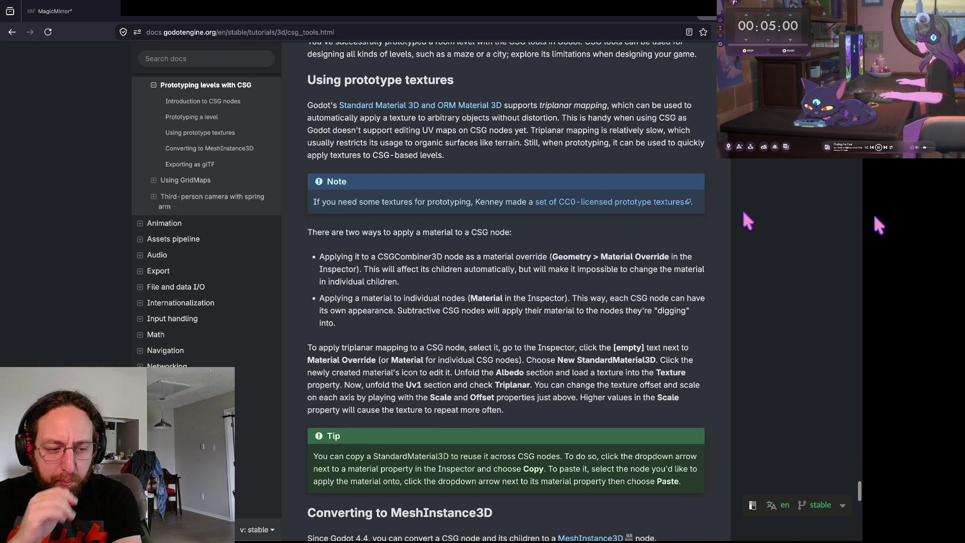
scroll(743, 212, "up", 1)
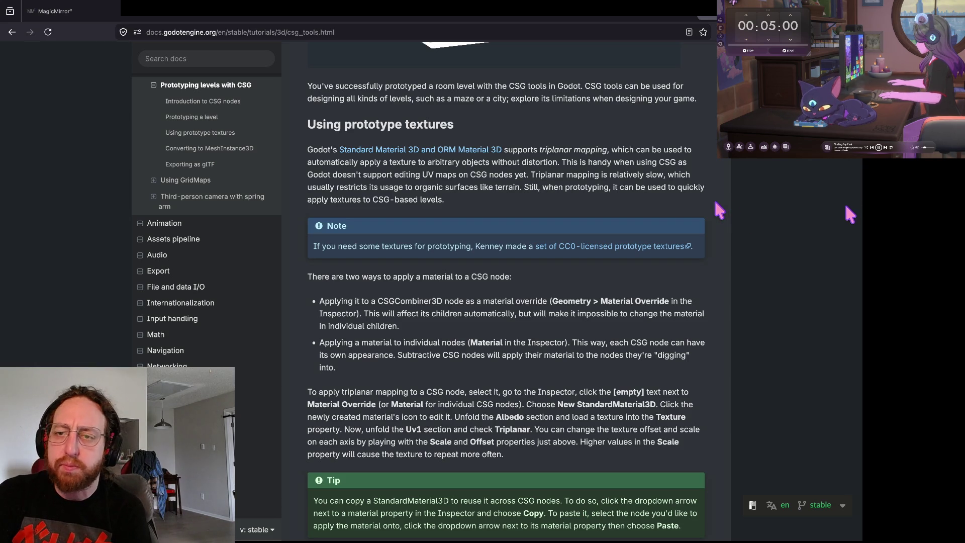
scroll(713, 199, "up", 5)
scroll(715, 202, "up", 2)
scroll(693, 301, "down", 1)
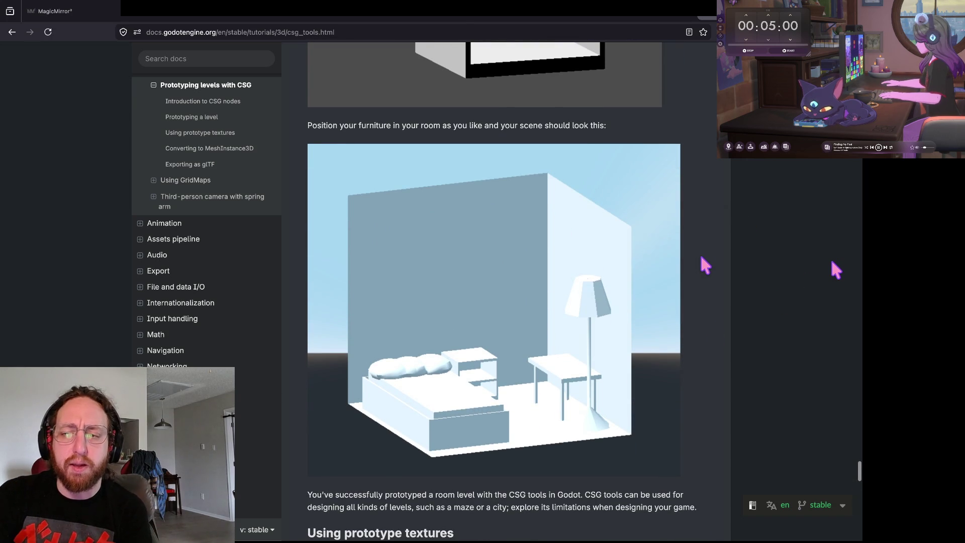
scroll(703, 259, "down", 1)
scroll(703, 264, "down", 3)
scroll(701, 262, "up", 1)
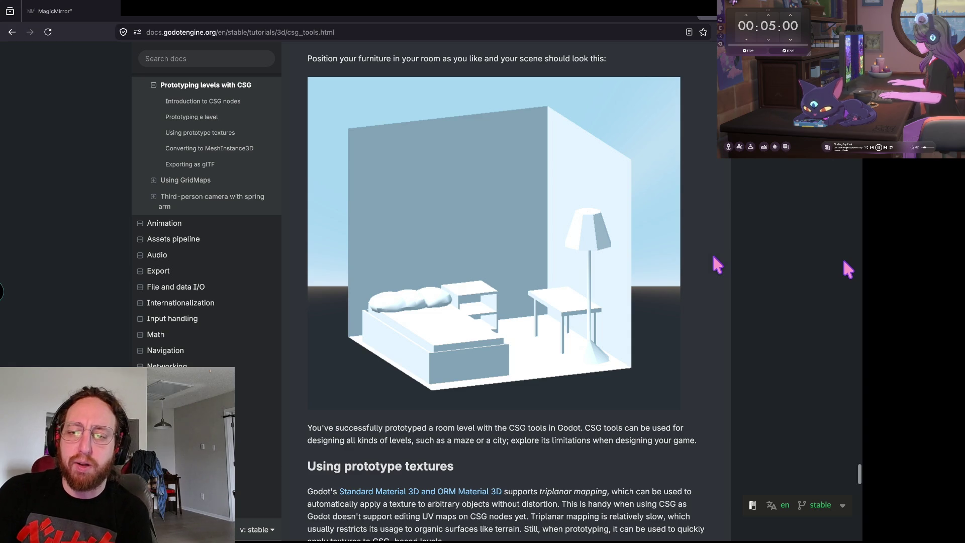
Step: Scroll back up through the CSG lamp and bookshelf steps of the tutorial
scroll(479, 346, "up", 5)
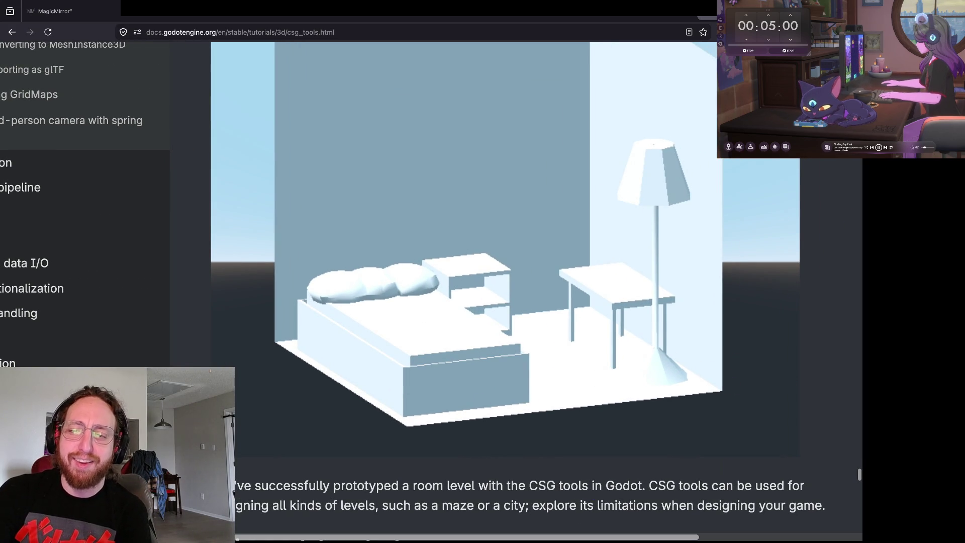
scroll(611, 404, "down", 5)
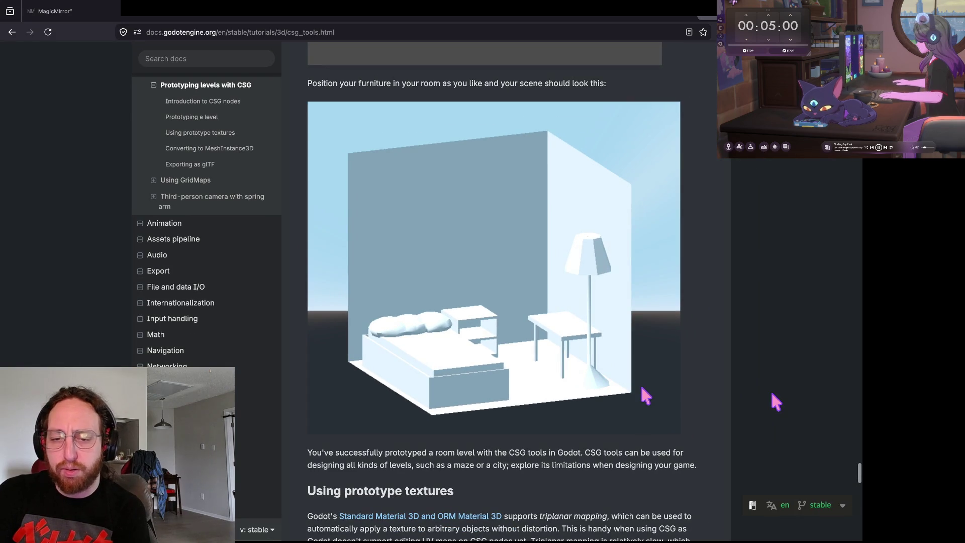
scroll(668, 429, "down", 2)
scroll(653, 215, "up", 2)
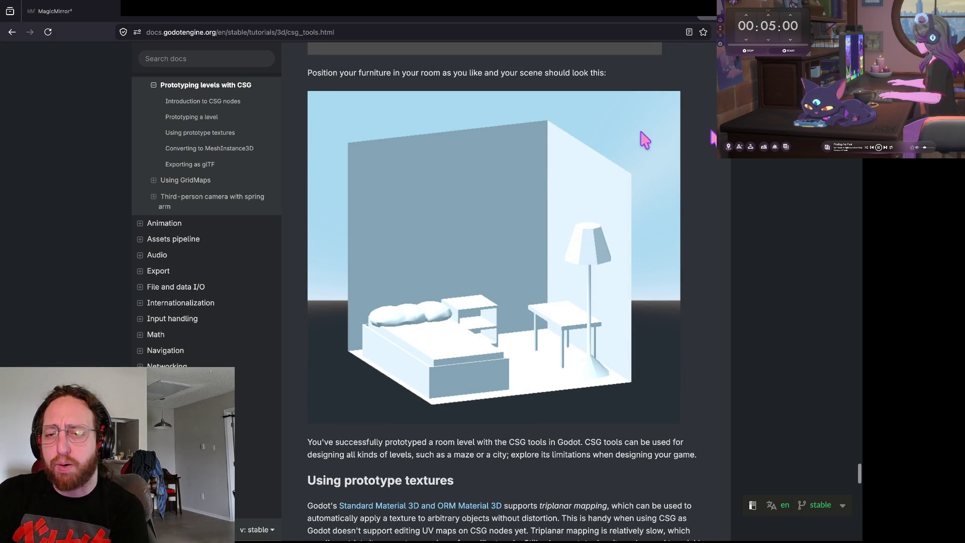
scroll(648, 308, "down", 8)
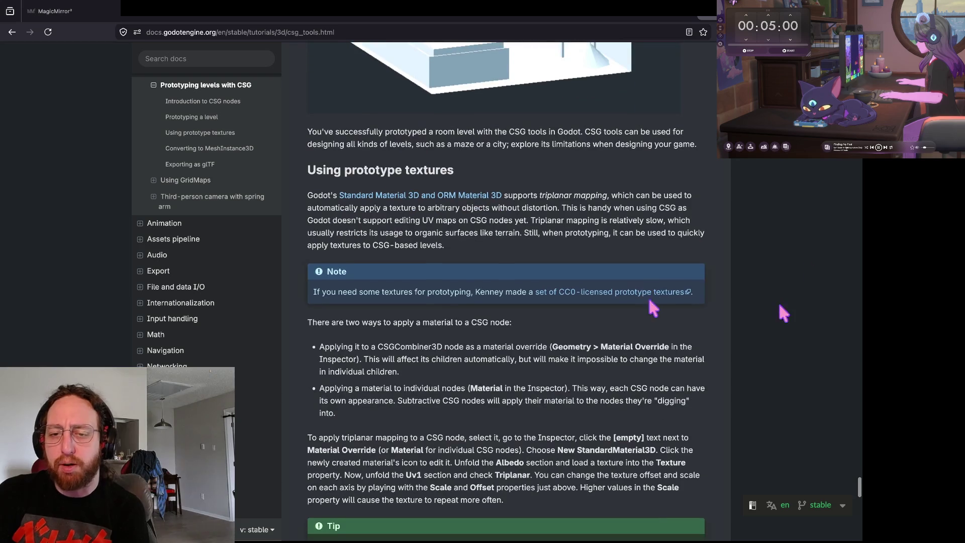
scroll(732, 187, "down", 15)
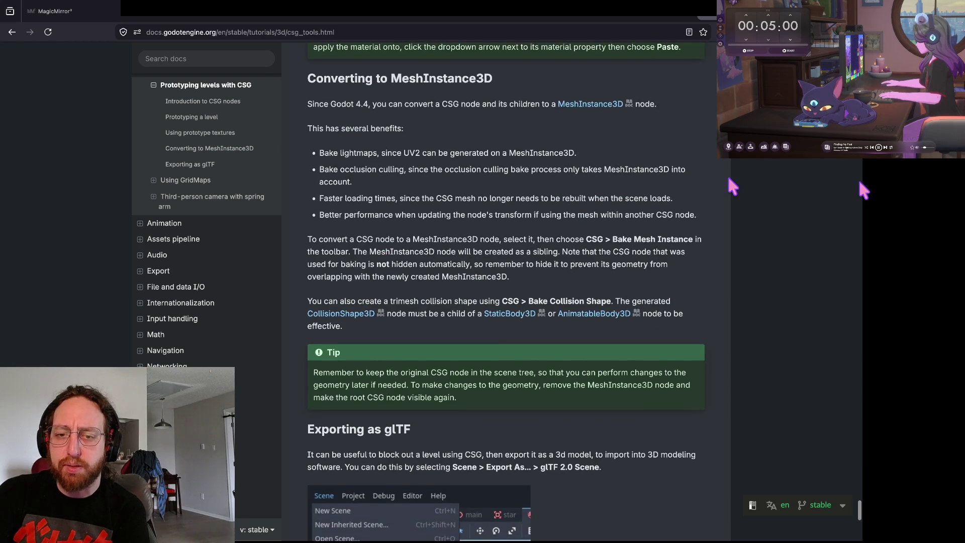
scroll(717, 204, "down", 8)
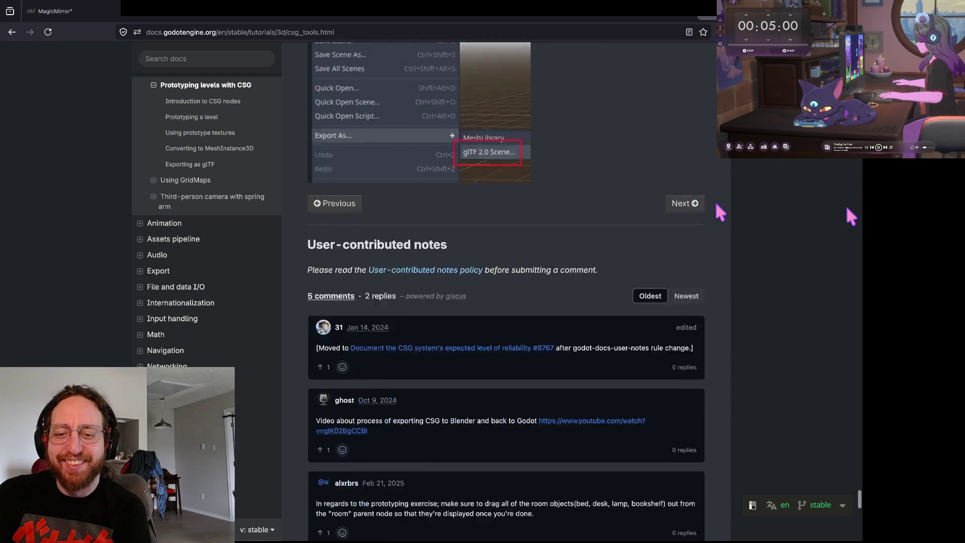
scroll(716, 205, "up", 20)
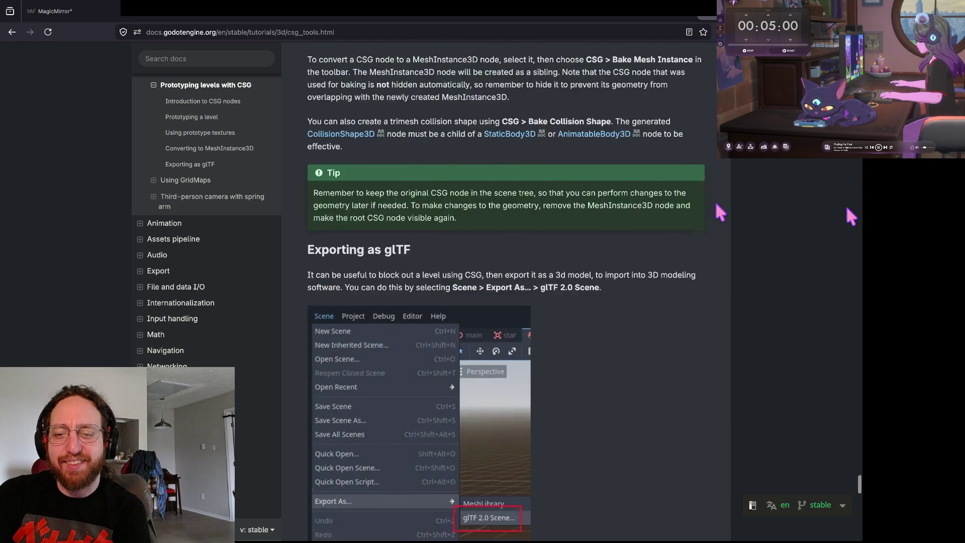
scroll(717, 205, "up", 20)
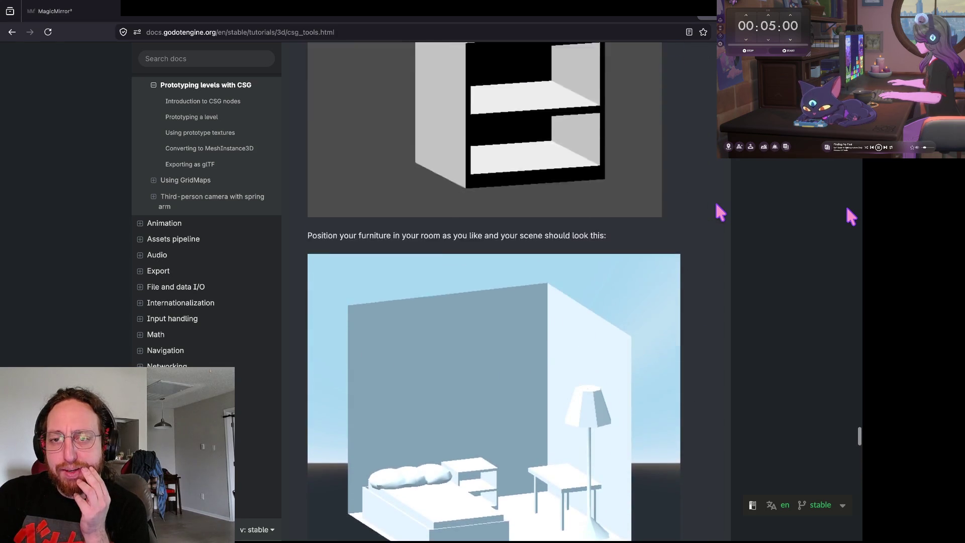
scroll(717, 205, "up", 7)
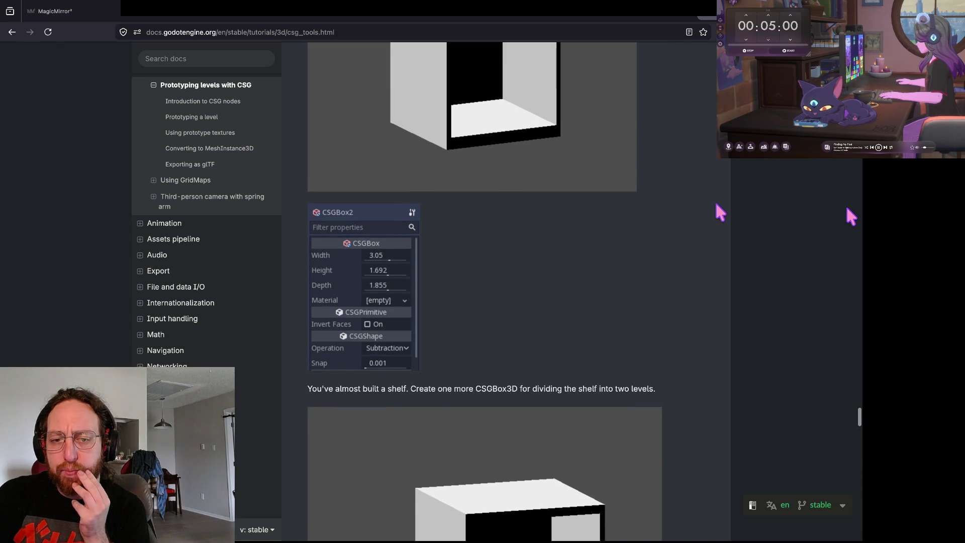
scroll(716, 204, "up", 1)
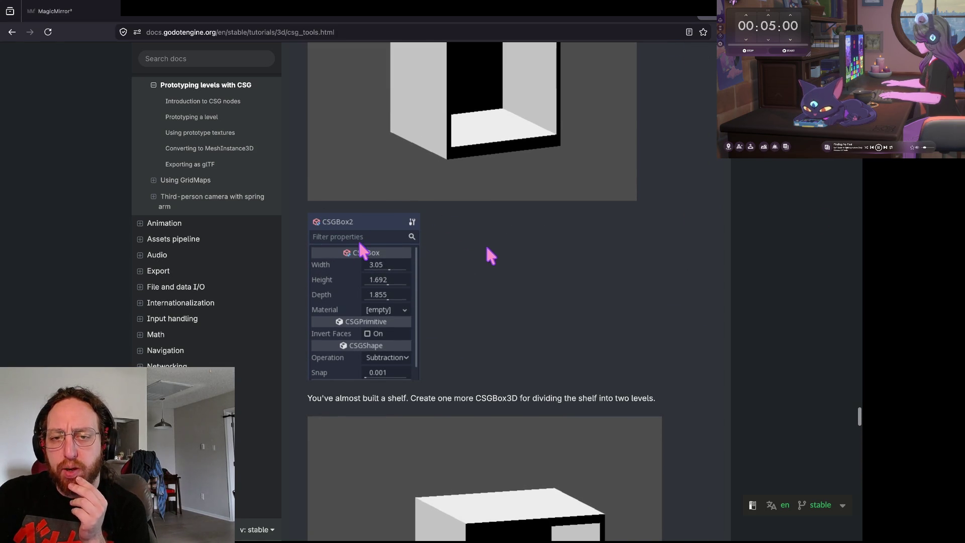
scroll(543, 356, "up", 9)
scroll(676, 130, "up", 15)
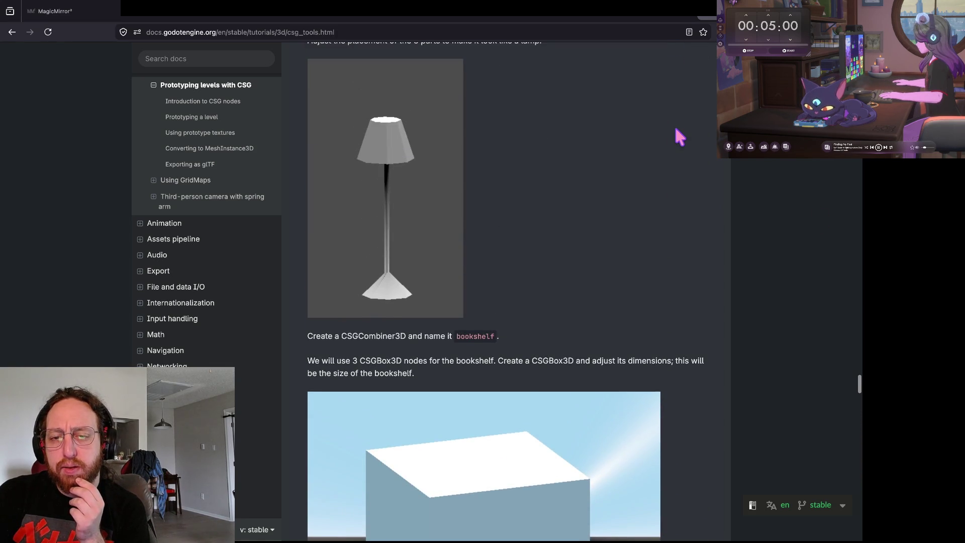
scroll(677, 136, "up", 12)
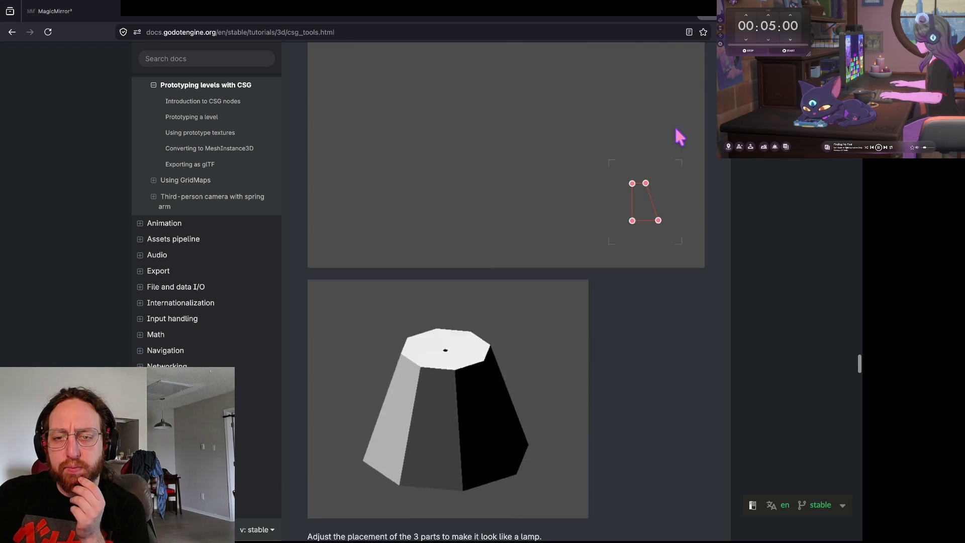
scroll(676, 128, "up", 5)
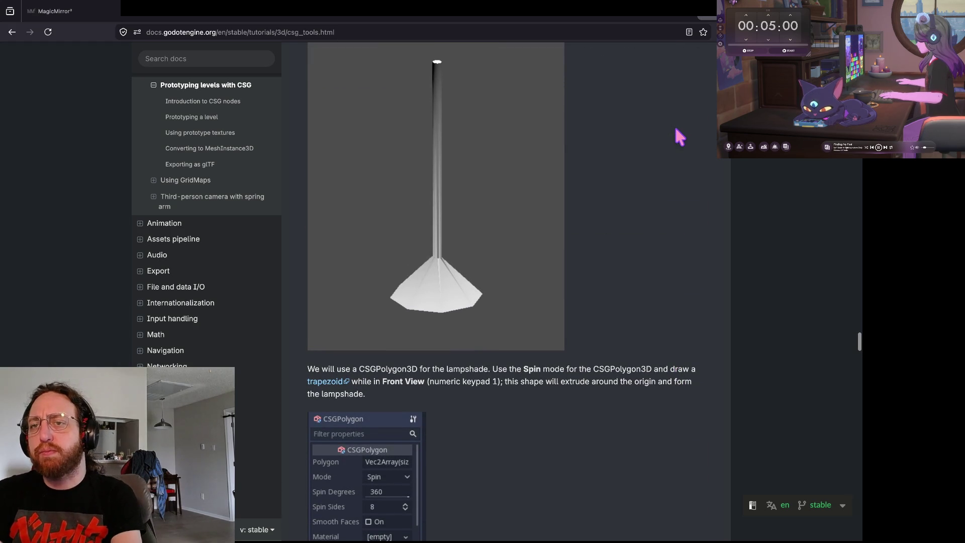
Step: Switch to the Excalidraw notes tab, then bring the Godot editor's Game scene forward
key("ctrl+Tab")
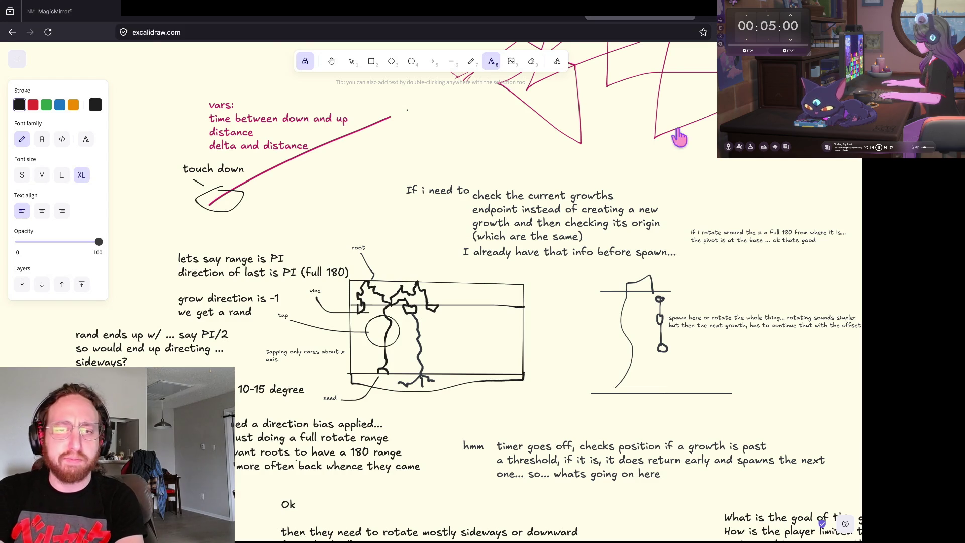
key("super+Tab")
scroll(330, 112, "left", 5)
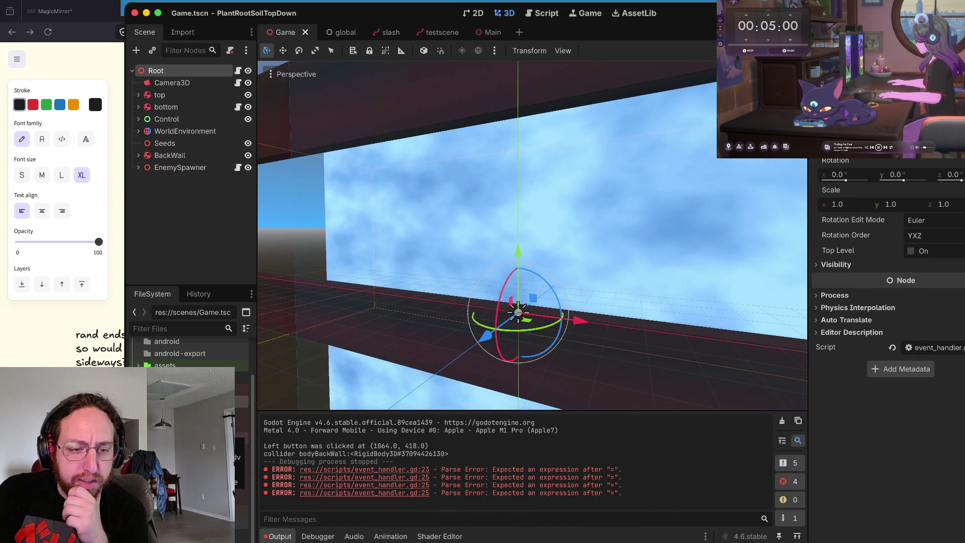
Step: Delete testscene.tscn from the project via the FileSystem context menu
key("ctrl+Tab")
key("ctrl+Tab")
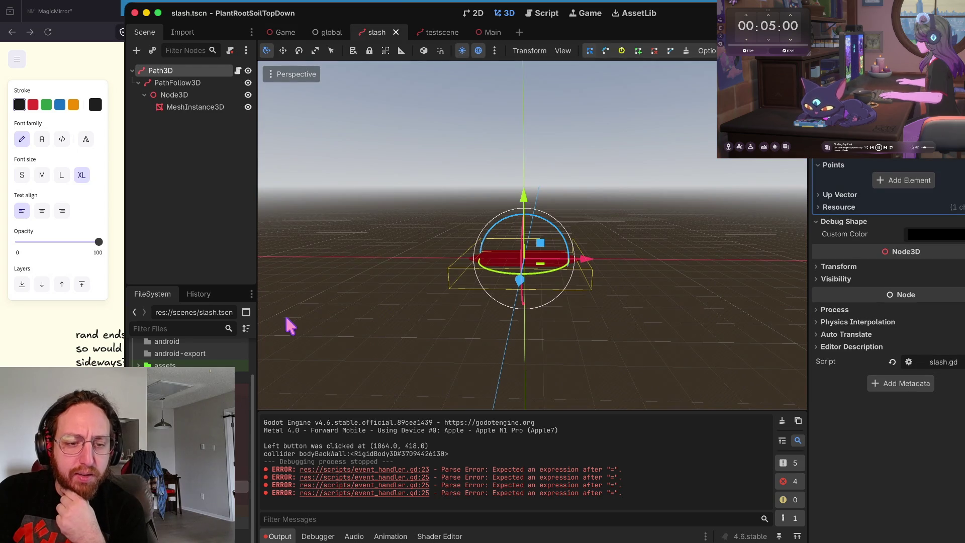
left_click(191, 499)
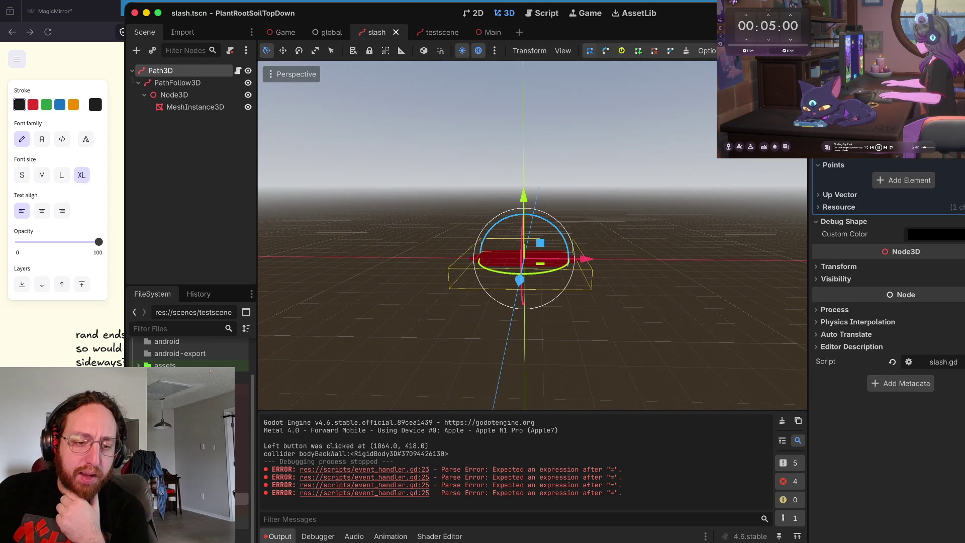
right_click(196, 499)
left_click(243, 484)
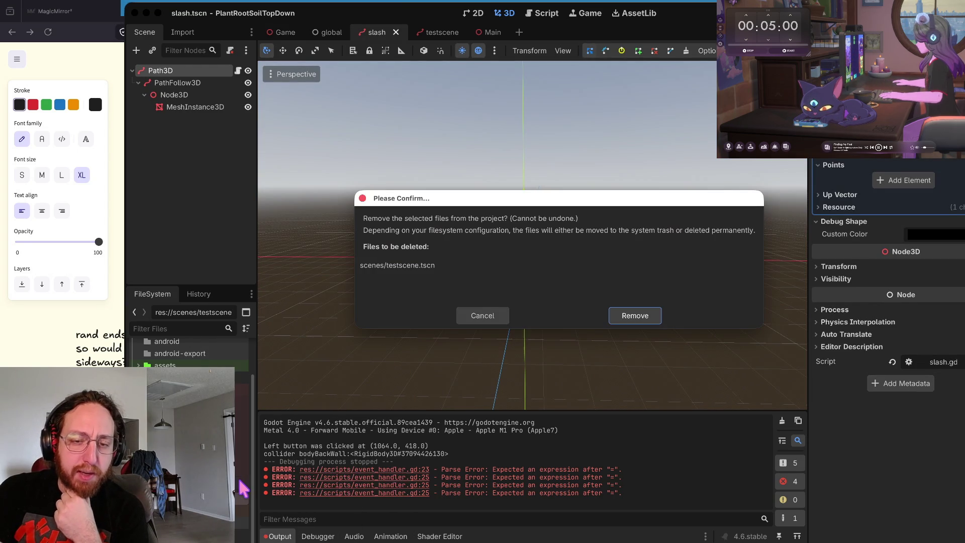
left_click(628, 320)
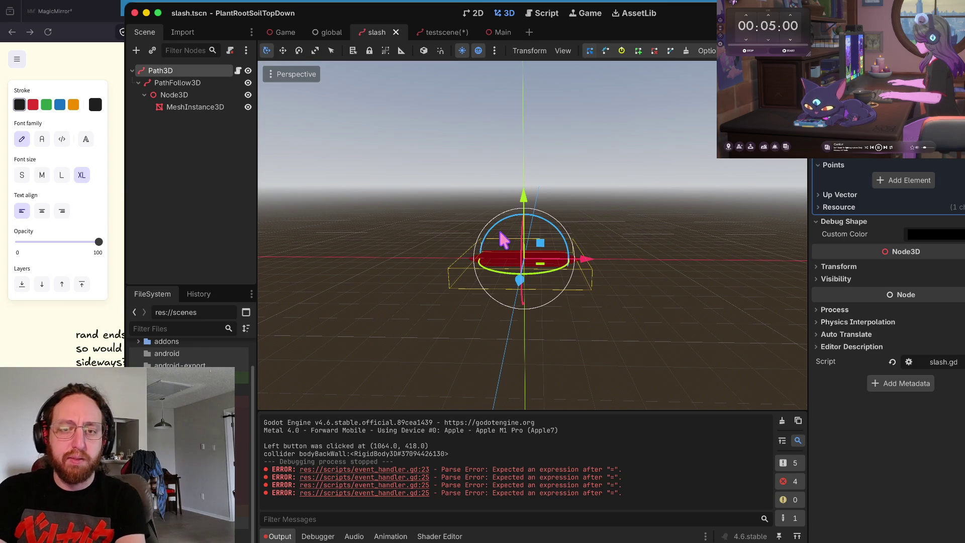
Step: In the terminal, stage all changes, check status and commit them using the a, s, x aliases
key("super+Tab")
left_click(490, 433)
type("ashing)")
key("Return")
type("shing) ✗ s")
key("Return")
type("x")
key("Return")
Step: Run git push for the wip commit, clear the terminal pane, and return to Godot
type("git push")
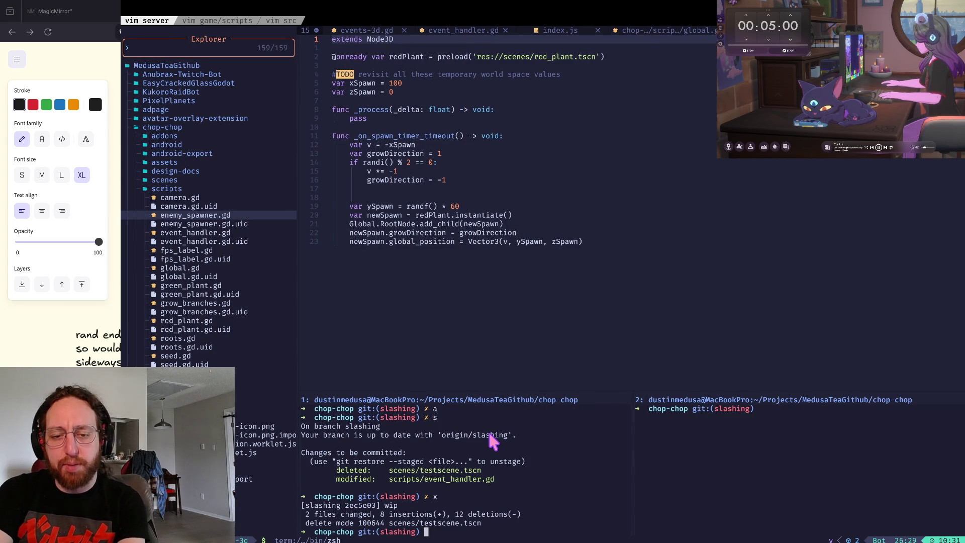
key("Return")
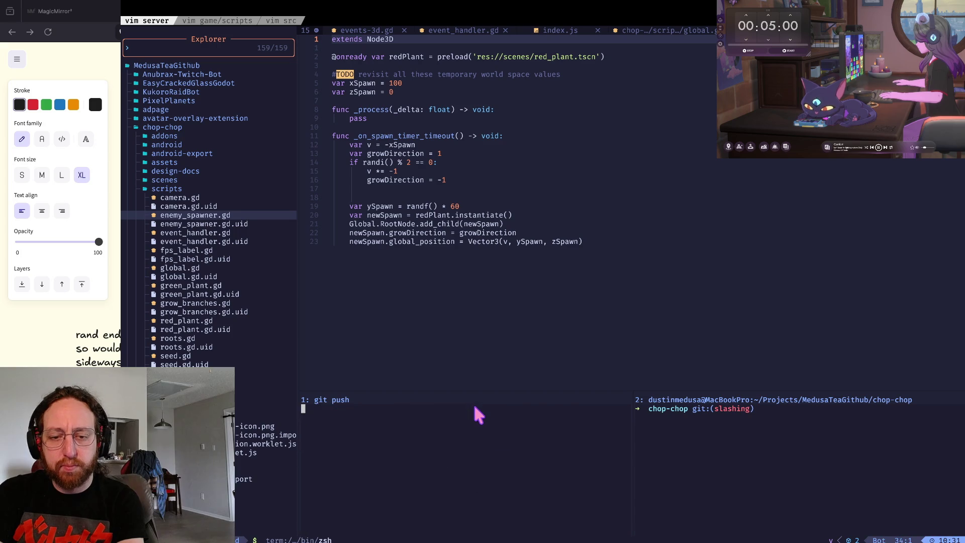
key("i")
key("ctrl+l")
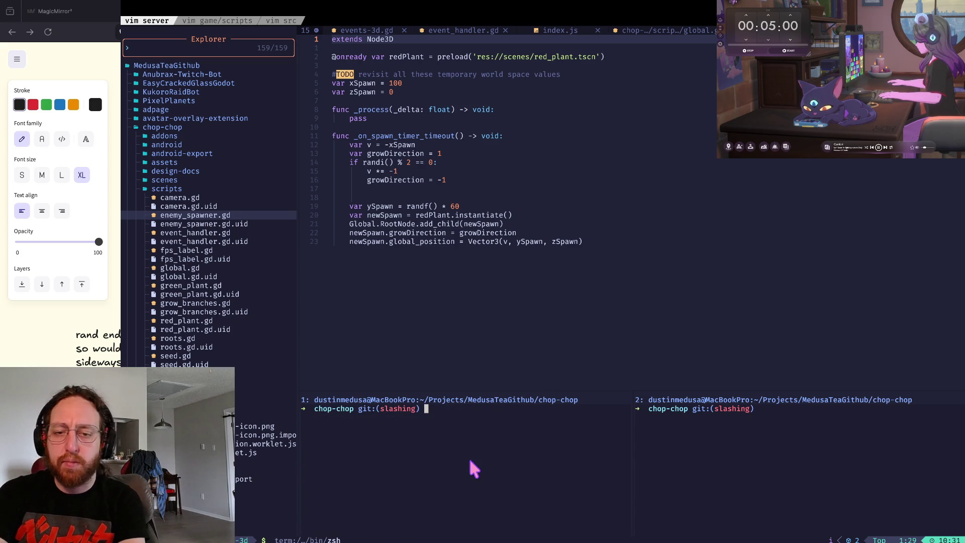
key("super+Tab")
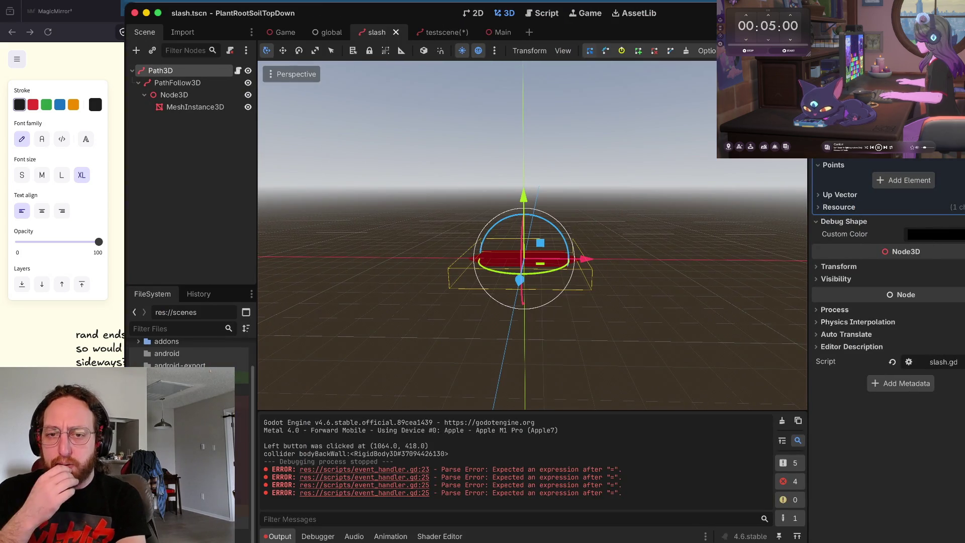
Step: Select the Path3D node in slash, then close testscene without saving its changes
left_click(608, 227)
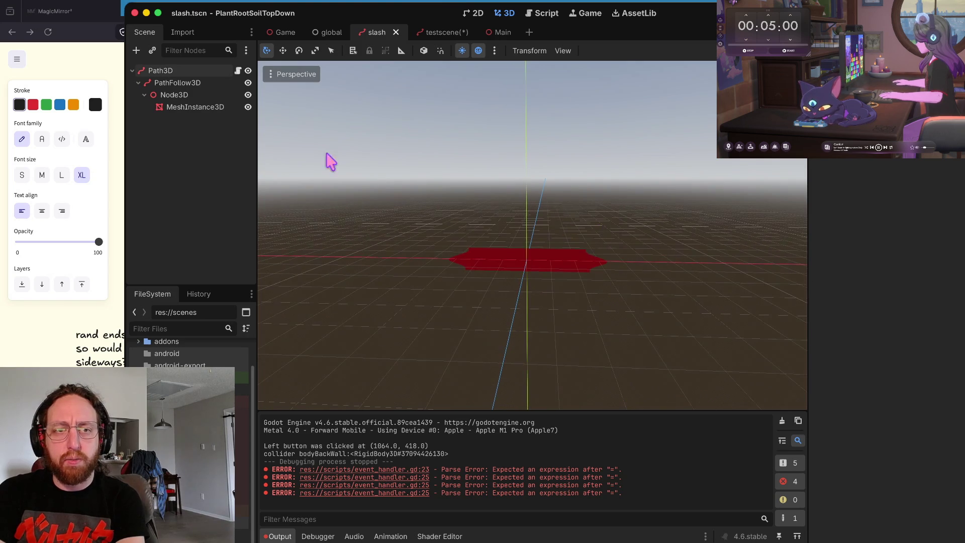
left_click(193, 72)
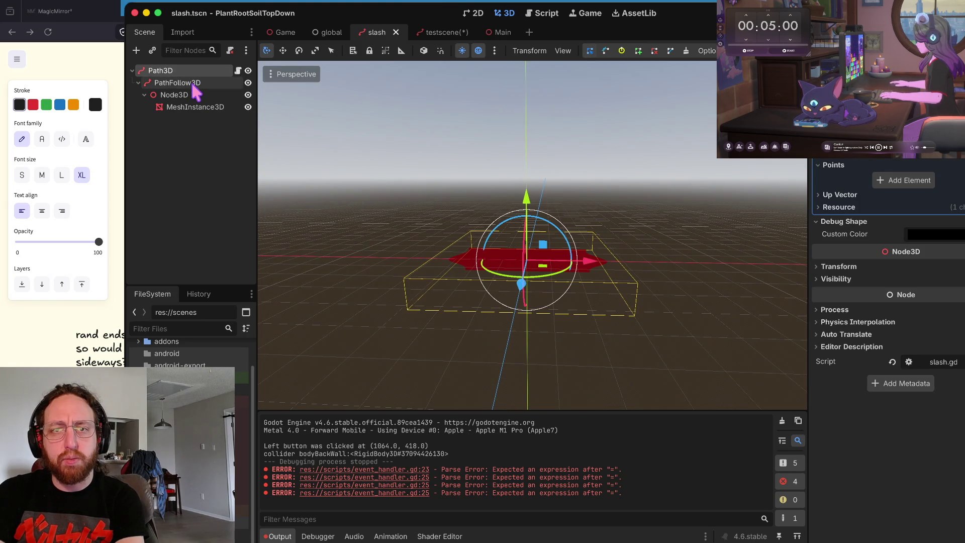
left_click(440, 34)
left_click(464, 32)
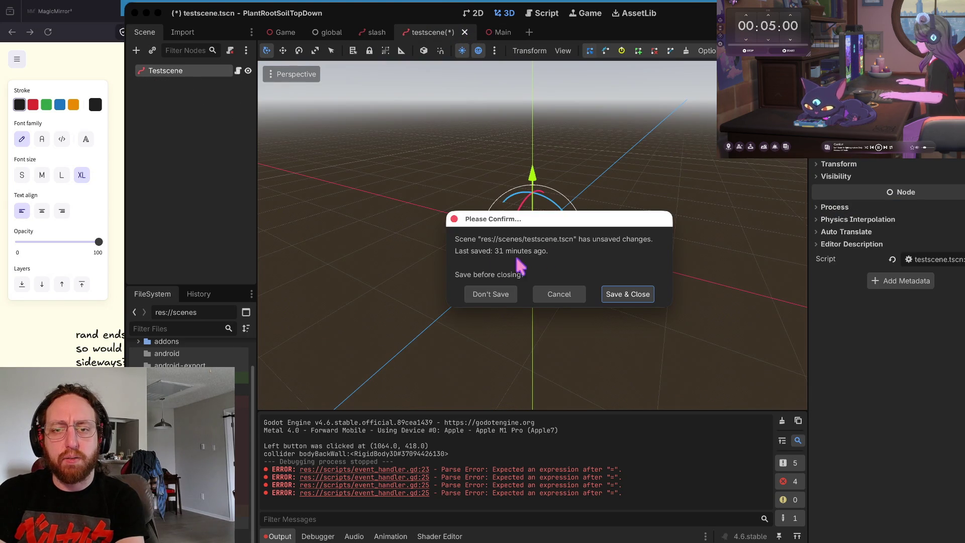
left_click(484, 295)
Step: Look through the Main, global and Game tabs, then open and close green_plant.tscn
left_click(420, 32)
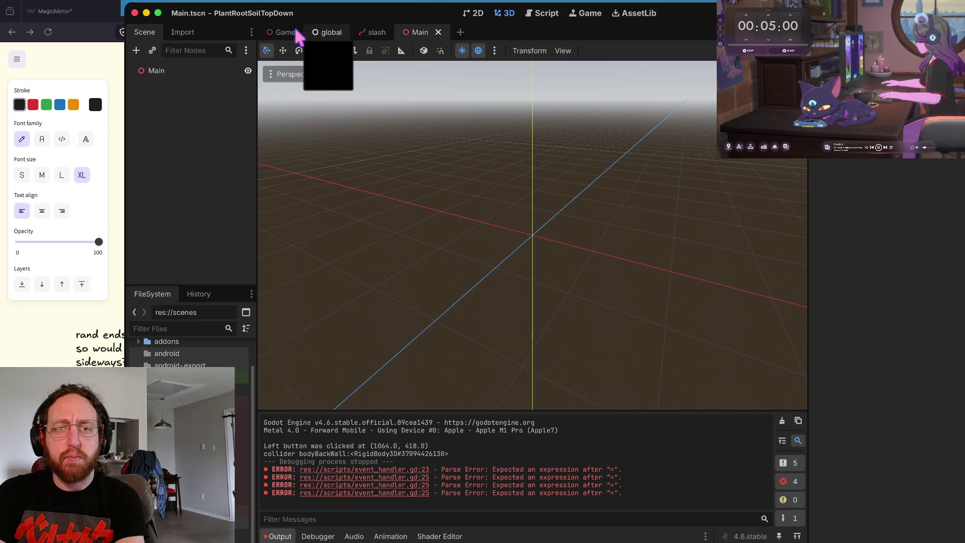
left_click(332, 32)
left_click(285, 32)
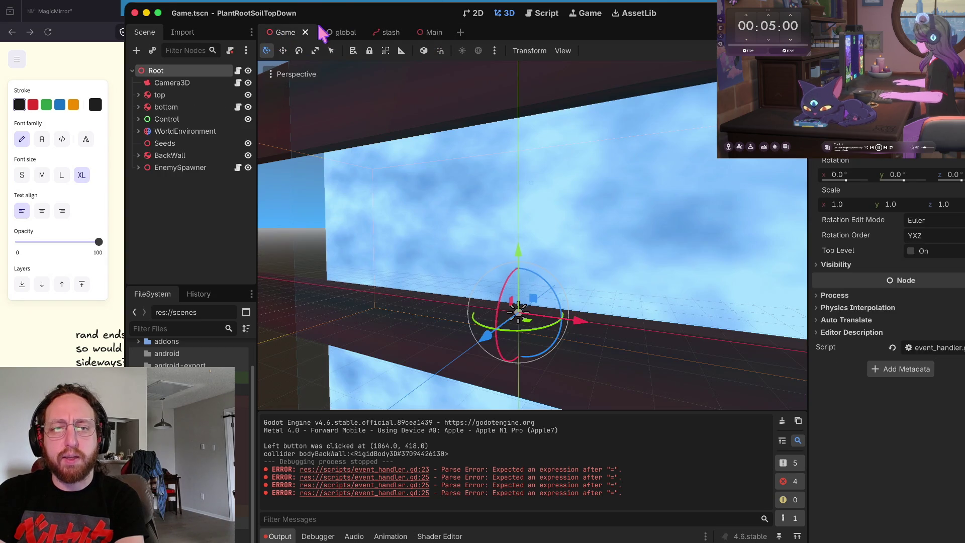
left_click(335, 32)
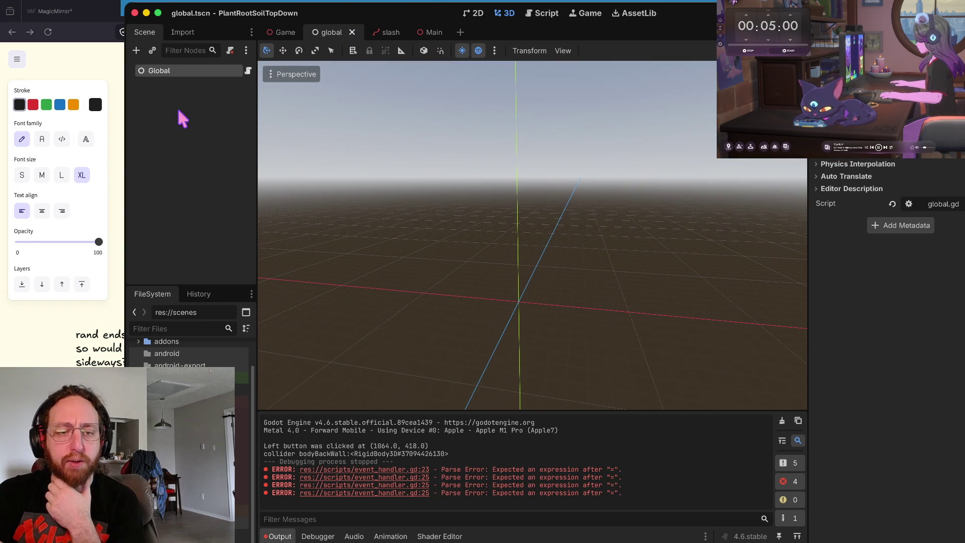
double_click(201, 438)
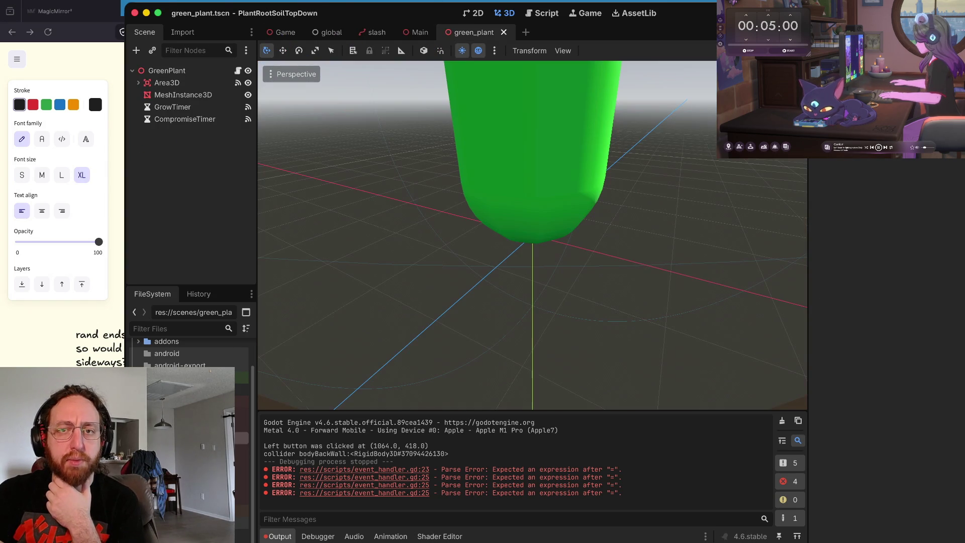
left_click(503, 32)
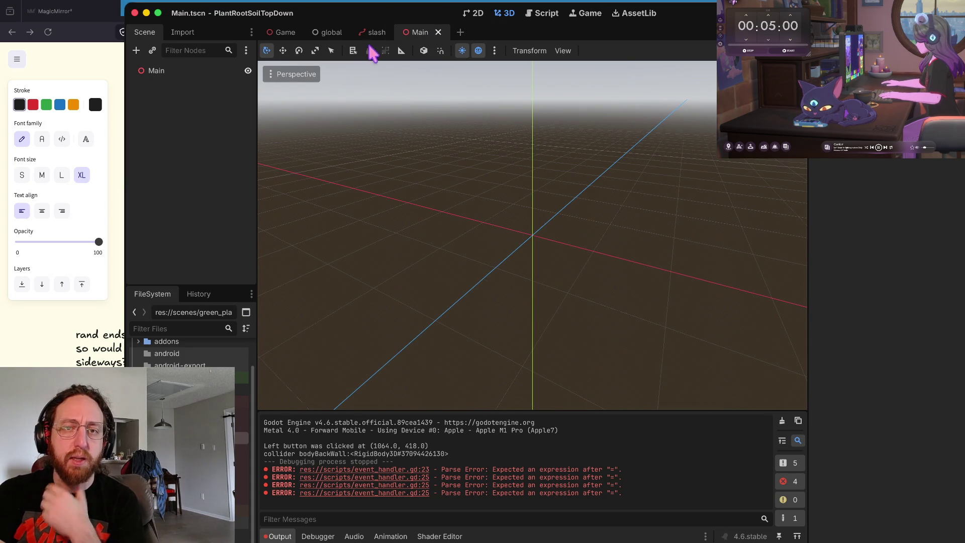
Step: Check the slash and Main scene tabs and finish on the Game scene
mouse_move(378, 34)
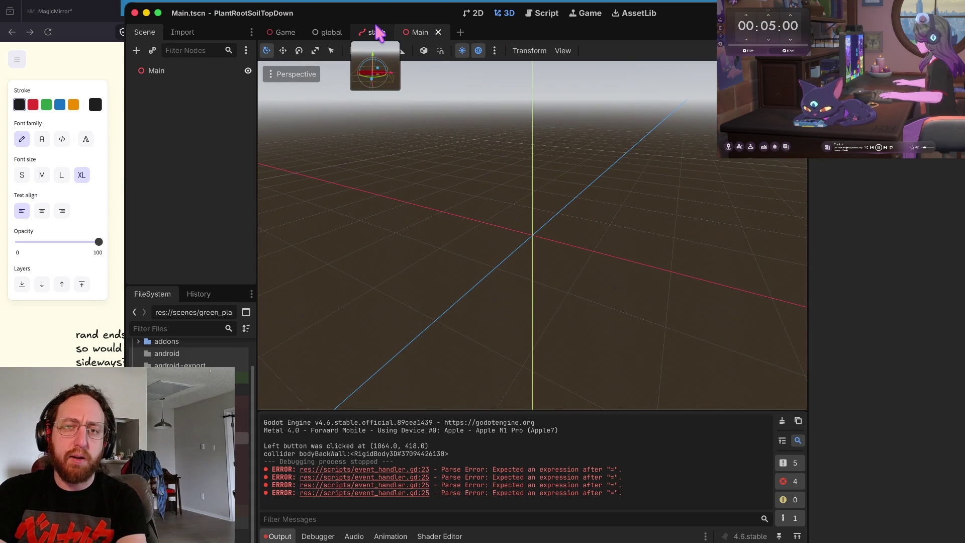
left_click(378, 33)
left_click(427, 32)
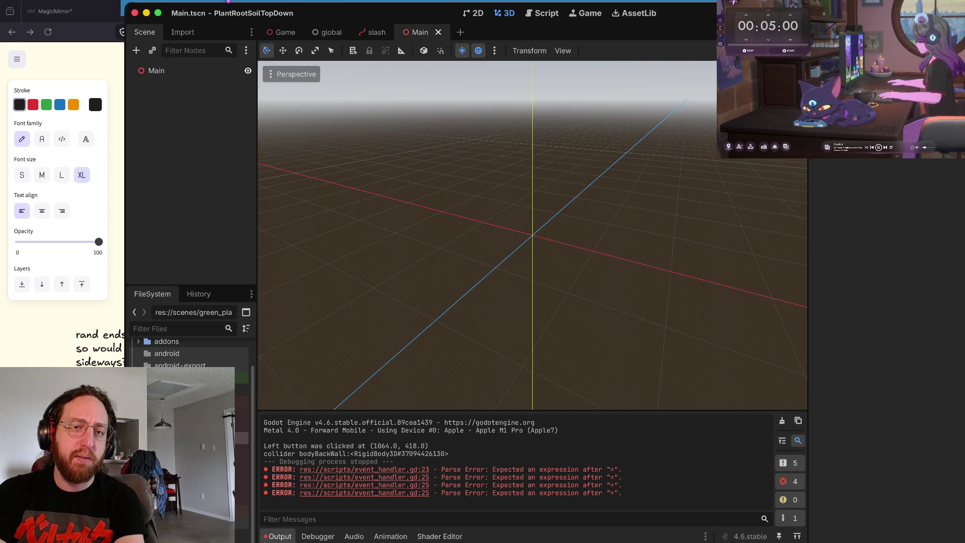
left_click(376, 32)
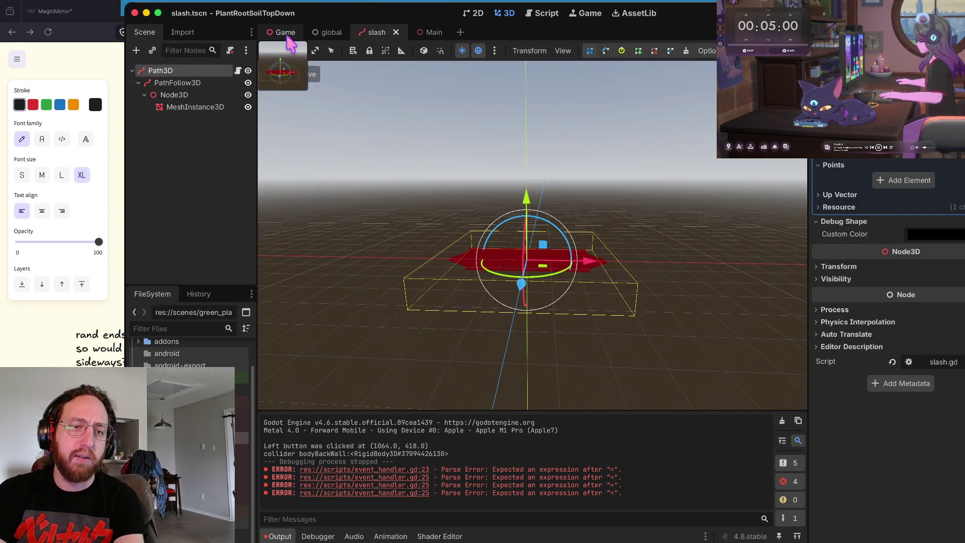
left_click(288, 36)
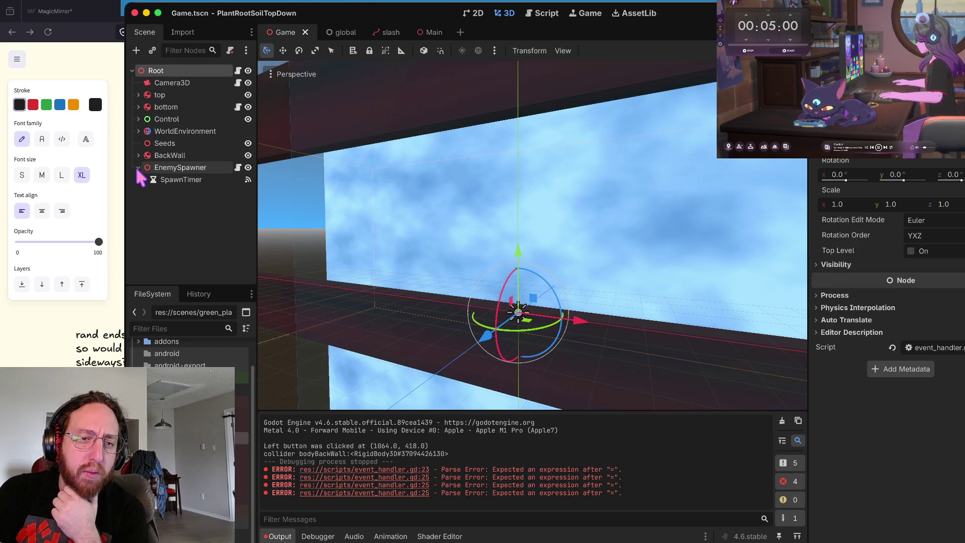
Step: Expand BackWall, Control, bottom and top in the Game tree, then collapse and re-expand Root
left_click(138, 155)
left_click(138, 119)
left_click(138, 106)
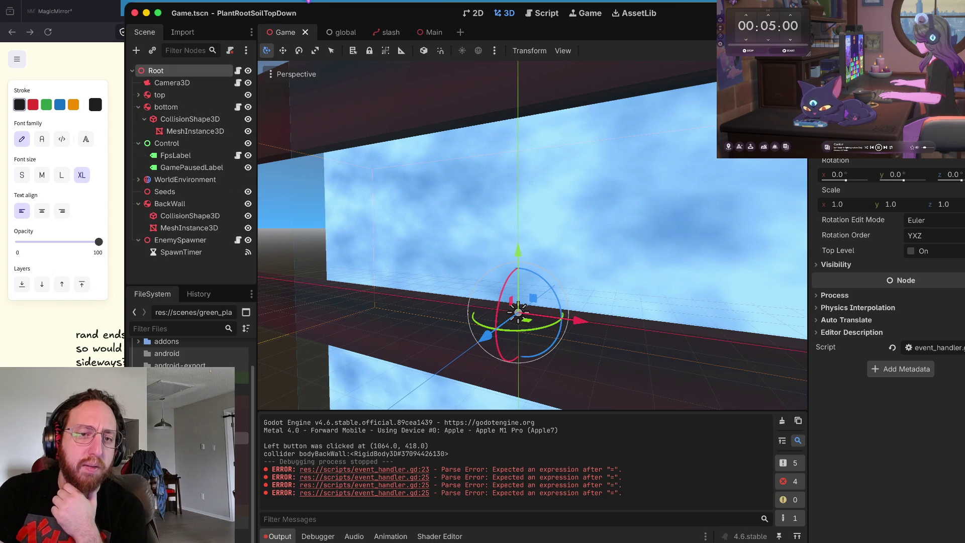
left_click(138, 94)
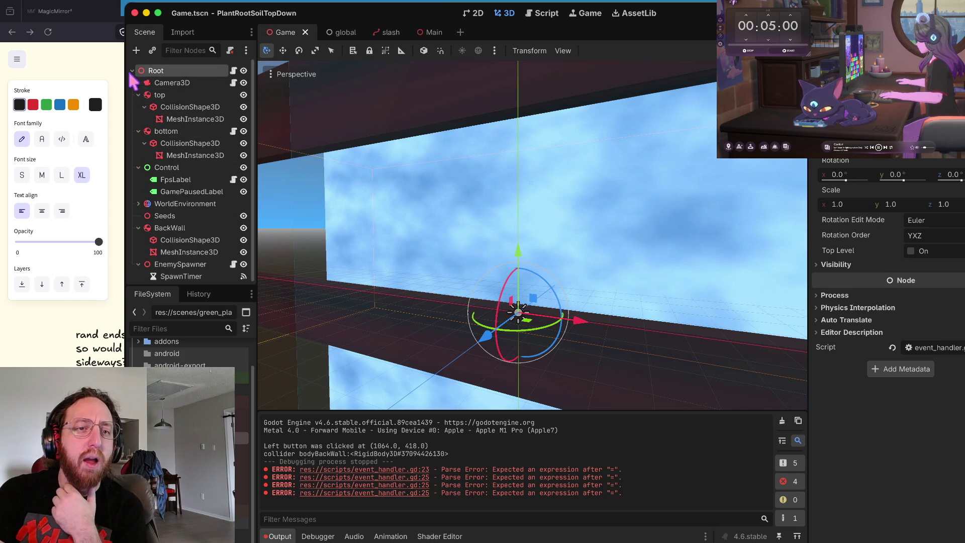
left_click(131, 71)
left_click(139, 82)
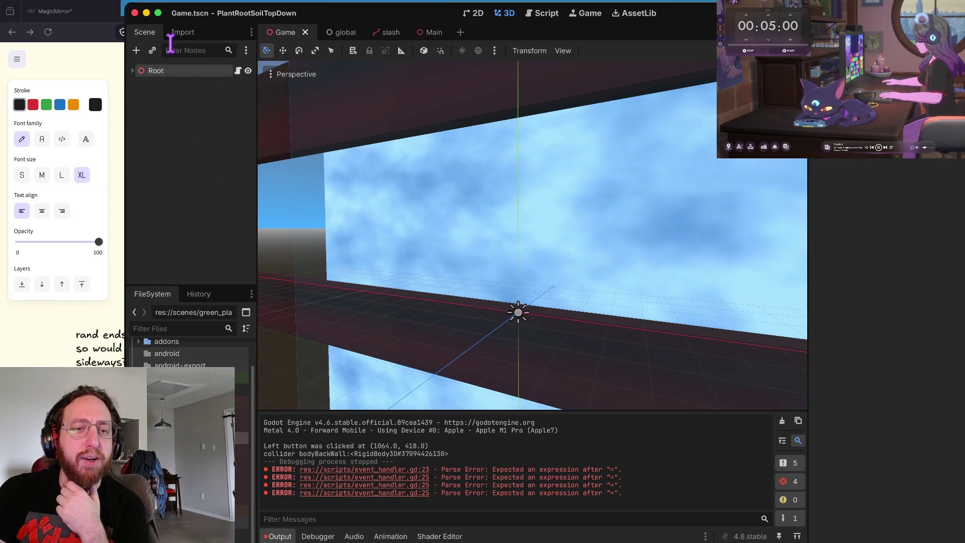
left_click(132, 71)
Step: Collapse the top, bottom, WorldEnvironment and BackWall branches, then switch to the slash scene
left_click(138, 94)
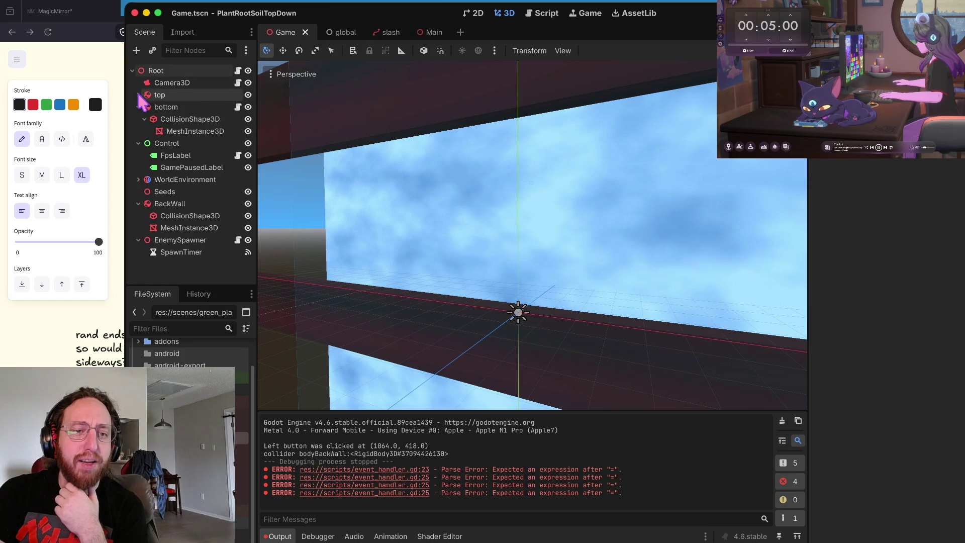
left_click(138, 106)
left_click(139, 155)
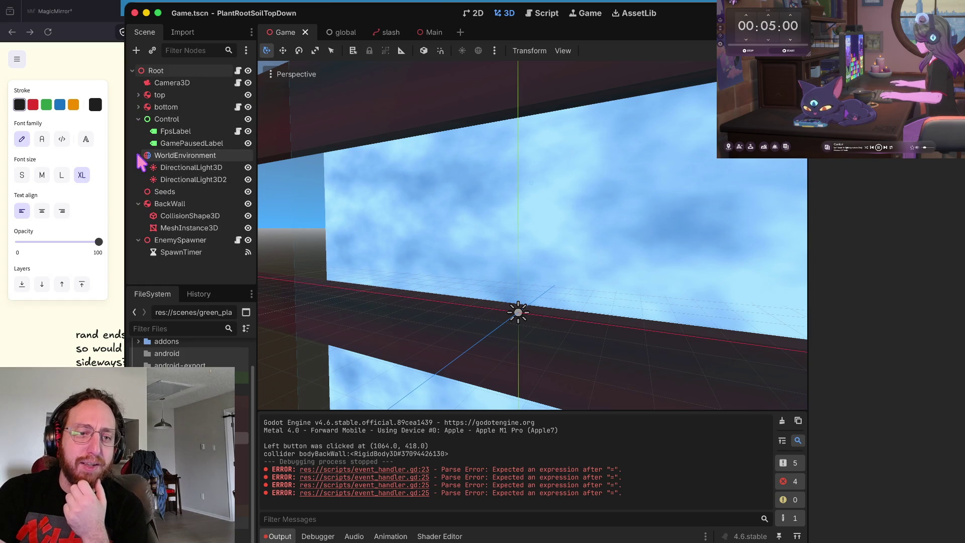
left_click(139, 155)
left_click(138, 179)
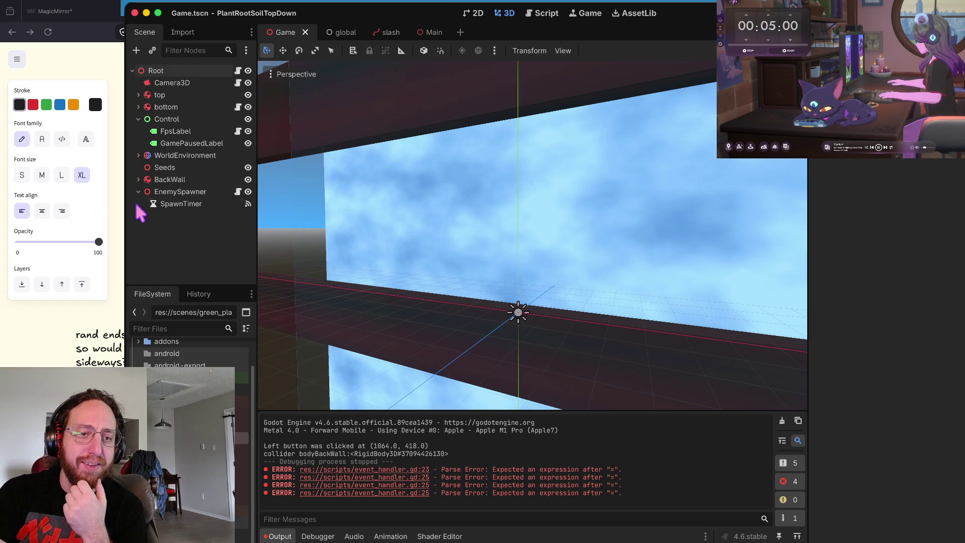
left_click(391, 32)
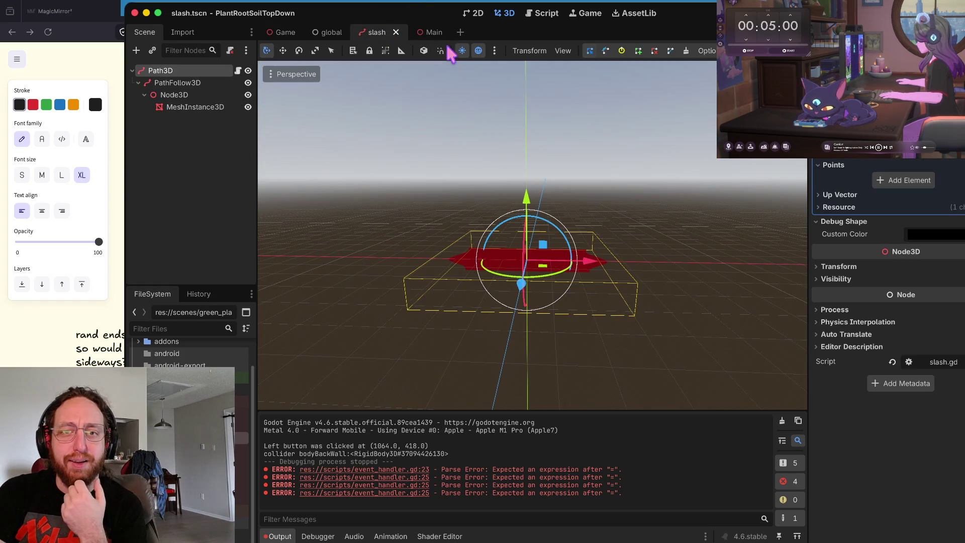
Step: Close the Main and global scene tabs and return to the slash scene
left_click(436, 35)
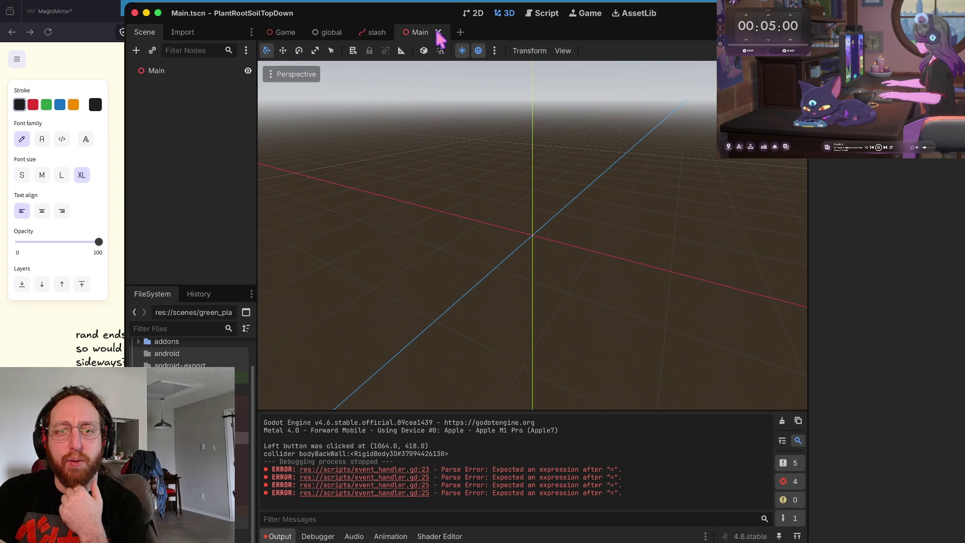
left_click(438, 33)
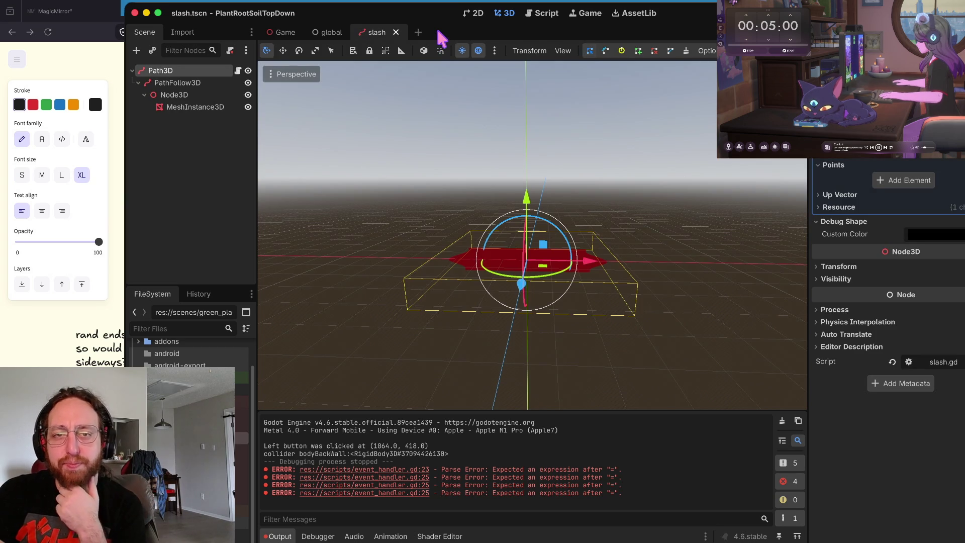
left_click(339, 33)
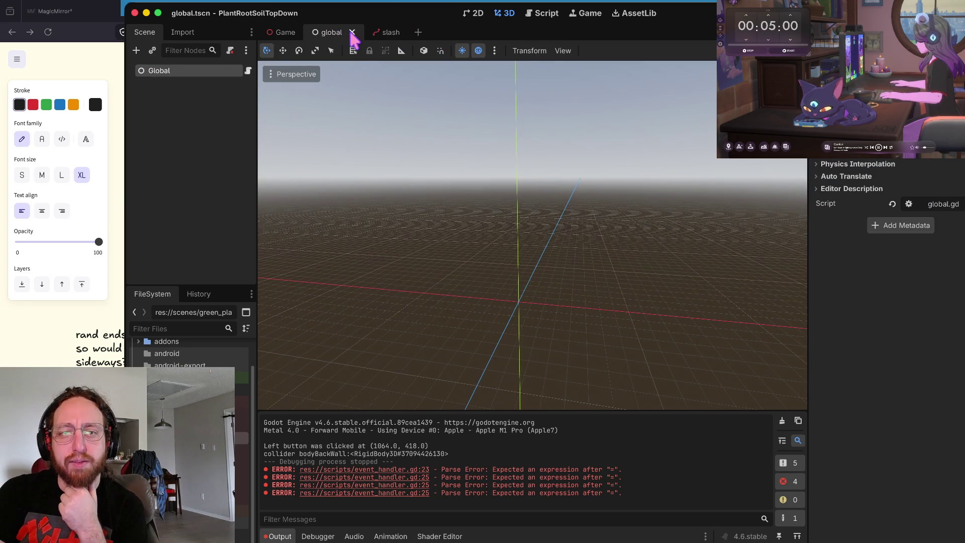
left_click(352, 32)
left_click(329, 32)
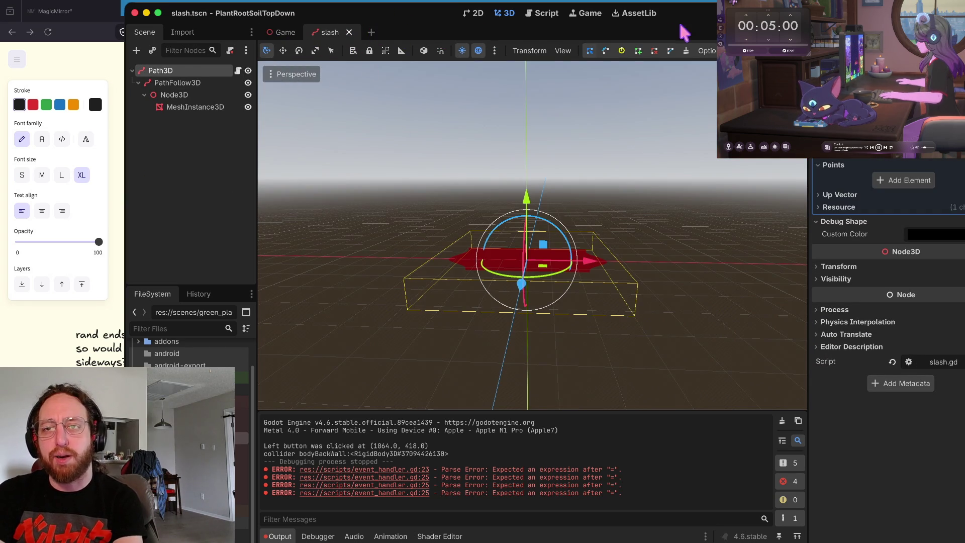
Step: Select the slash MeshInstance3D, then jump to event_handler.gd line 23 from the parse error
left_click(385, 107)
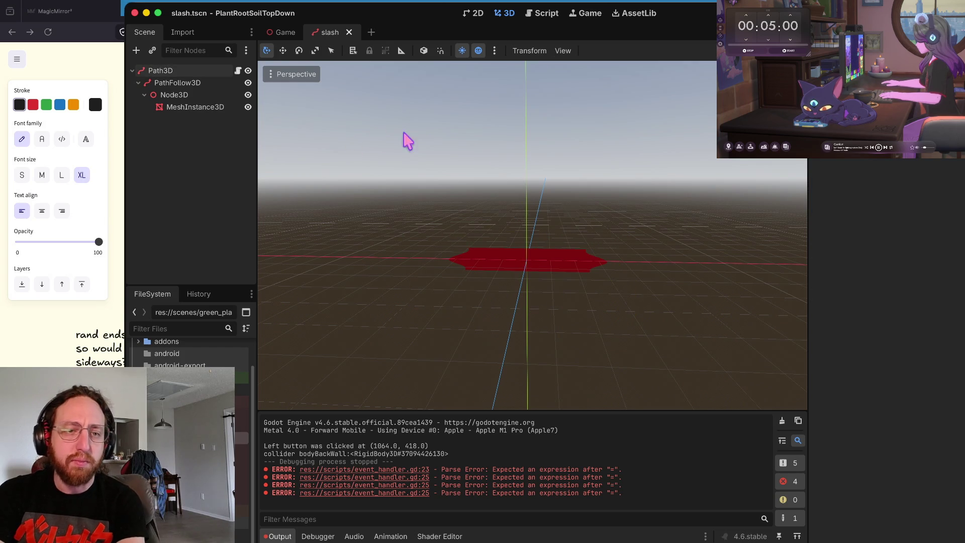
left_click(206, 115)
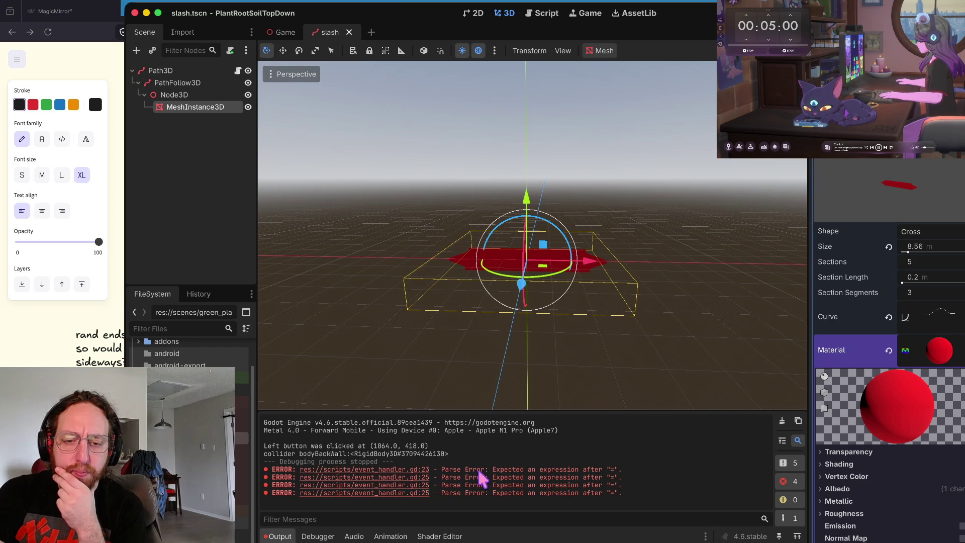
left_click(427, 470)
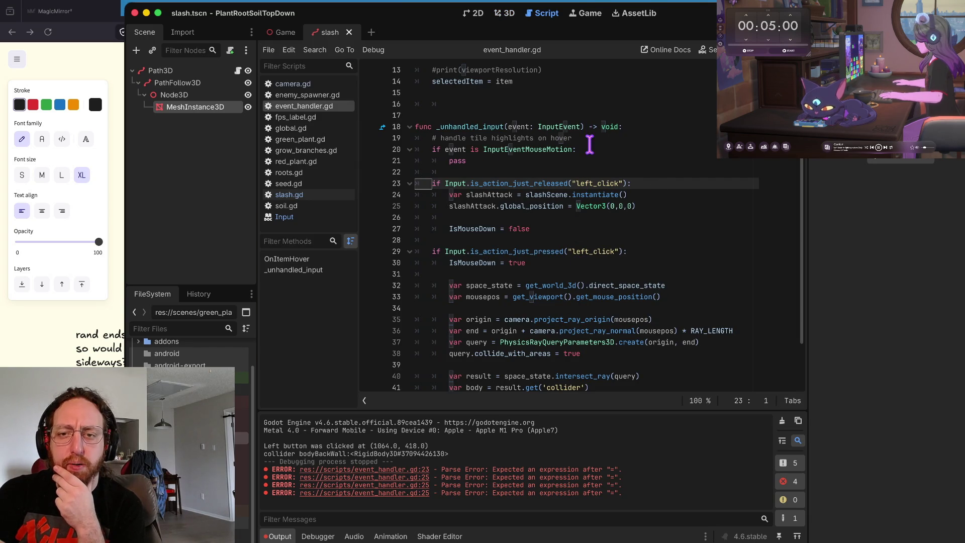
Step: Run the game, trigger two slashes, stop it, and jump to the line 25 is_inside_tree error
key("super+b")
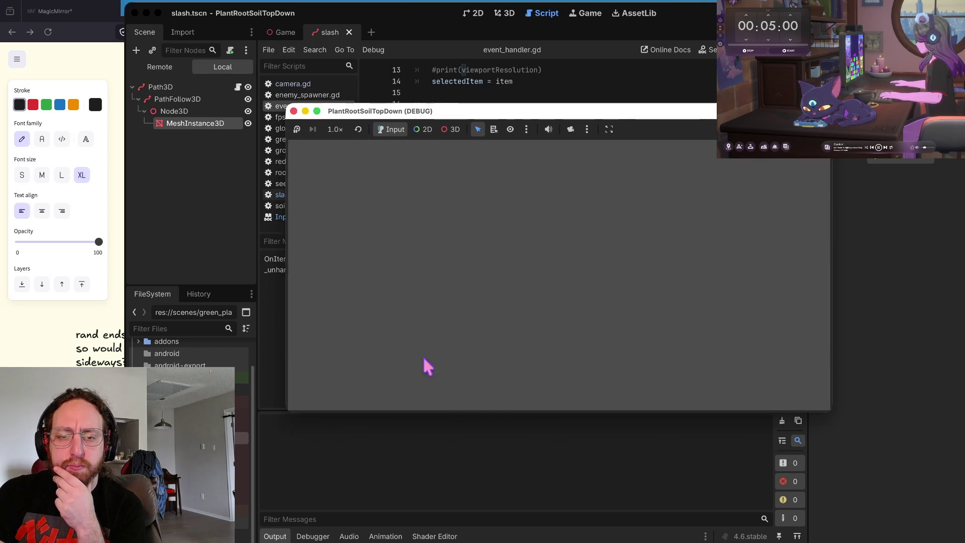
left_click(455, 309)
left_click(656, 235)
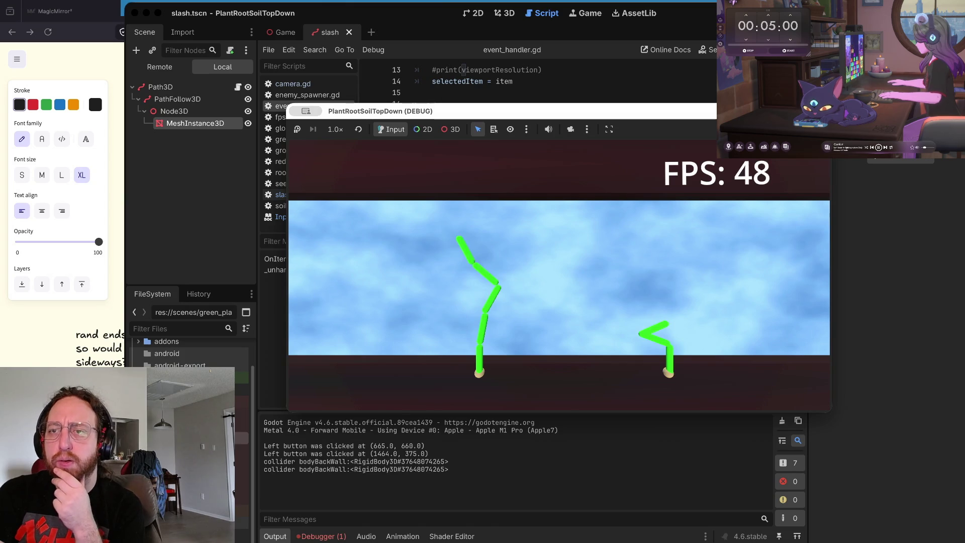
key("super+period")
left_click(577, 206)
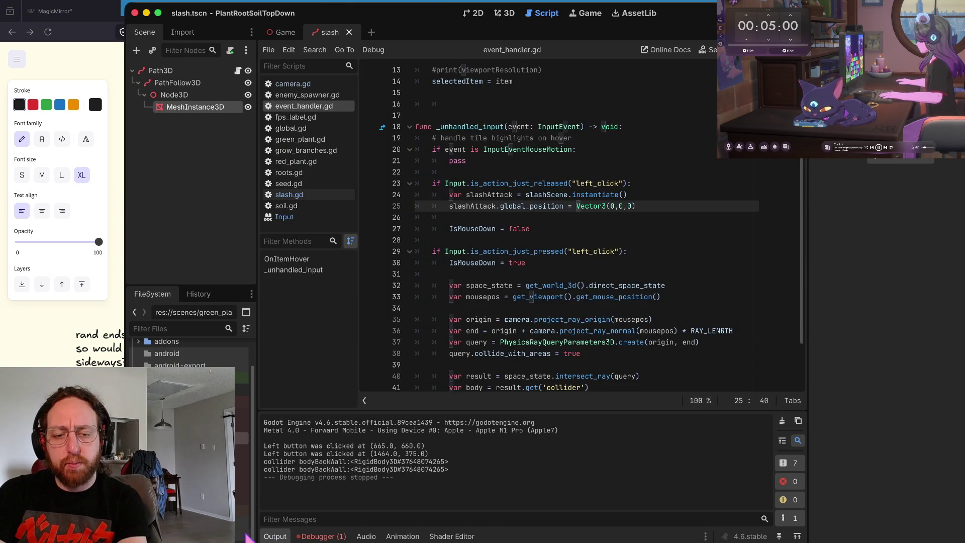
left_click(319, 536)
left_click(339, 323)
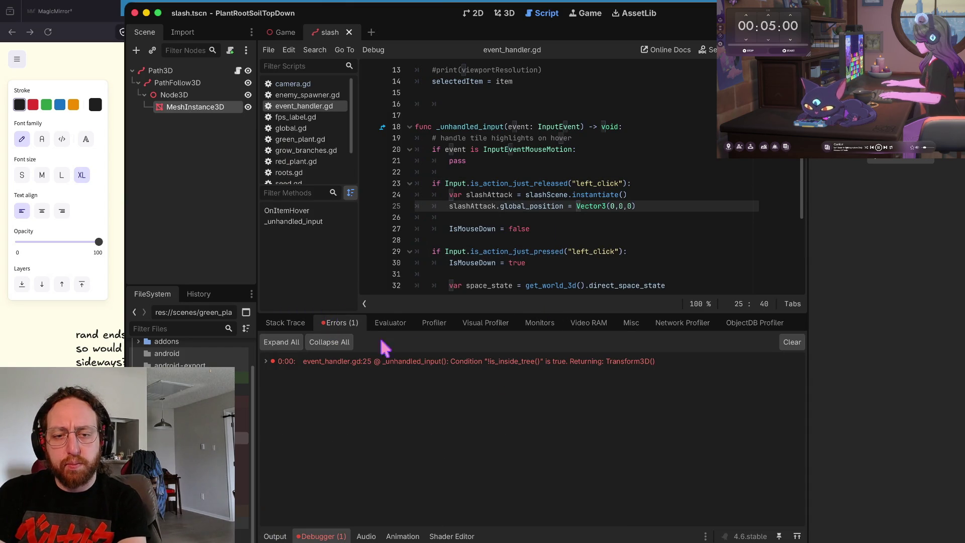
left_click(467, 358)
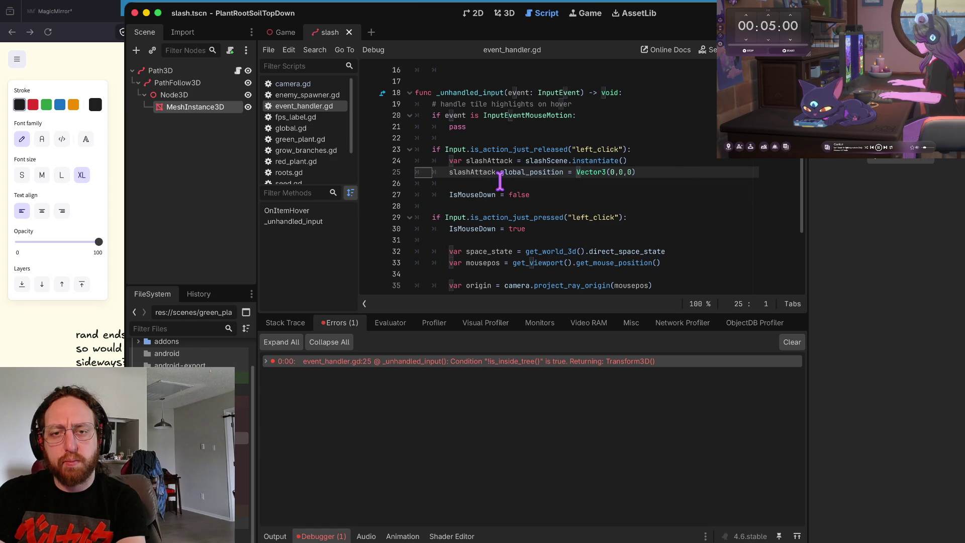
Step: Insert a blank line after the slashAttack instantiate call in event_handler.gd
key("Up")
key("ctrl+Right")
key("ctrl+Right")
key("ctrl+Right")
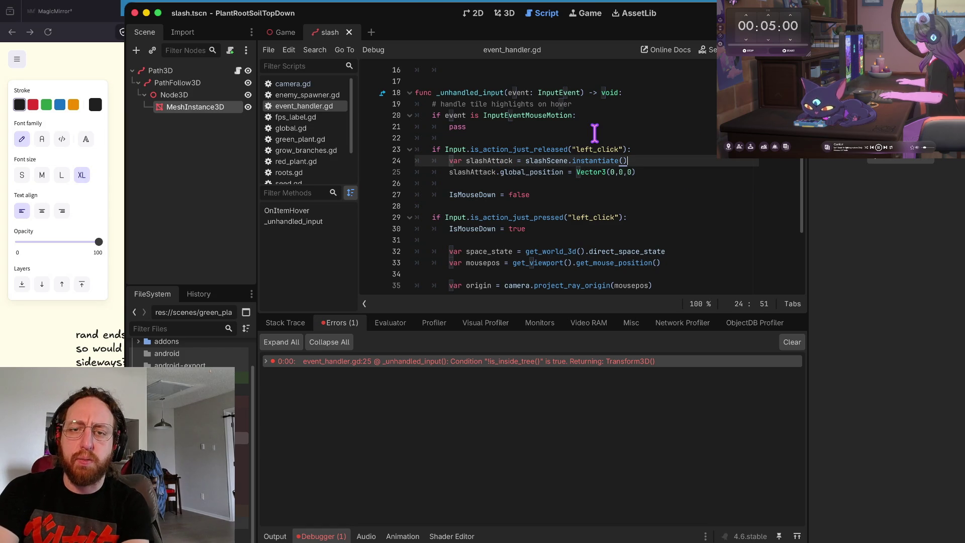
key("Return")
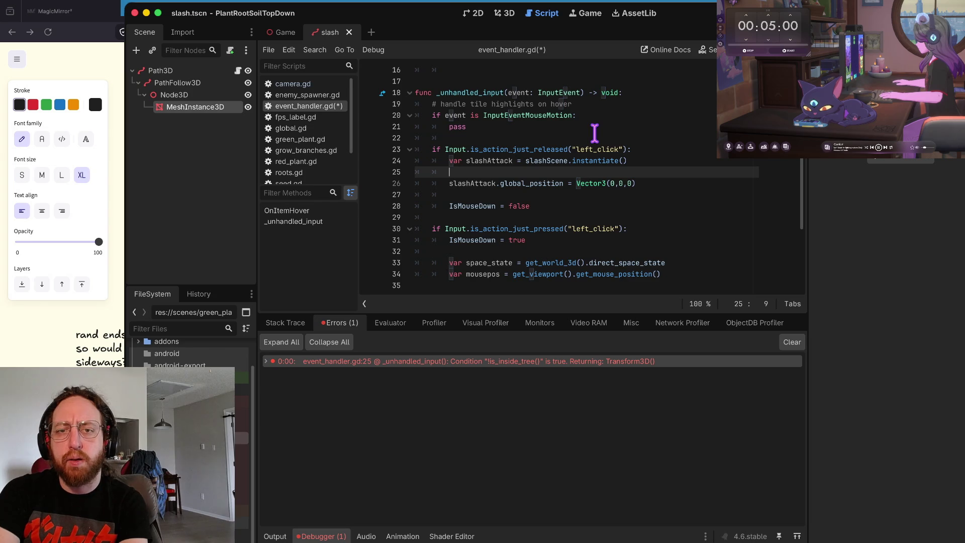
key("Down")
key("Down")
key("Down")
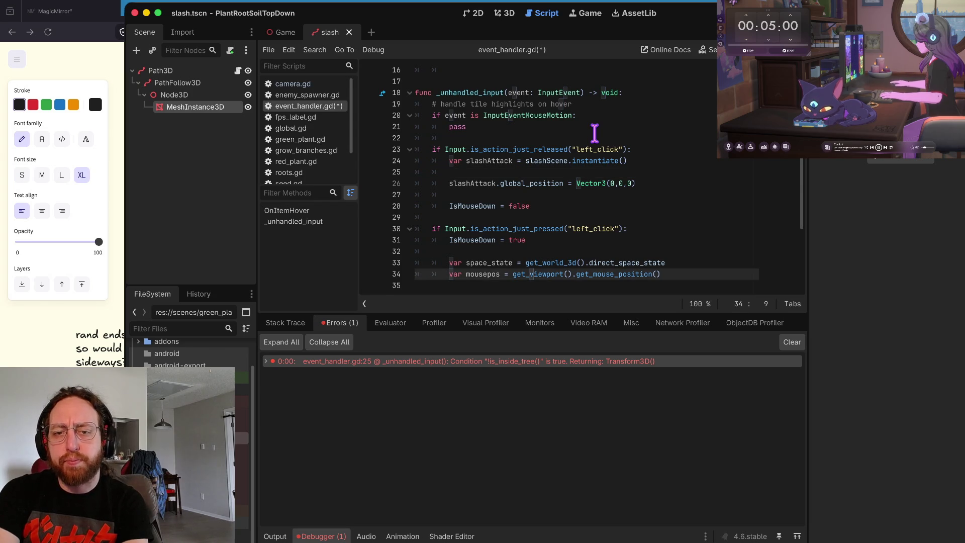
key("super+shift+f")
Step: Search all project files for add_child and inspect the match in red_plant.gd
type("ad")
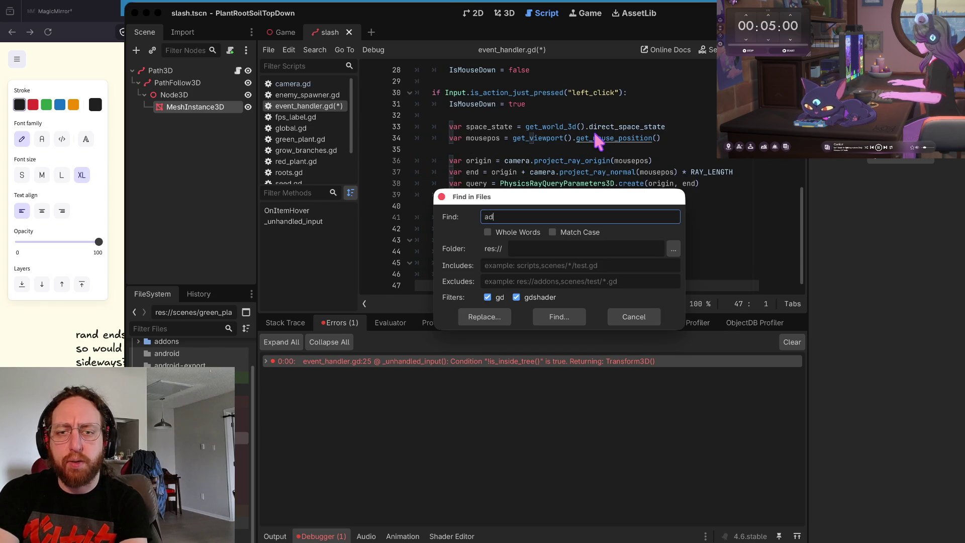
type("d_child")
key("Return")
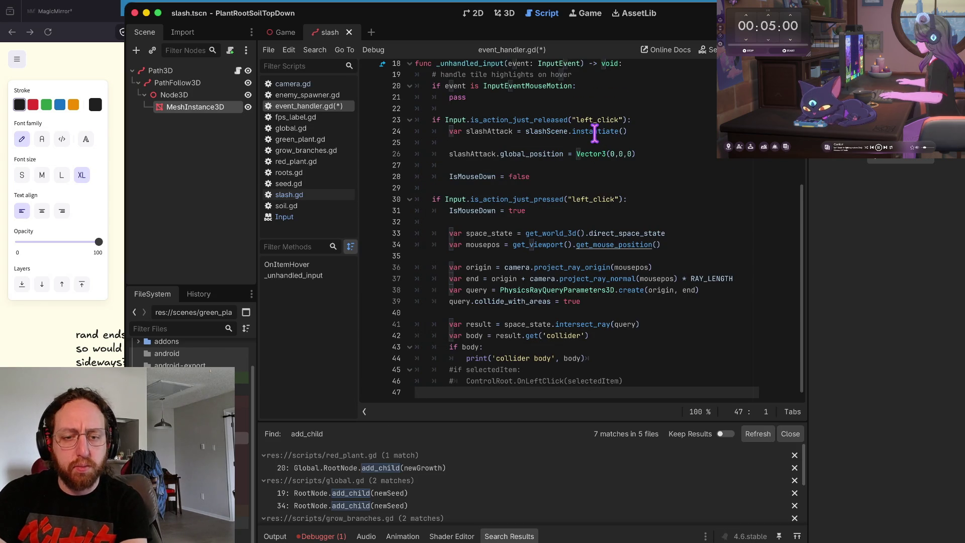
left_click(339, 468)
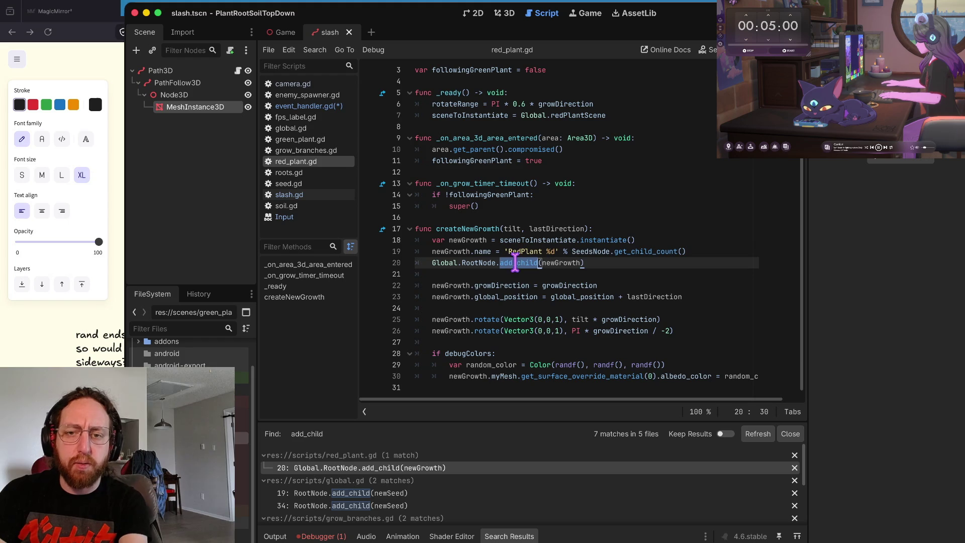
key("Down")
key("Up")
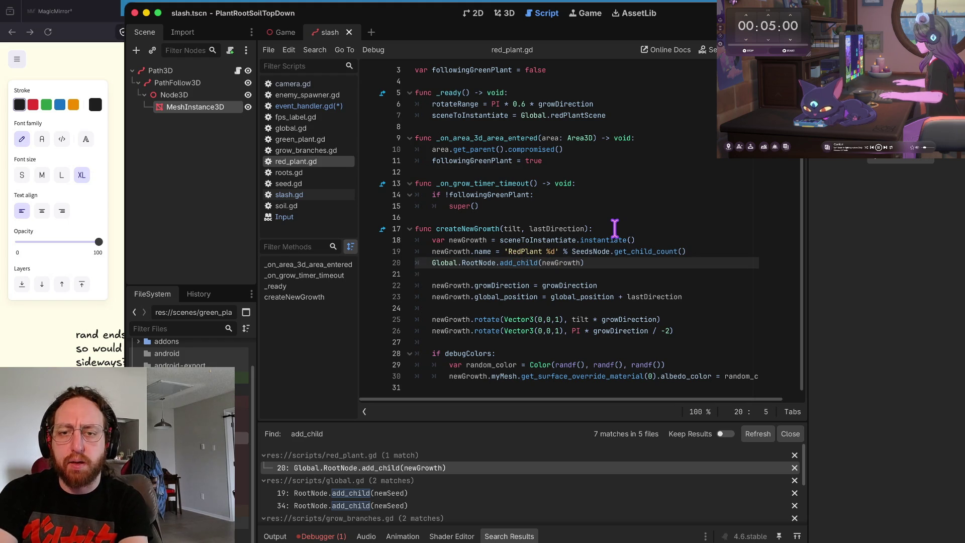
key("ctrl+Right")
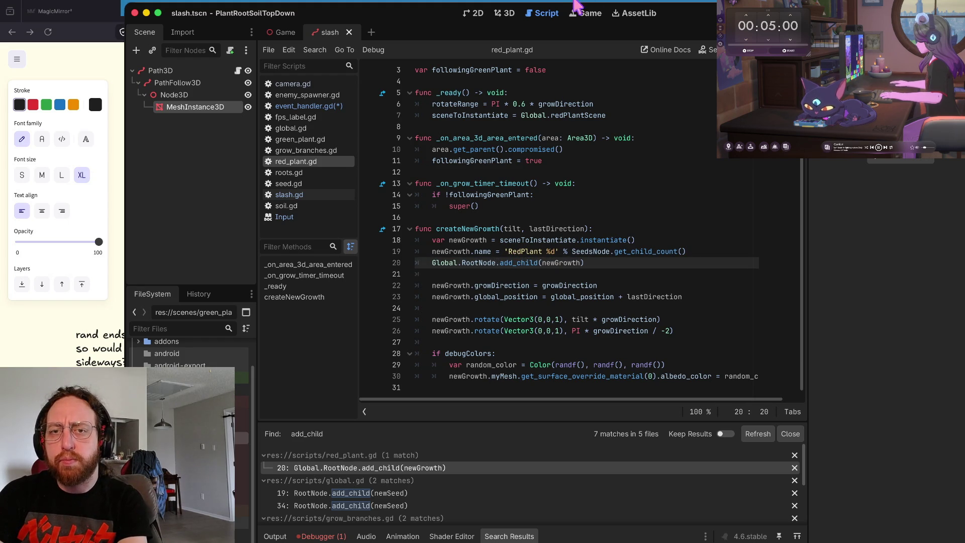
left_click(503, 15)
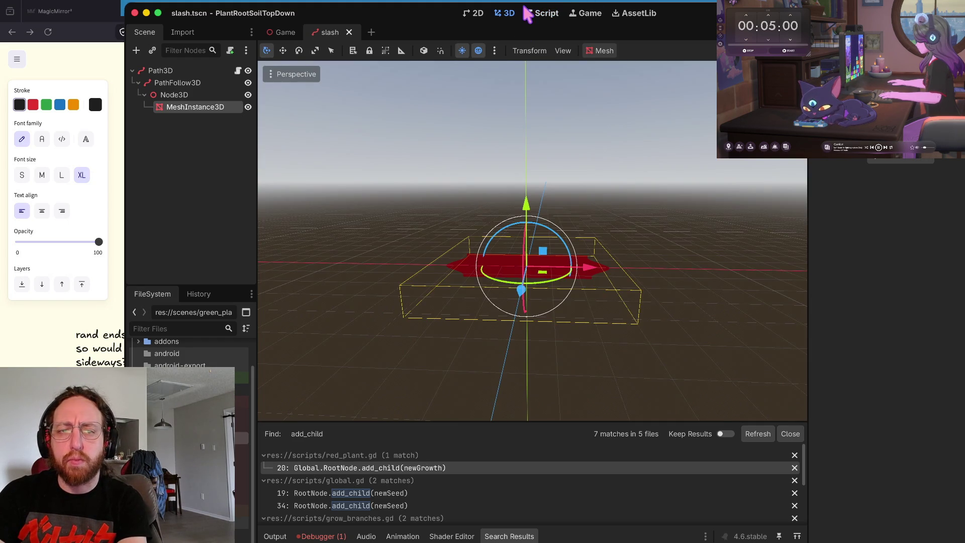
left_click(528, 13)
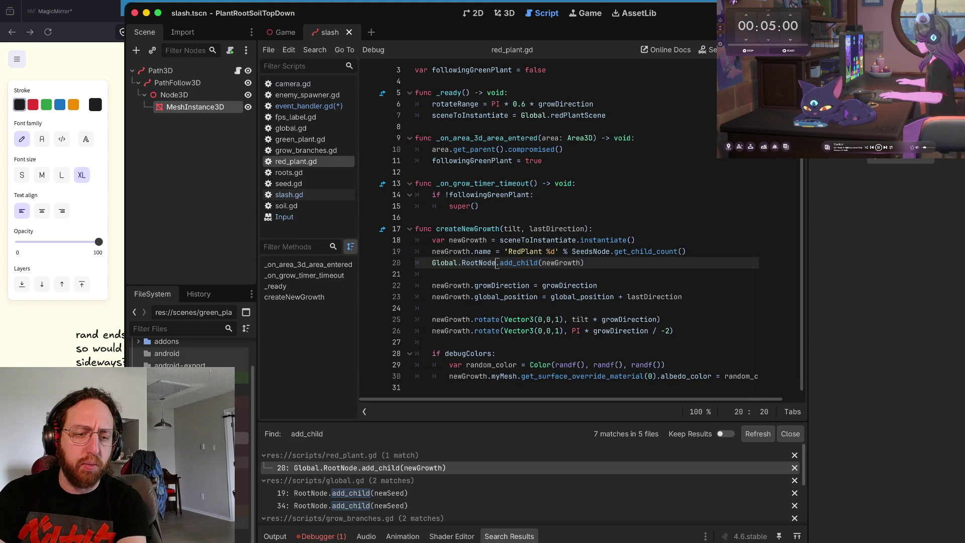
Step: Inspect the RootNode declaration on line 8 of global.gd, then return to event_handler.gd
scroll(191, 427, "down", 5)
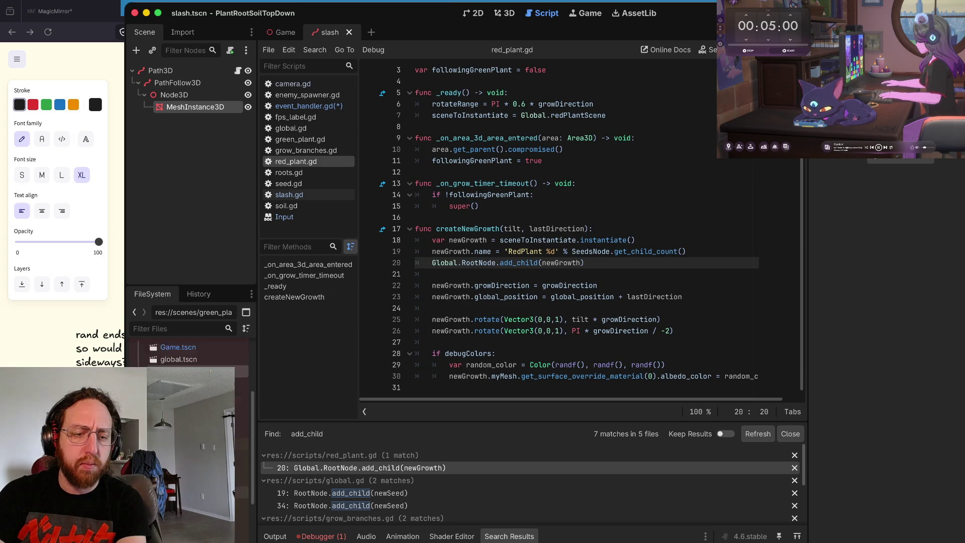
left_click(291, 128)
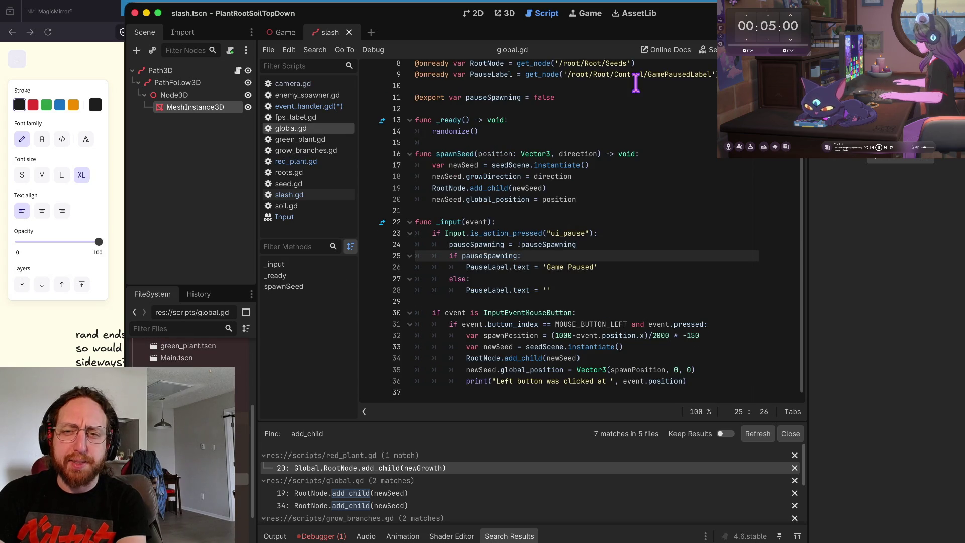
scroll(636, 83, "up", 3)
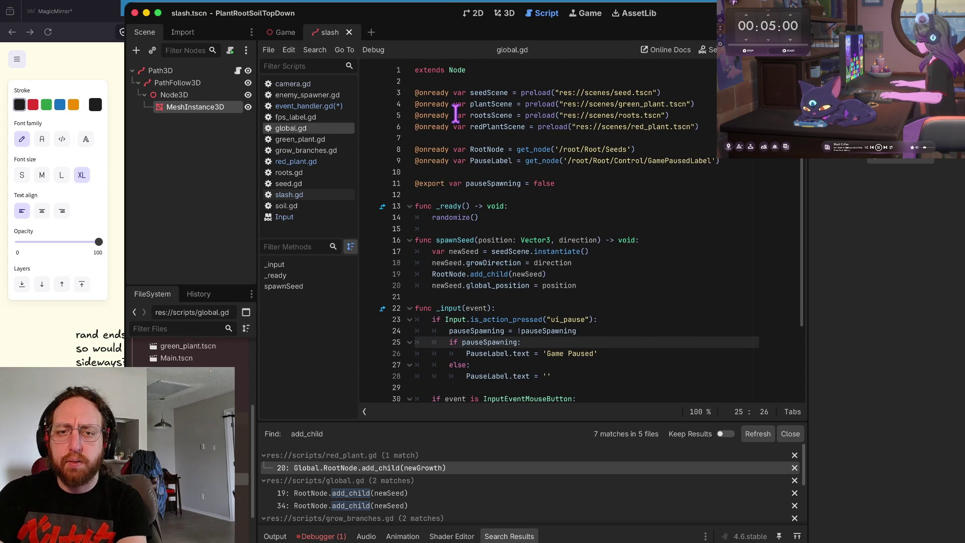
mouse_move(454, 149)
left_mouse_down()
mouse_move(654, 149)
mouse_move(480, 151)
left_mouse_up()
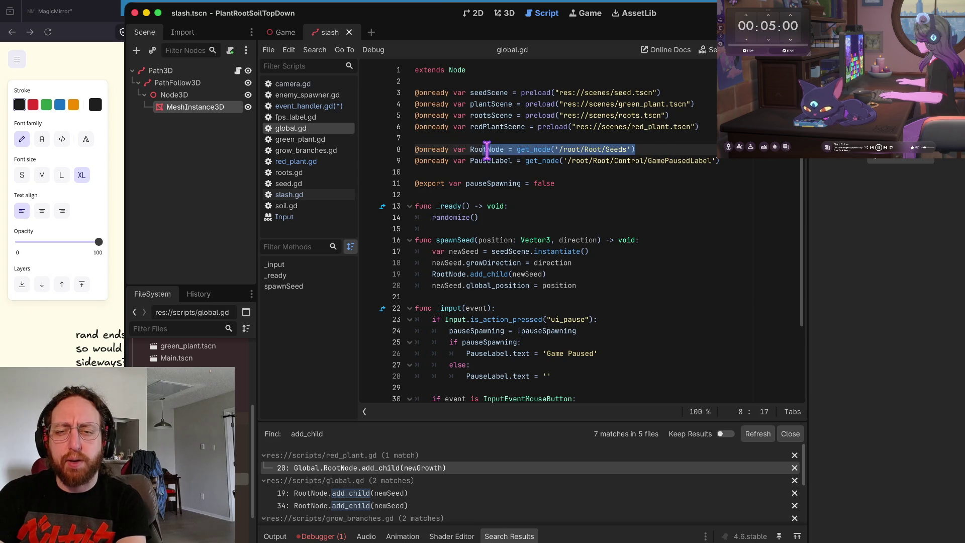
left_click(527, 139)
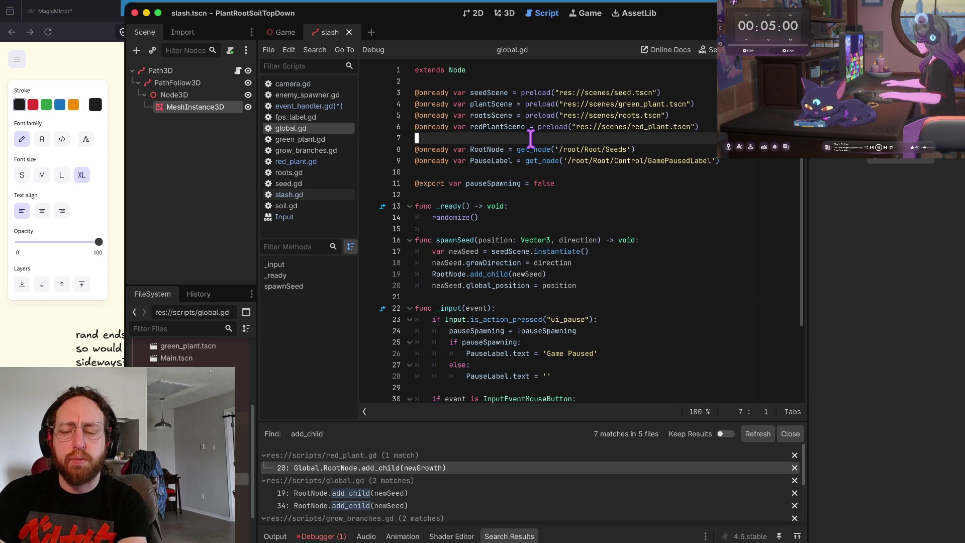
mouse_move(631, 149)
left_mouse_down()
mouse_move(419, 161)
mouse_move(418, 149)
left_mouse_up()
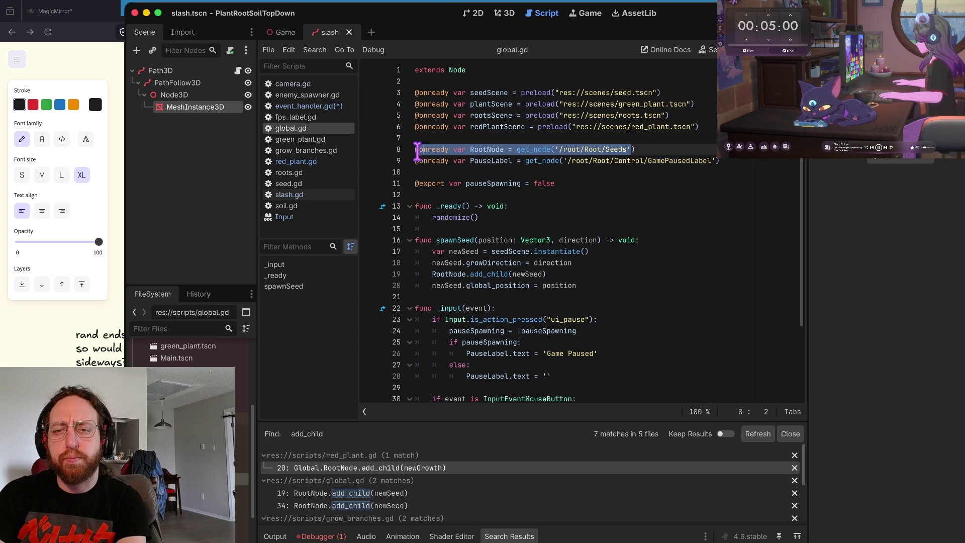
left_click(604, 149)
left_click(635, 149)
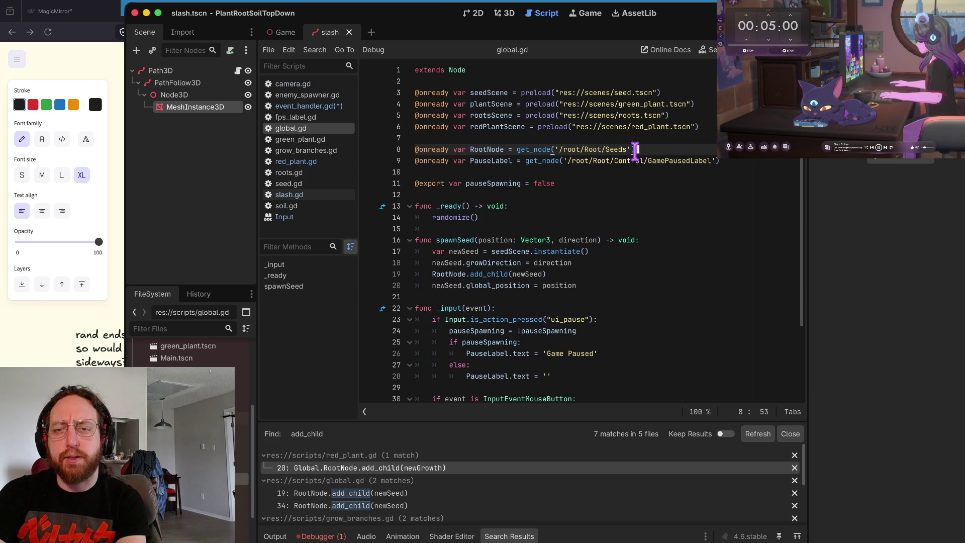
mouse_move(636, 149)
left_mouse_down()
mouse_move(466, 160)
mouse_move(452, 169)
left_mouse_up()
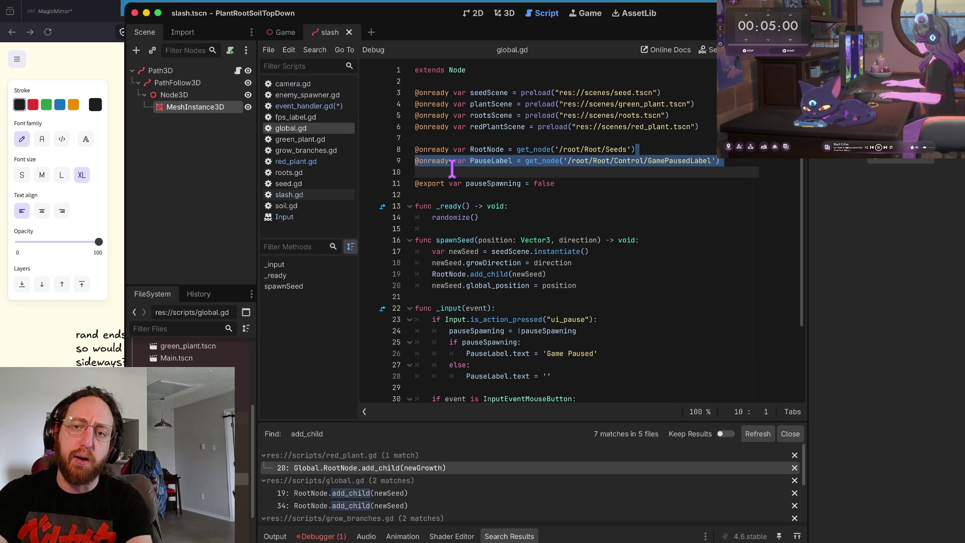
left_click(574, 150)
left_click_drag(631, 149, 454, 149)
left_click(457, 149)
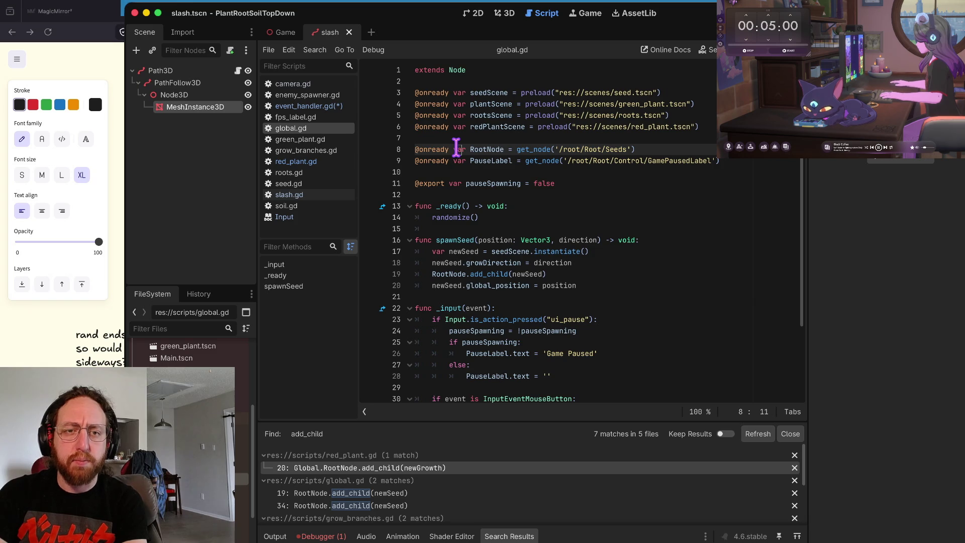
left_click(332, 107)
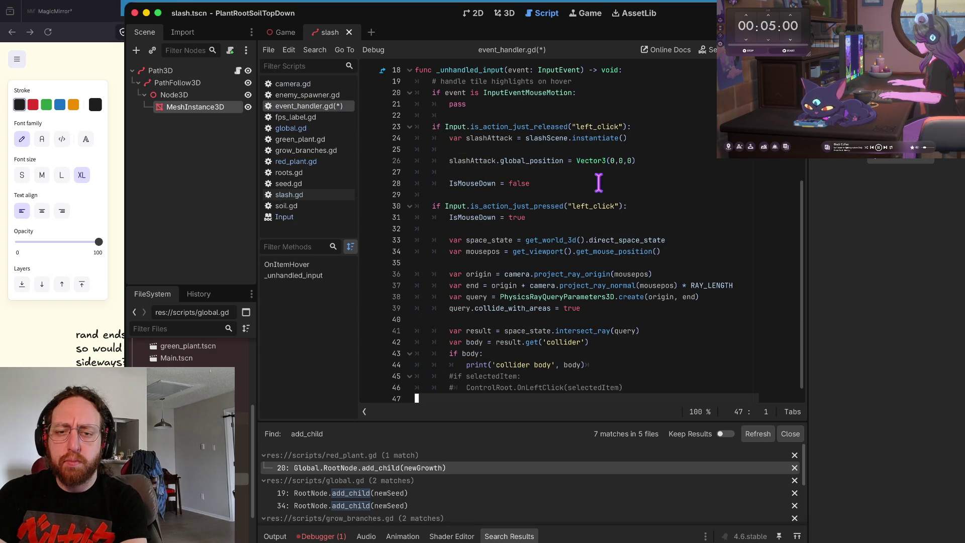
Step: Paste the Global.RootNode.add_child line below the instantiate call and strip its newGrowth argument
scroll(474, 247, "down", 1)
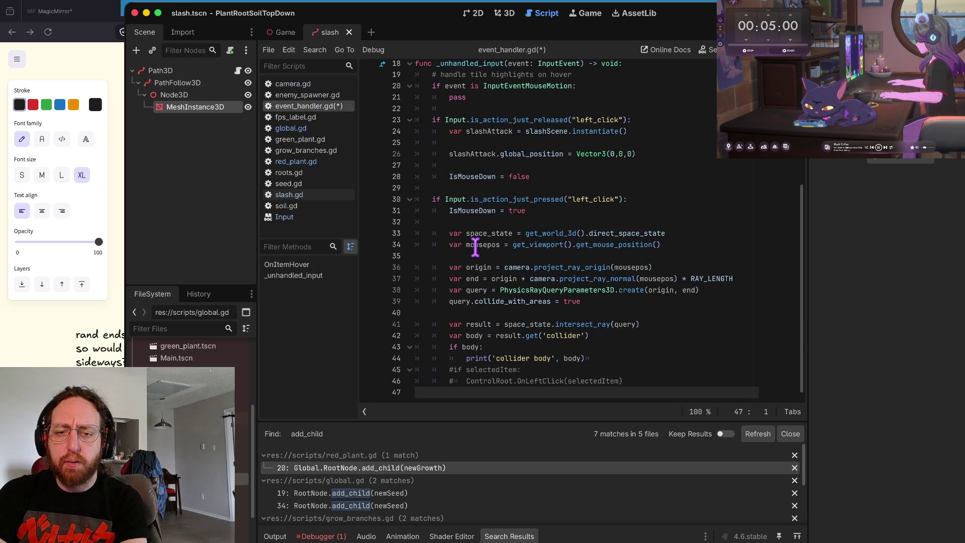
left_click(553, 142)
type("Global.RootNode.add_child(newGrowth)")
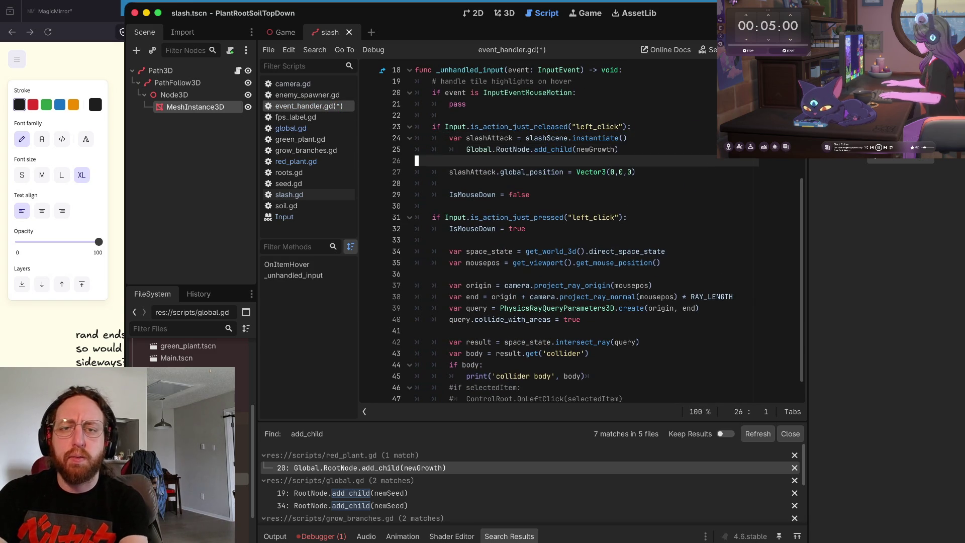
key("Up")
key("Home")
key("BackSpace")
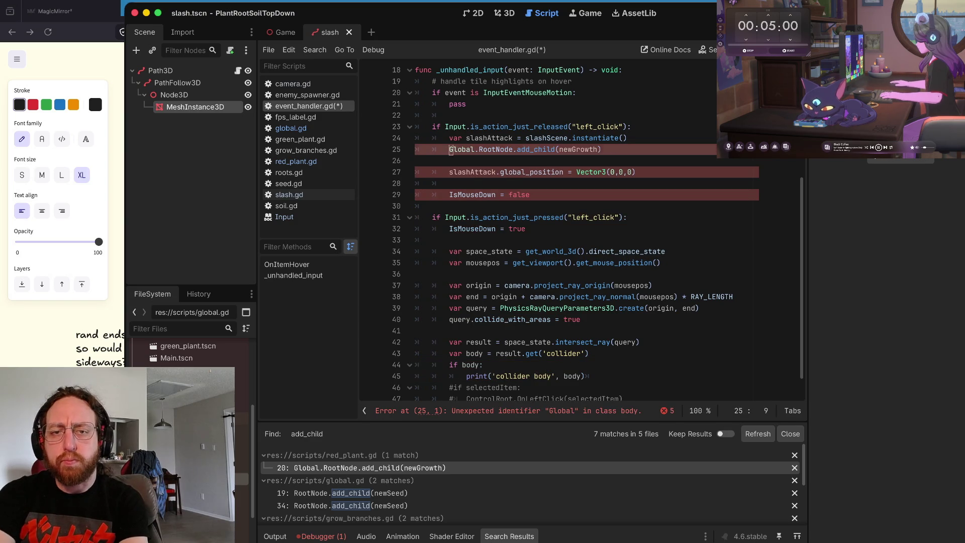
key("Down")
key("BackSpace")
key("Home")
key("ctrl+Right")
key("End")
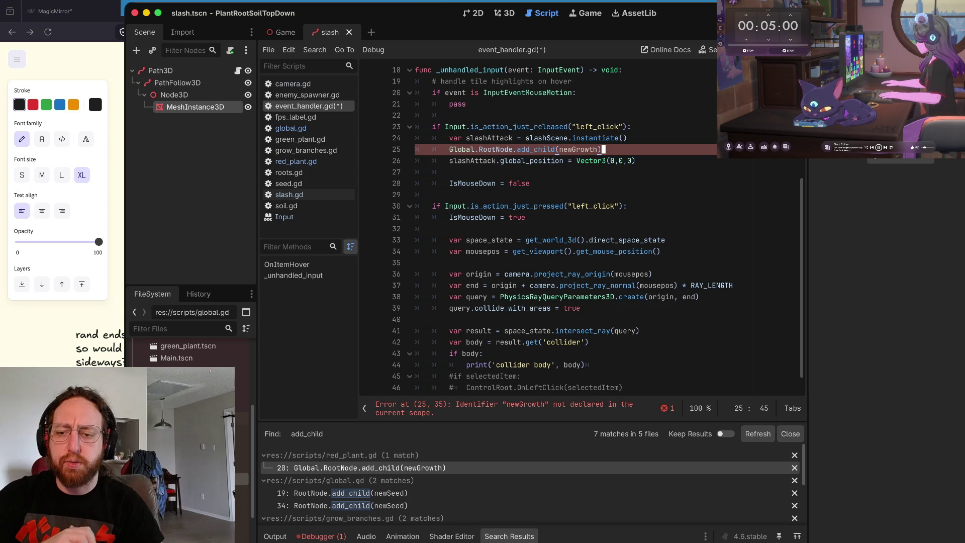
key("ctrl+Left")
key("BackSpace")
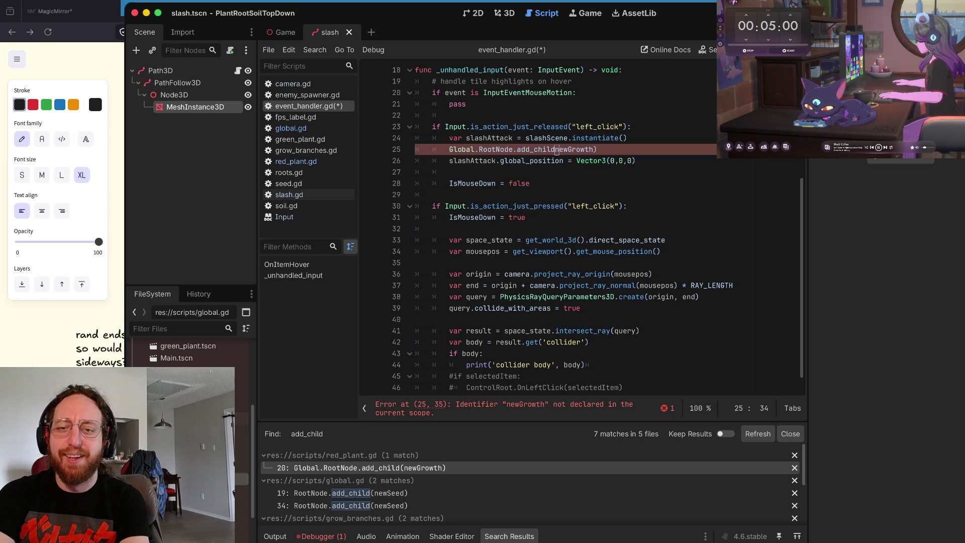
type("(")
key("shift+End")
key("Delete")
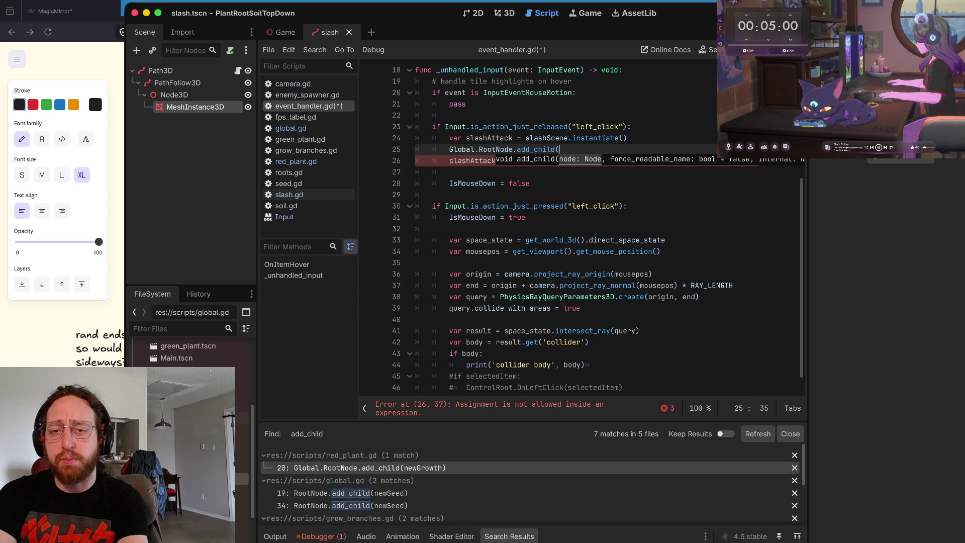
Step: Make add_child take slashAttack as its argument and save event_handler.gd
left_click(631, 160)
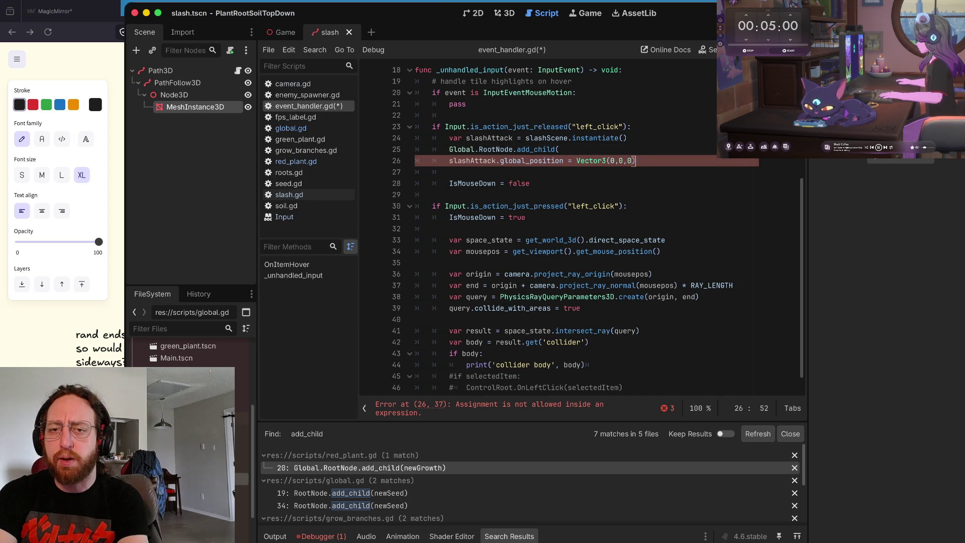
left_click(555, 149)
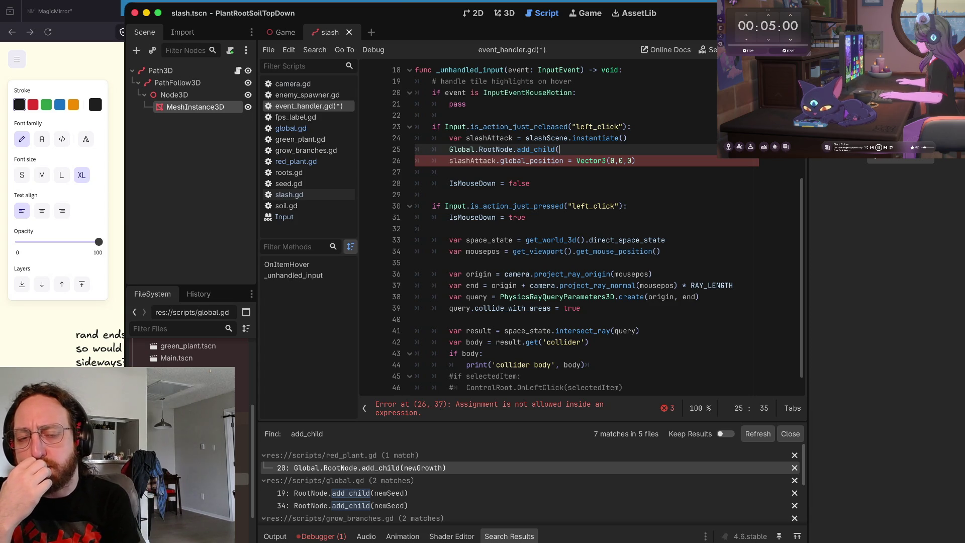
type("slash")
key("Return")
type(")")
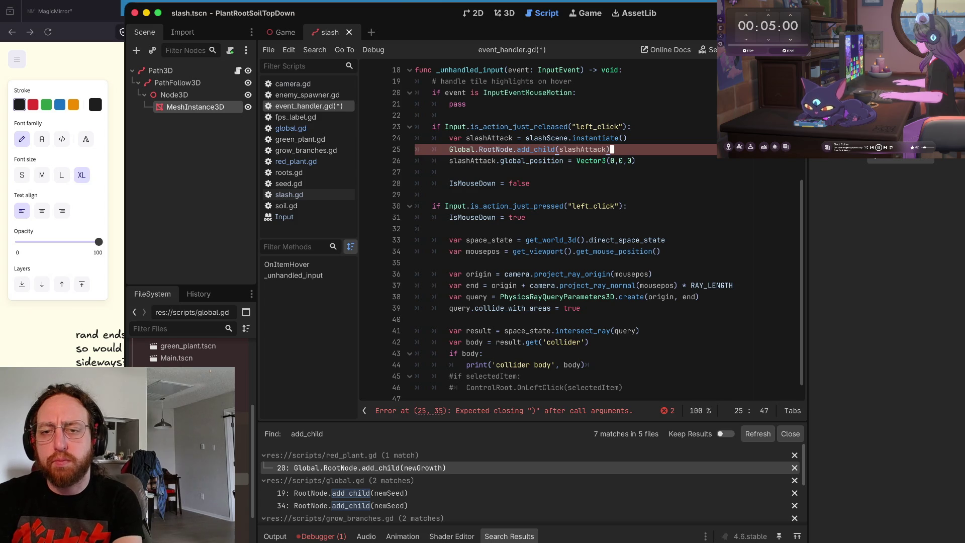
key("Home")
key("ctrl+s")
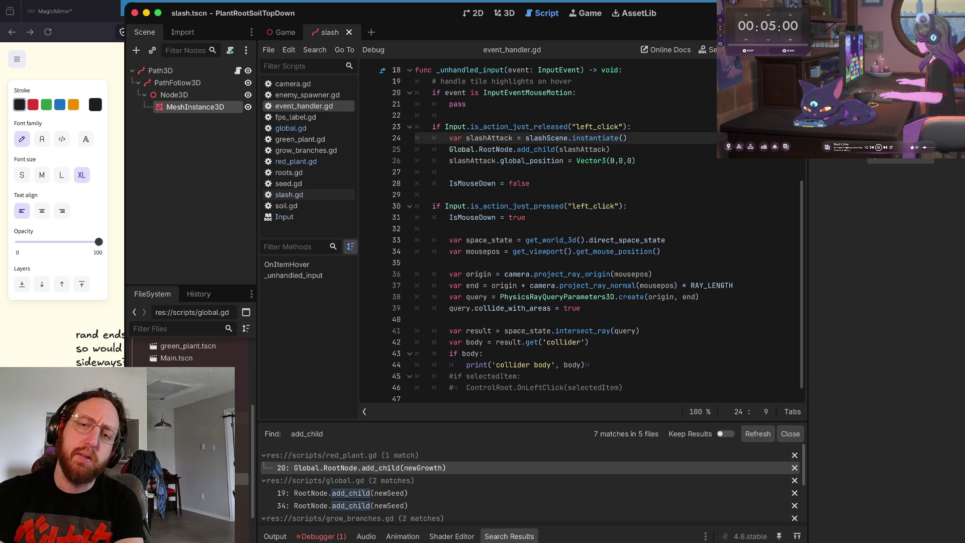
Step: Add a slashAttack.SetPointA(Vector3(0,0,0)) call above the add_child line
key("Return")
key("Up")
type("slashAttack.global_position = Vector3(0,0,0)")
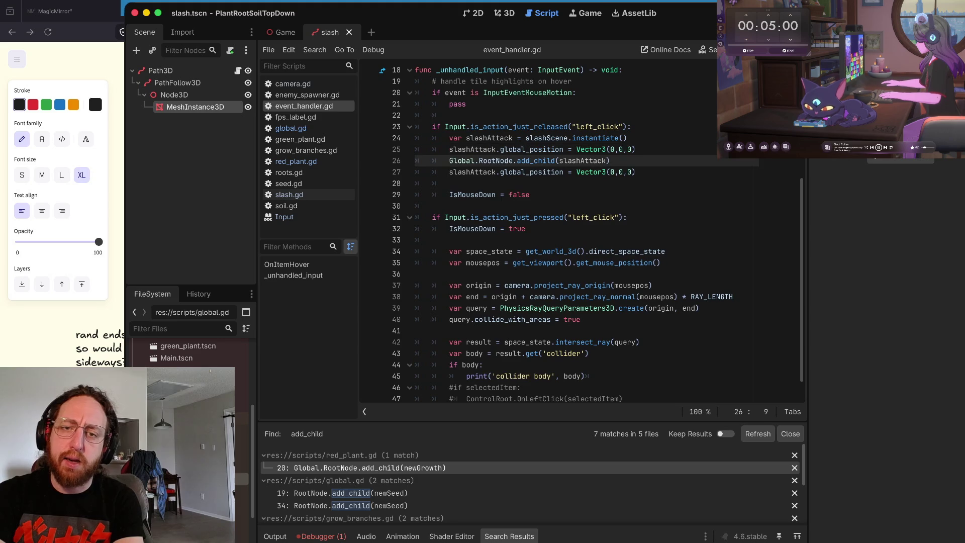
left_click(626, 149)
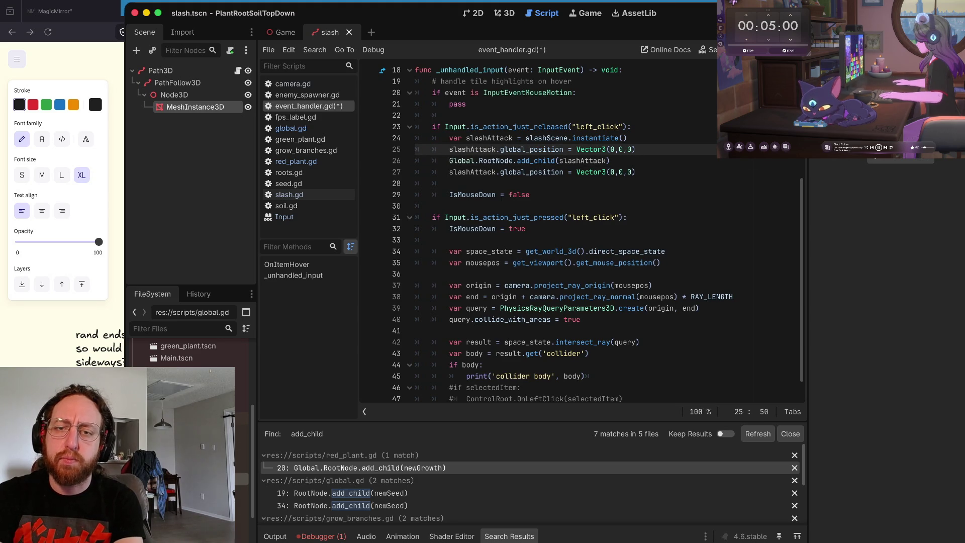
left_click(593, 149)
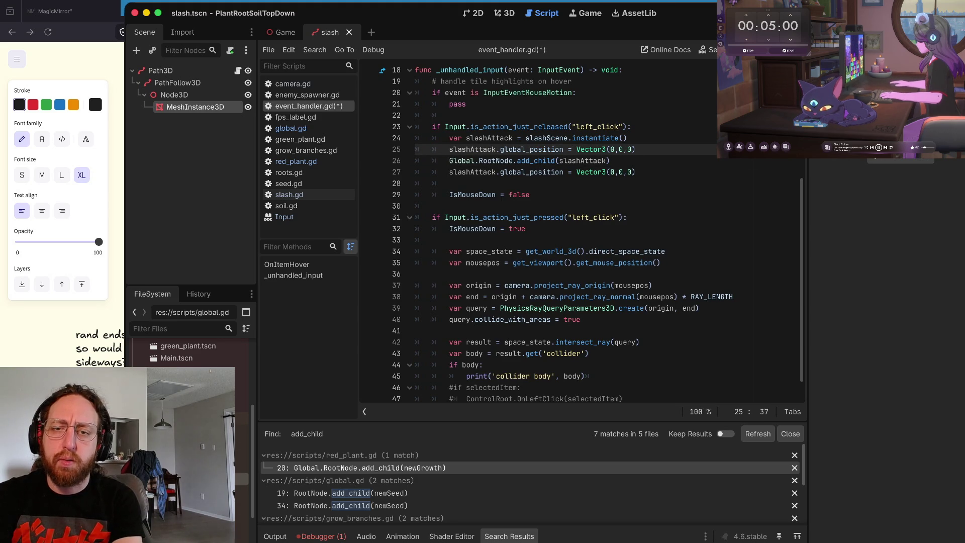
left_click_drag(575, 150, 500, 149)
key("BackSpace")
type("SetPointA(")
key("End")
type(")")
Step: Duplicate the SetPointA line and change the copy to SetPointB
key("ctrl+shift+d")
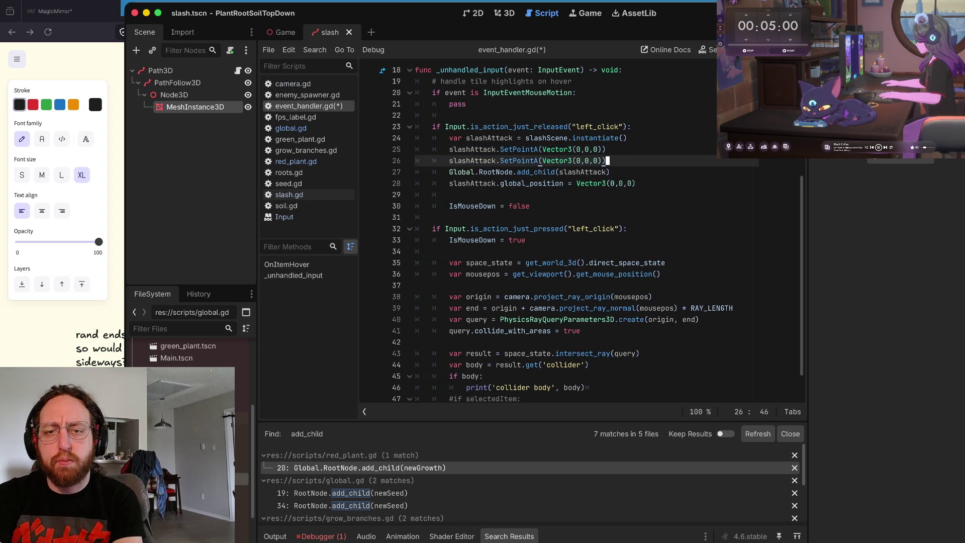
left_click(538, 161)
key("BackSpace")
type("B")
key("Down")
key("End")
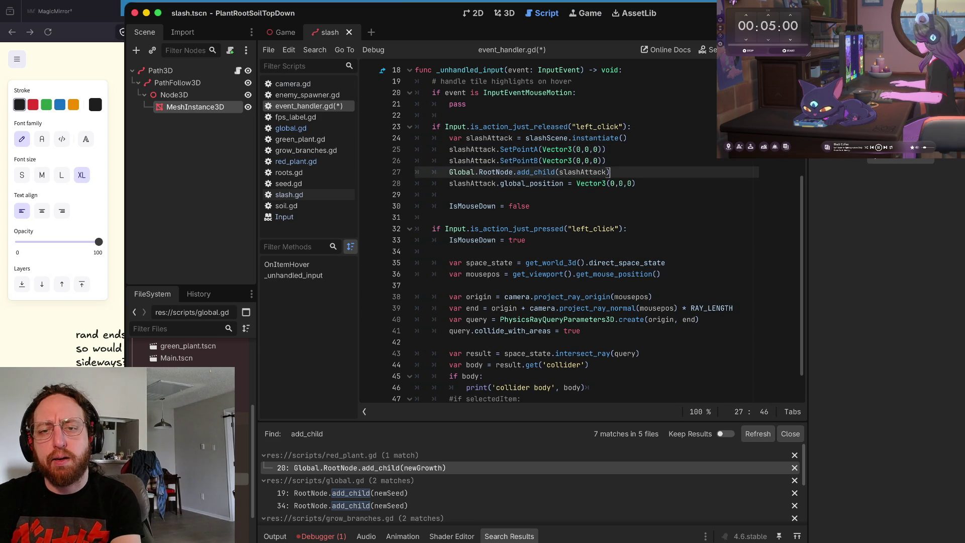
Step: Change global_position to position on the slashAttack line and save
left_click(636, 183)
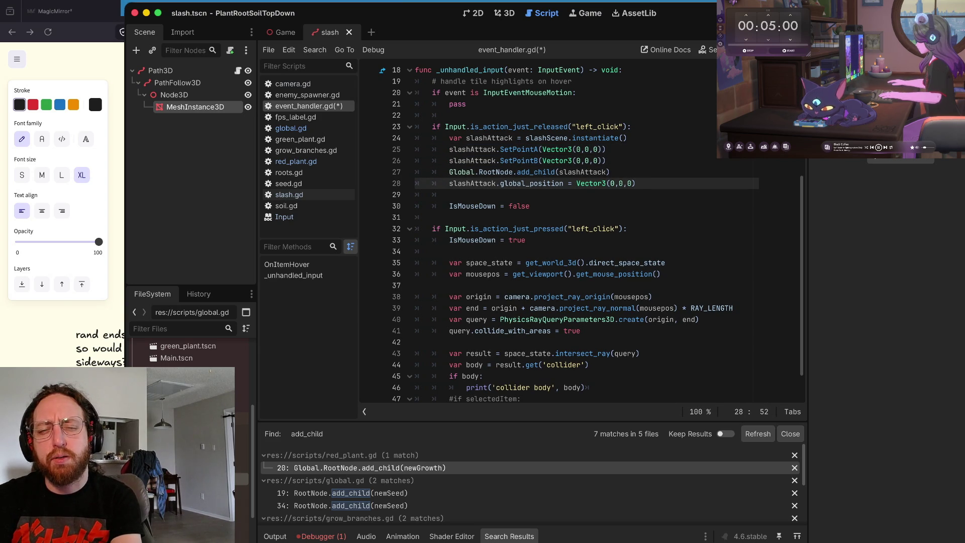
left_click(519, 184)
key("BackSpace")
key("BackSpace")
key("BackSpace")
key("Delete")
key("ctrl+s")
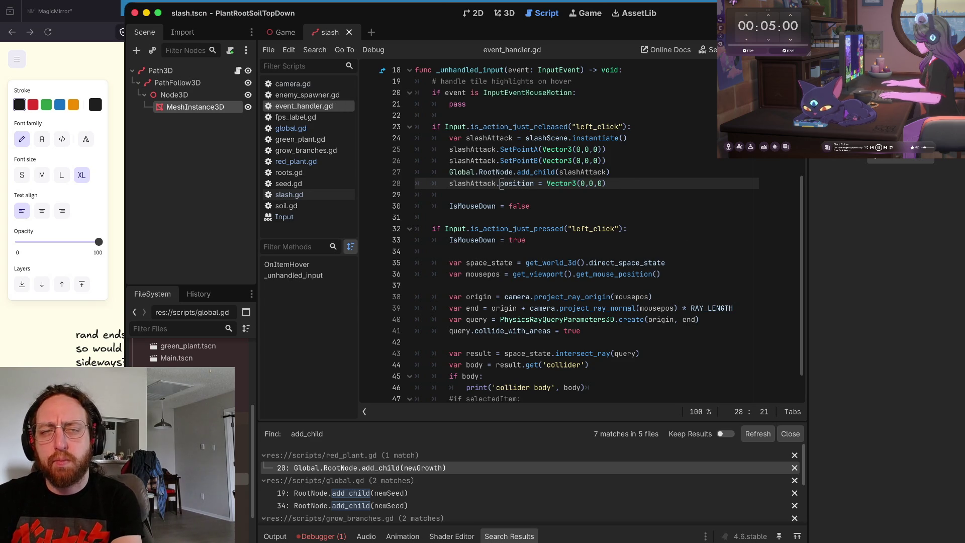
Step: Delete the SetPointA line, leaving only the SetPointB(Vector3(0,0,0)) call
mouse_move(432, 172)
left_mouse_down()
mouse_move(424, 138)
mouse_move(415, 172)
left_mouse_up()
left_click(540, 149)
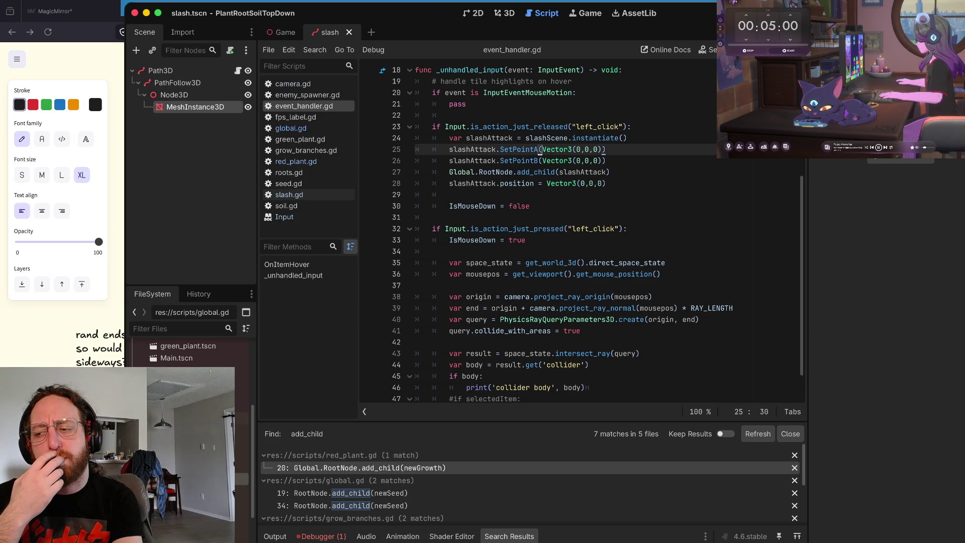
key("Right")
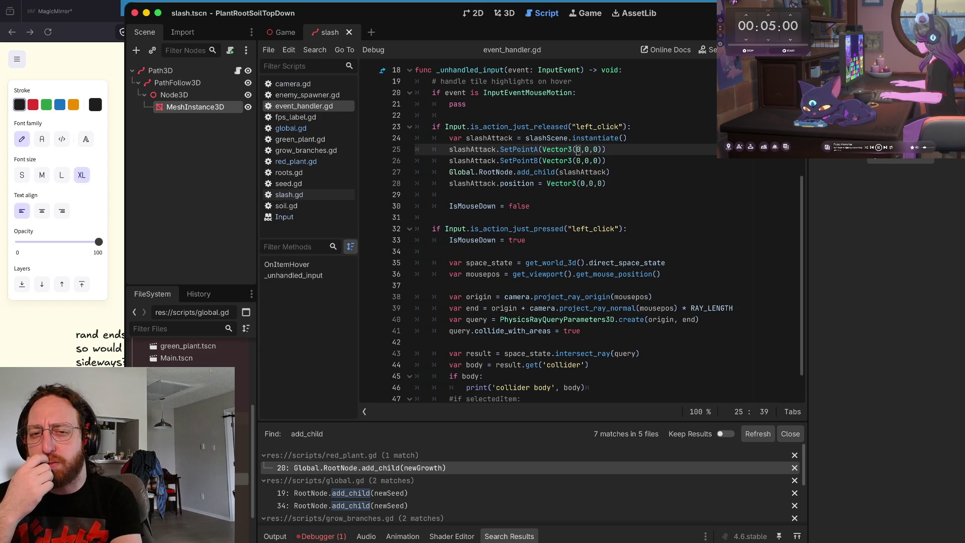
key("ctrl+shift+k")
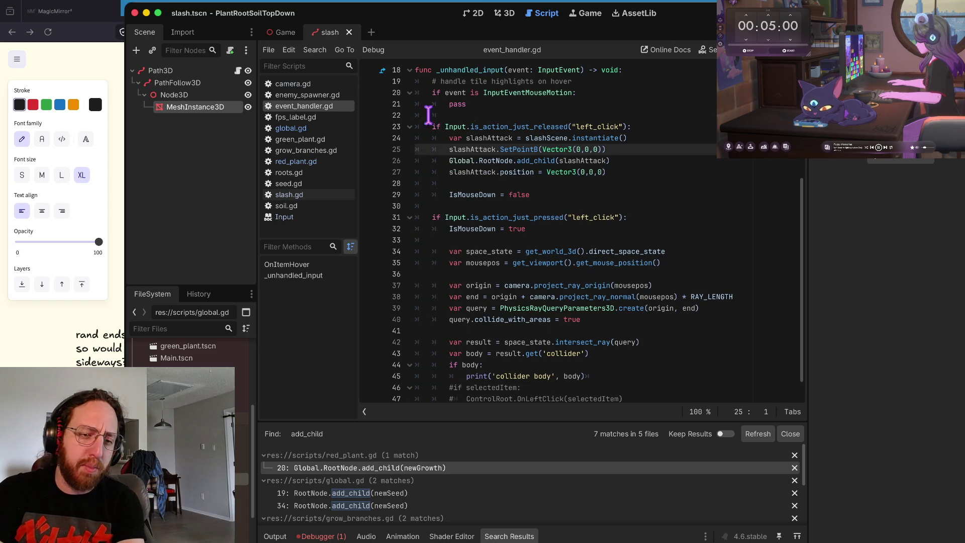
scroll(191, 352, "up", 10)
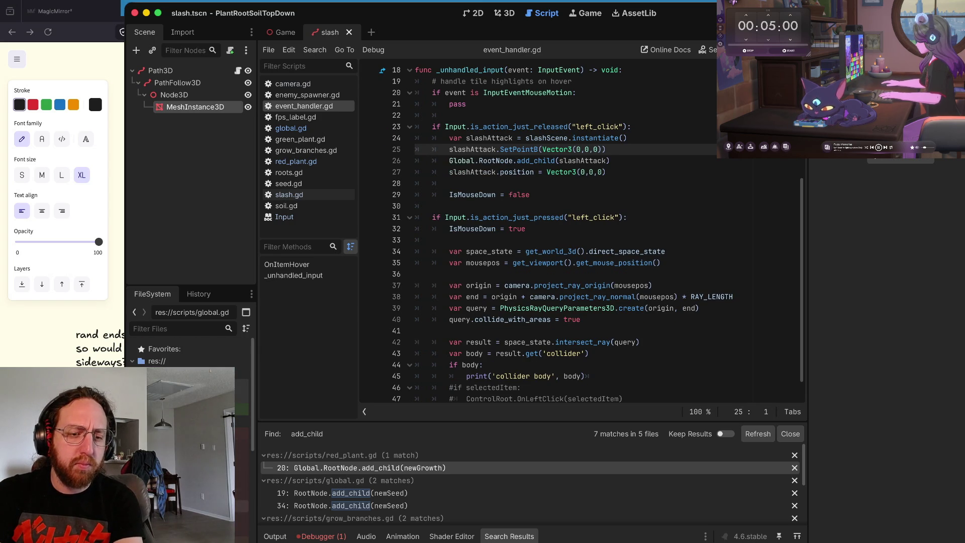
Step: Select the slash scene's Path3D and add a point to its curve
left_click(241, 530)
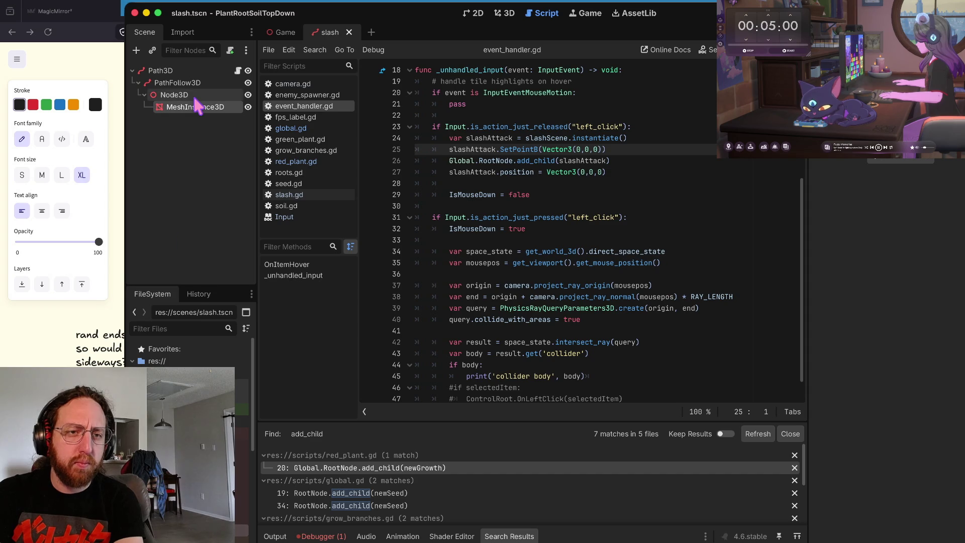
left_click(195, 70)
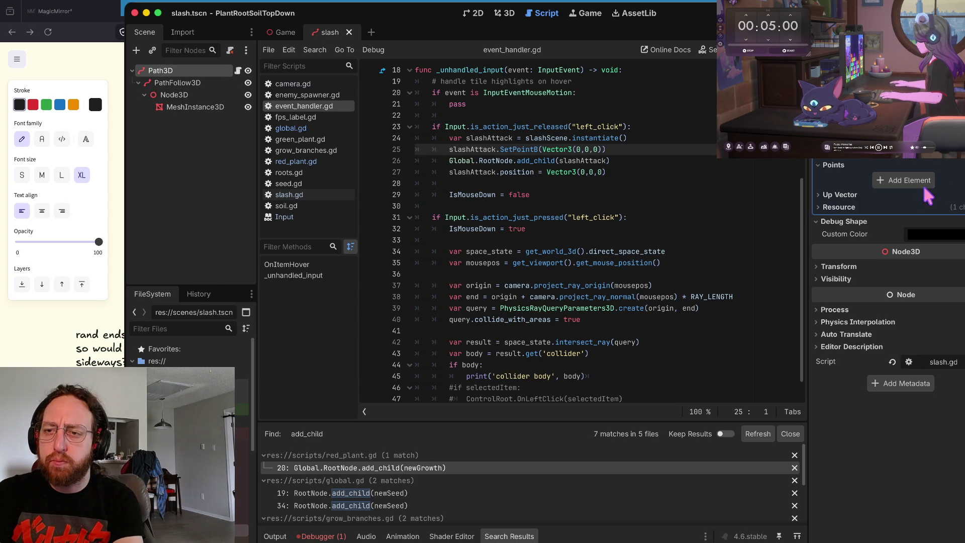
left_click(904, 180)
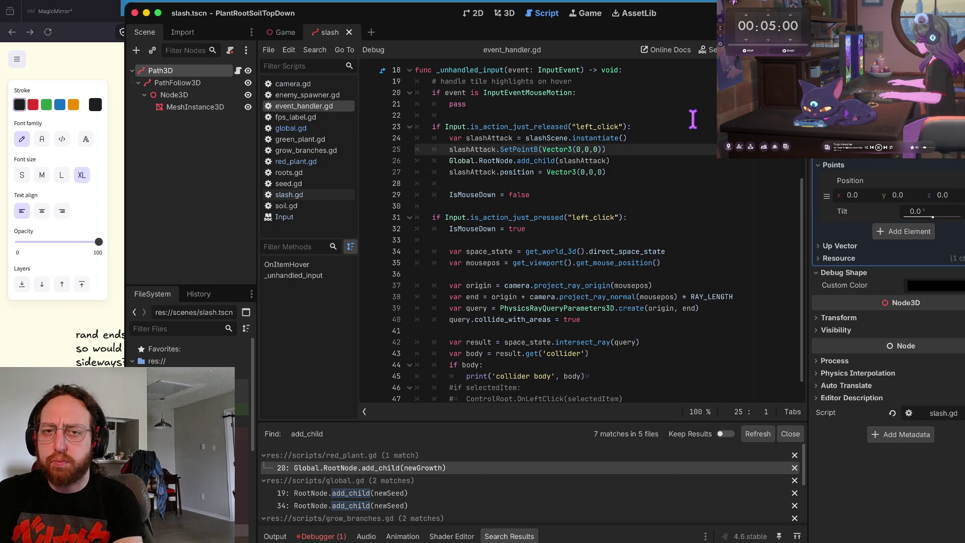
Step: View the slash in 3D with PathFollow3D and the mesh briefly hidden, save, and close the scene
left_click(505, 13)
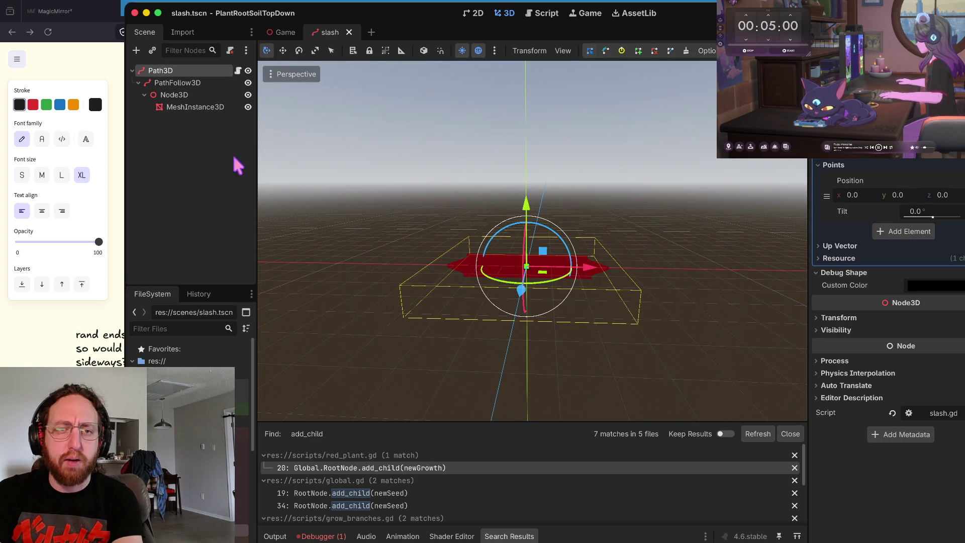
left_click(248, 83)
left_click(247, 94)
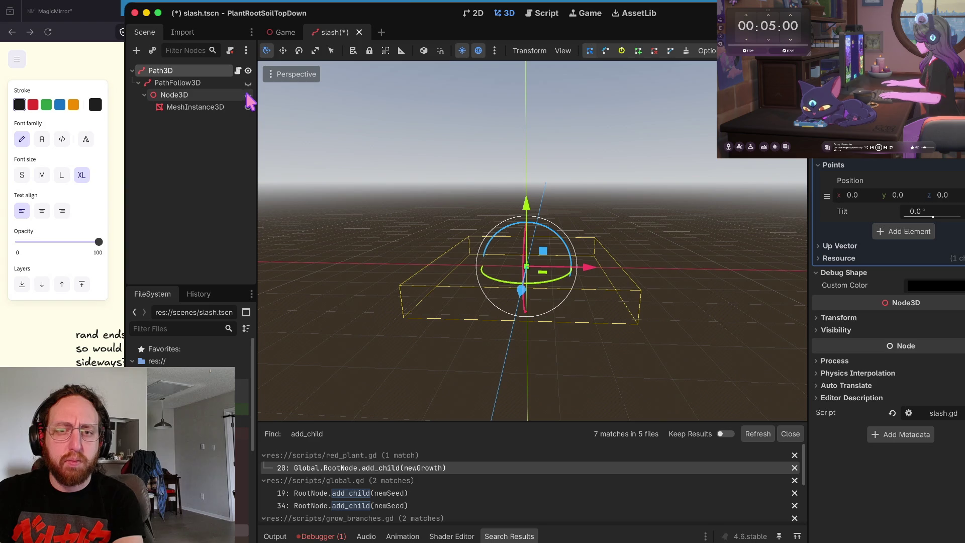
left_click_drag(463, 215, 560, 284)
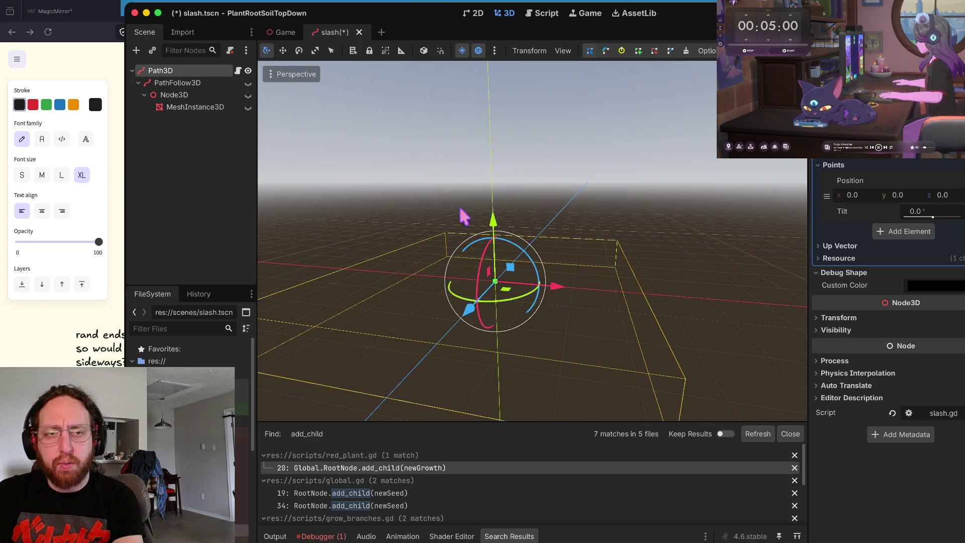
left_click(248, 83)
left_click(248, 95)
key("ctrl+s")
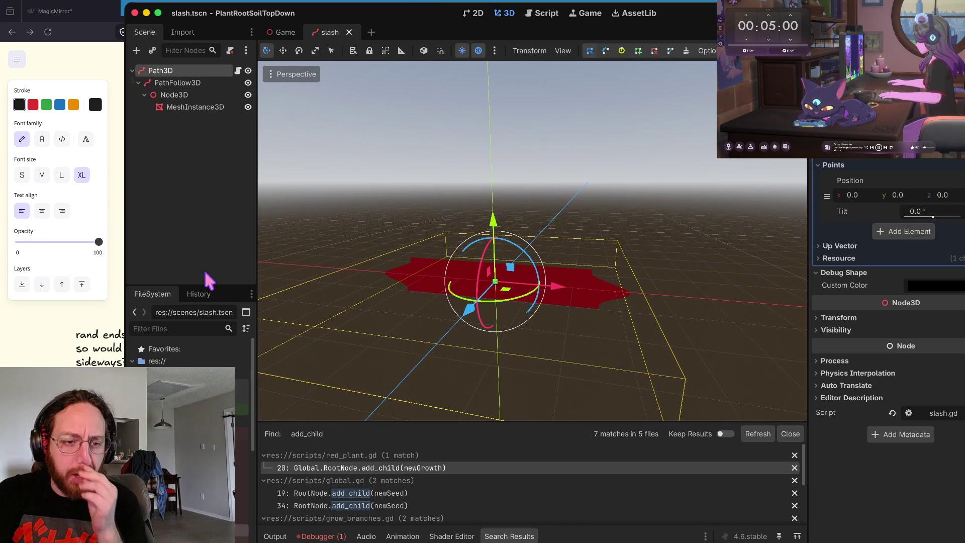
left_click(349, 32)
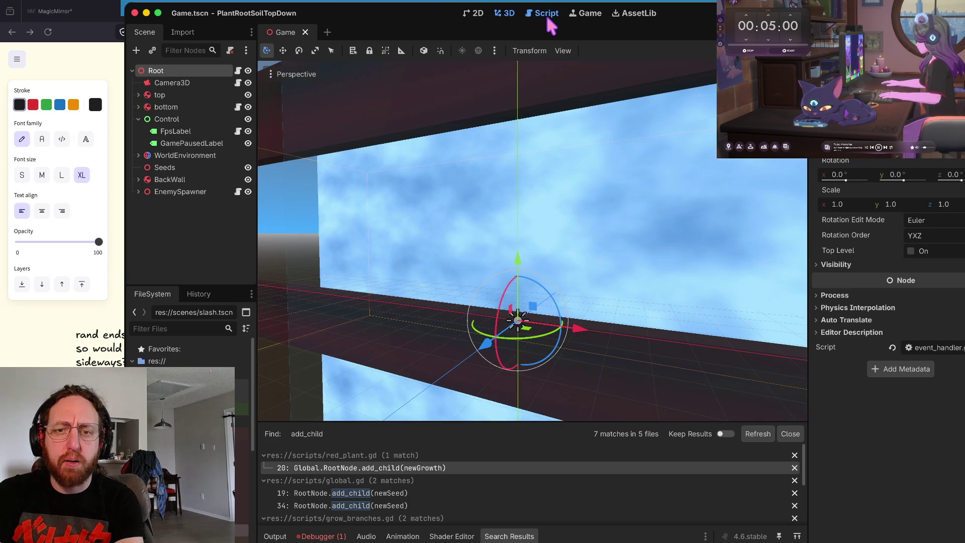
Step: Save event_handler.gd at the SetPointB call, then bring up slash.gd
left_click(544, 15)
left_click(569, 149)
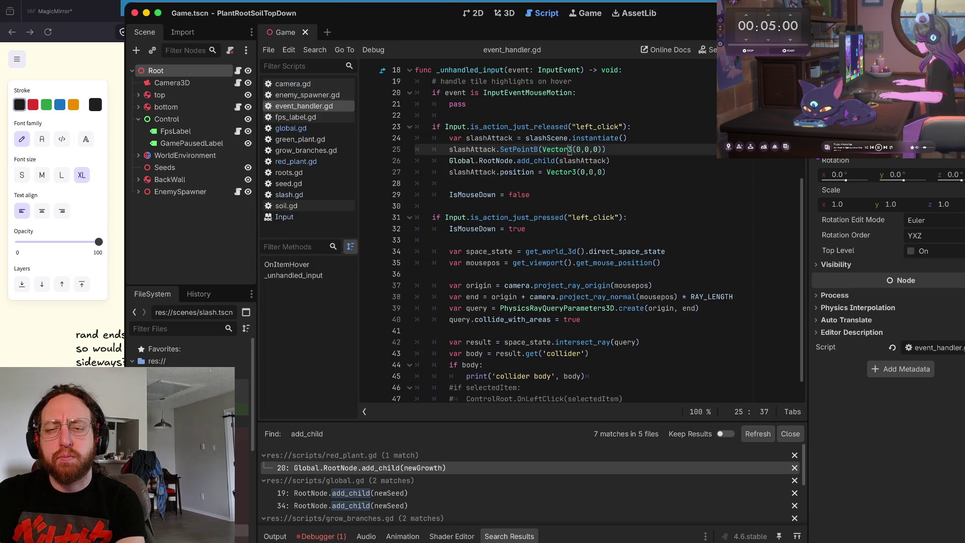
key("ctrl+Left")
key("ctrl+Left")
key("ctrl+s")
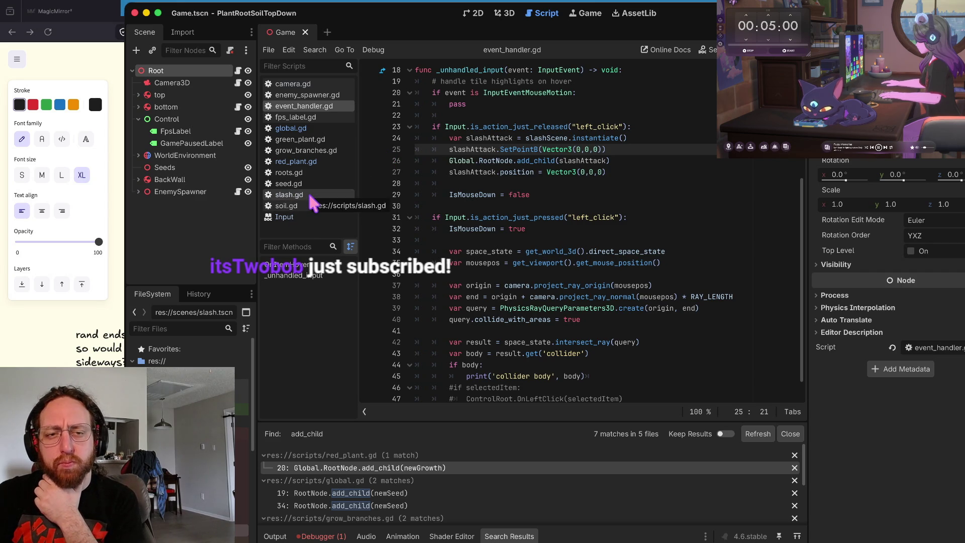
left_click(311, 198)
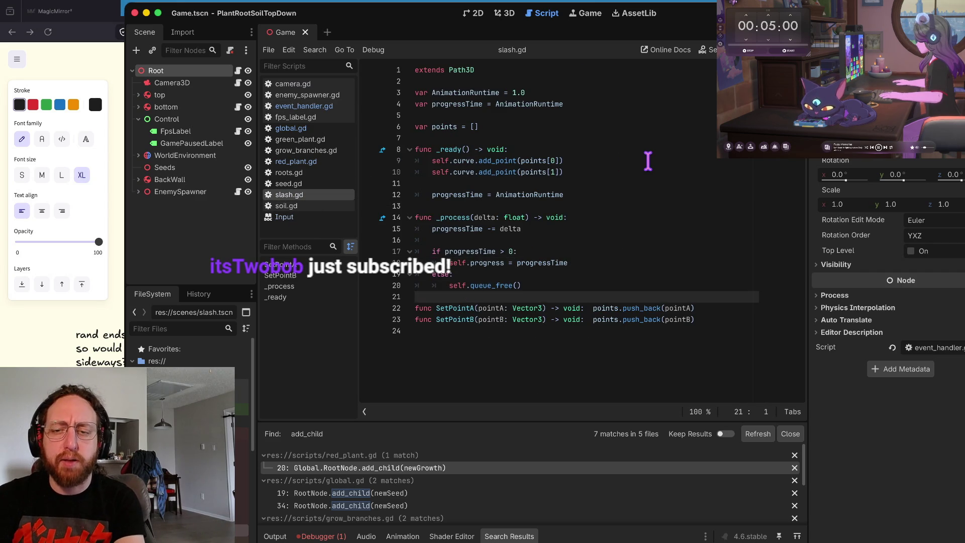
Step: Comment out the SetPointA line and the second add_point line (line 10) with #, then save slash.gd
key("Down")
type("//")
key("BackSpace")
key("BackSpace")
type("#")
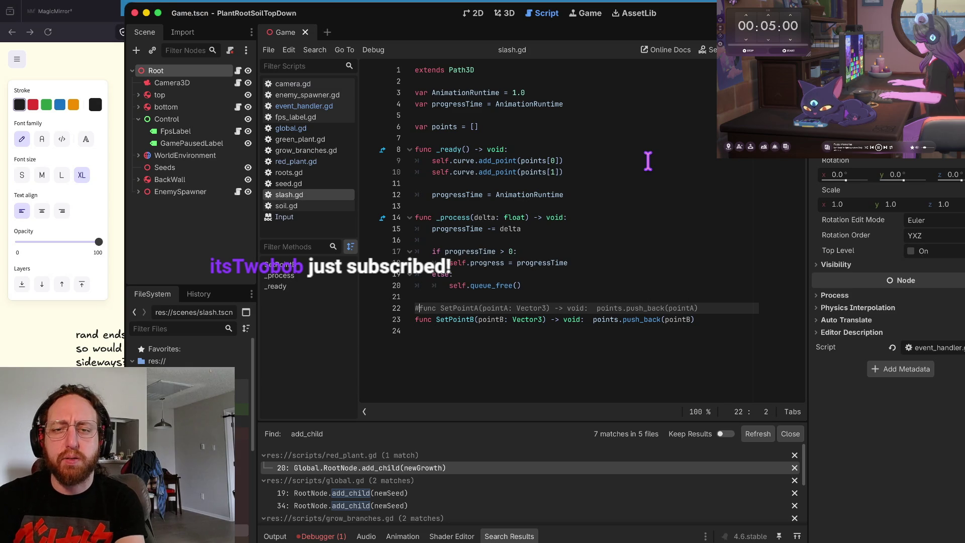
left_click(647, 160)
key("Down")
key("Home")
type("#")
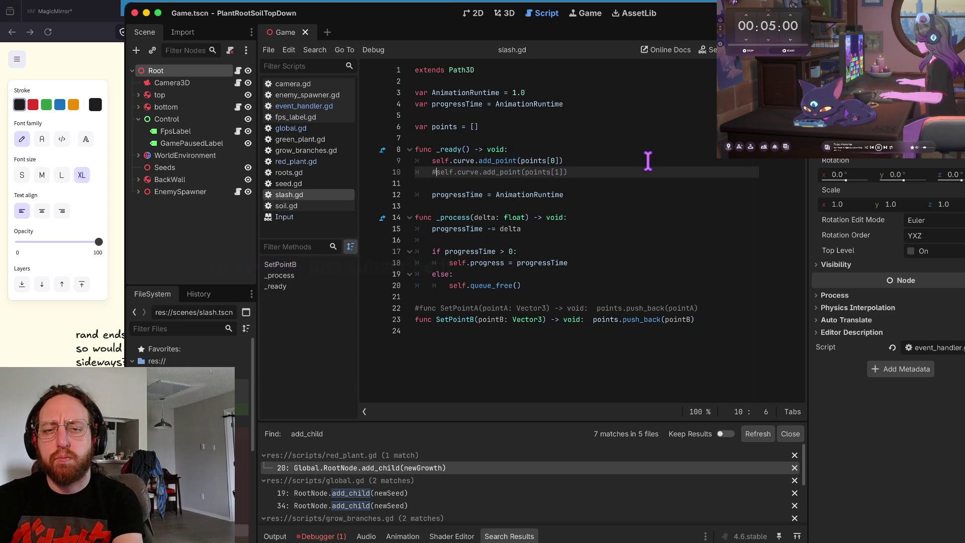
key("Up")
key("ctrl+Right")
key("ctrl+Right")
key("ctrl+Right")
key("ctrl+s")
Step: Review the edited lines and run the game, which stops on the progress error at line 18
key("Home")
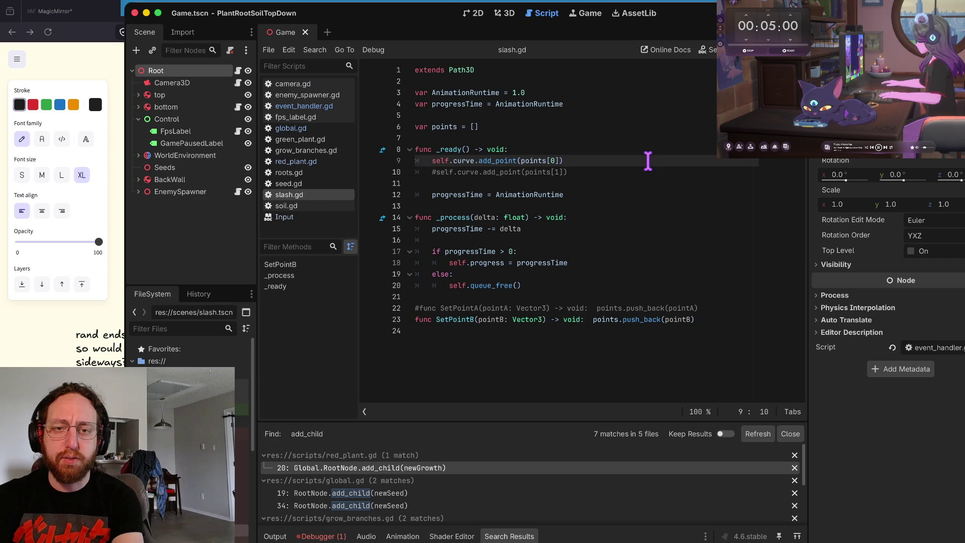
key("Down")
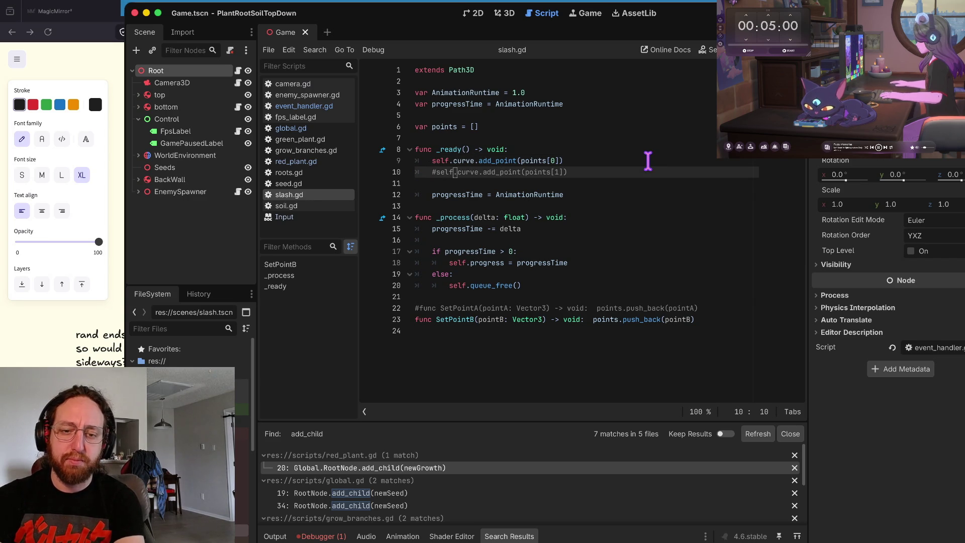
key("ctrl+k")
key("ctrl+z")
key("ctrl+Right")
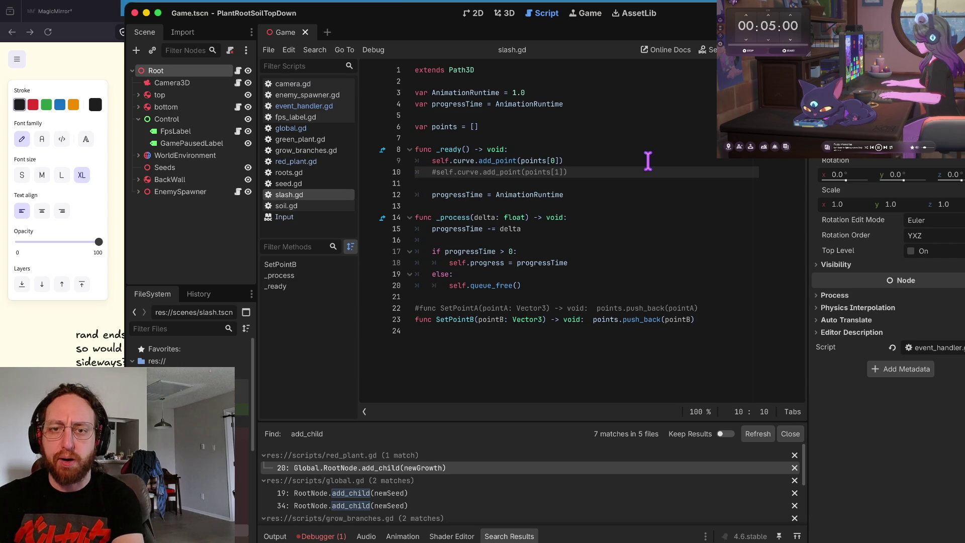
key("ctrl+Right")
key("Right")
key("Down")
key("Down")
key("Down")
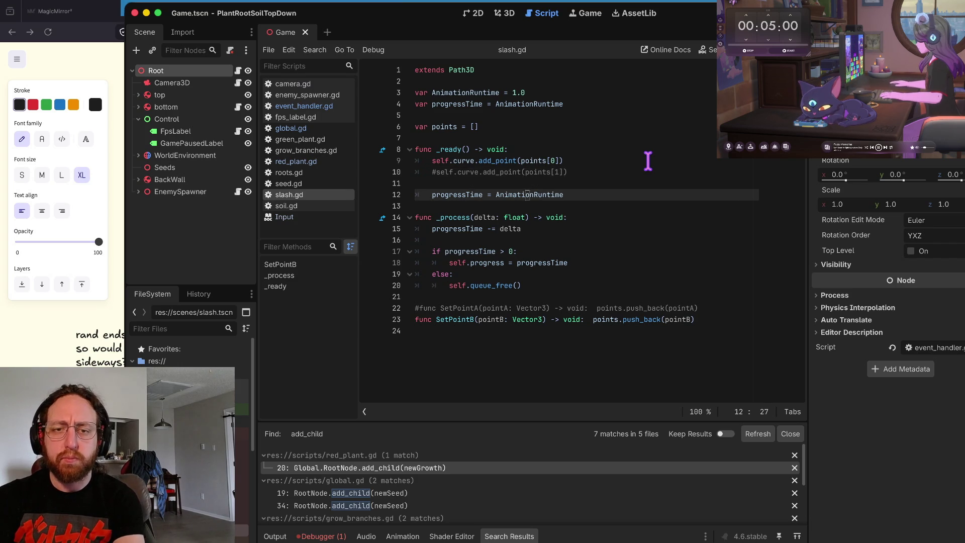
key("Down")
key("Down")
key("Down")
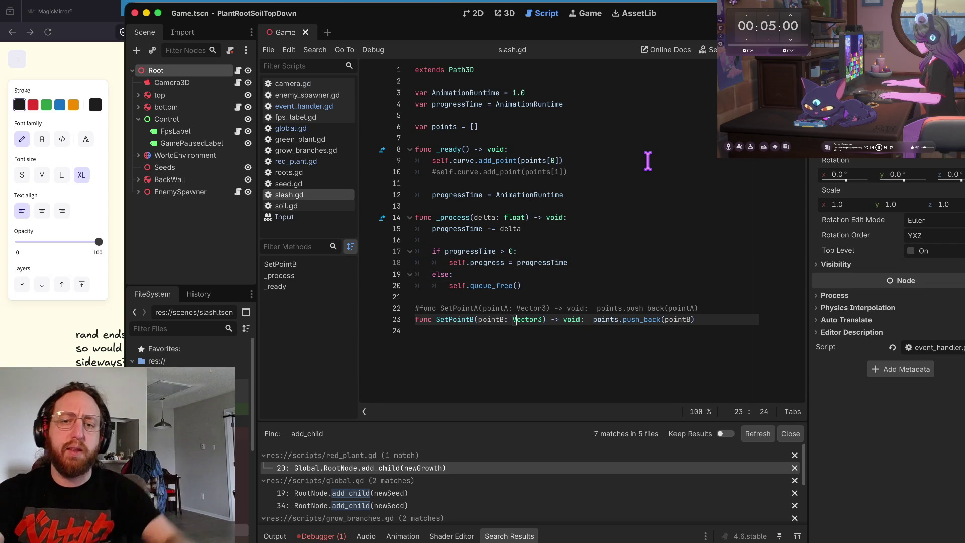
key("Up")
key("Up")
key("Up")
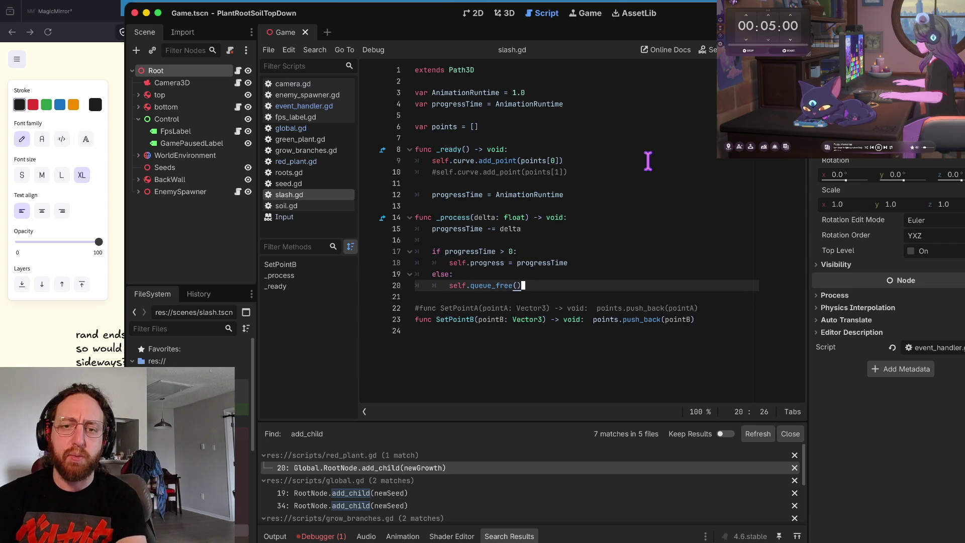
key("Up")
key("Up")
key("Up")
key("Up")
key("Up")
key("Up")
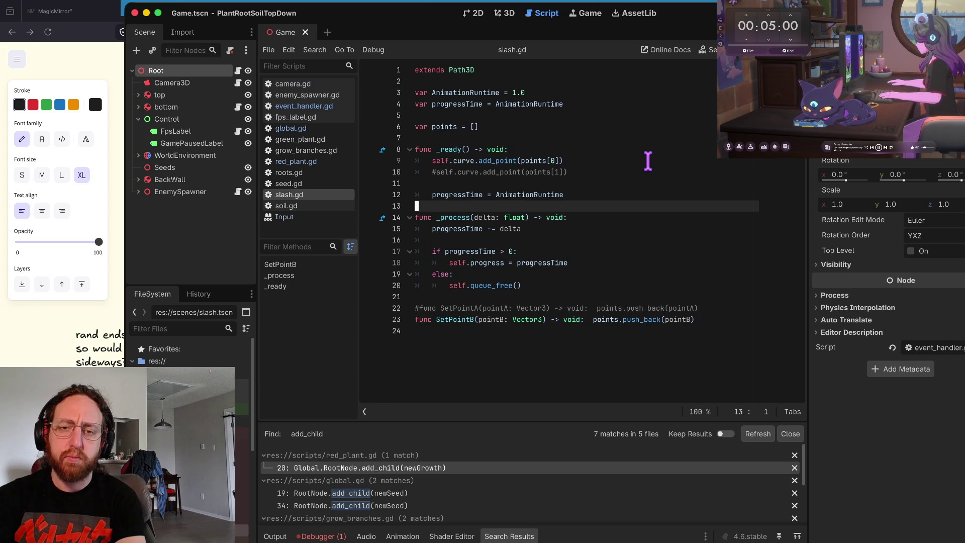
key("Up")
key("Up")
key("Up")
key("Up")
key("Up")
key("Up")
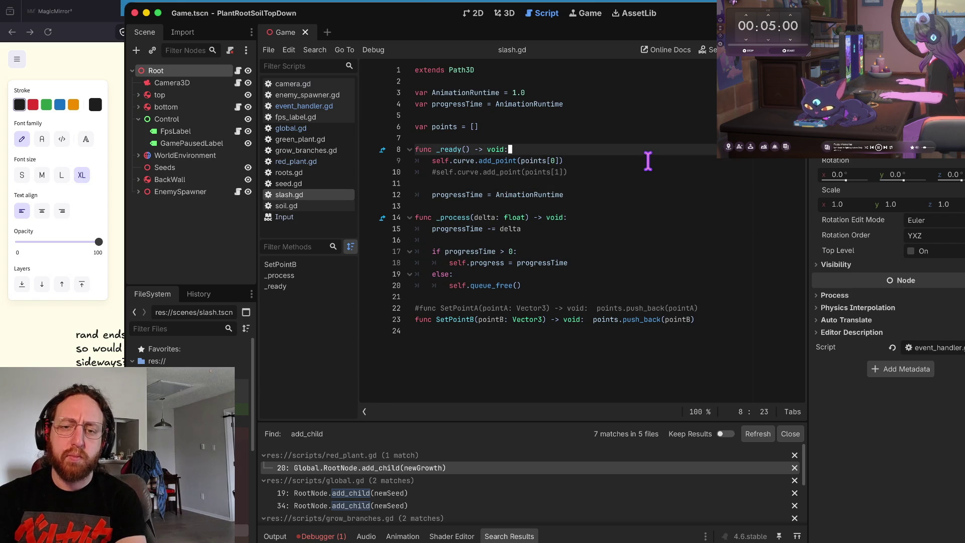
key("super+b")
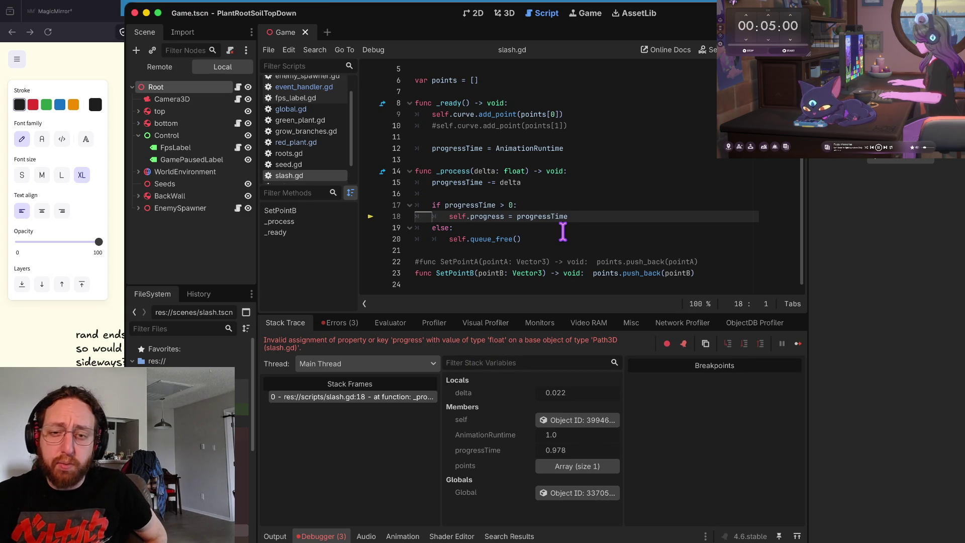
Step: Inspect the failing progress assignment on line 18 and the else branch after it
left_click(569, 213)
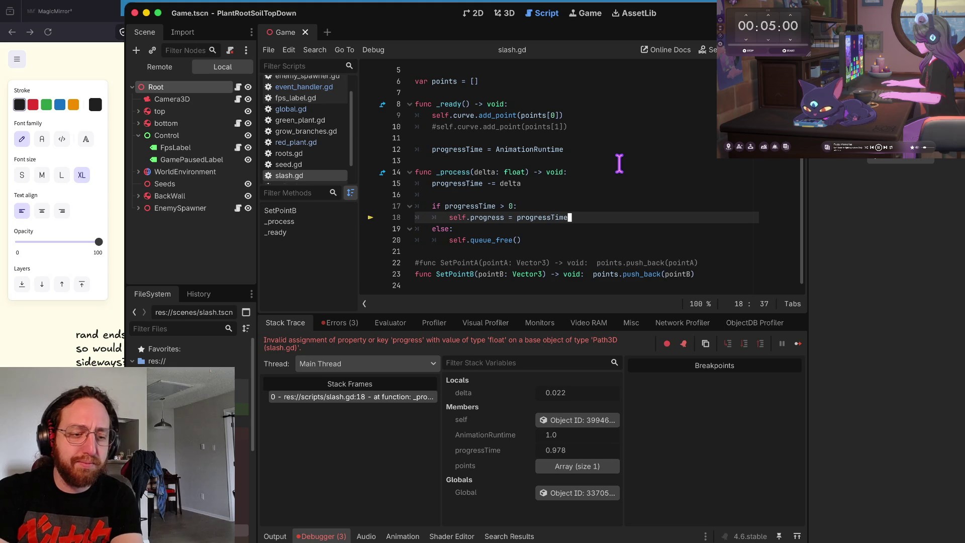
key("Down")
key("Home")
key("Up")
key("End")
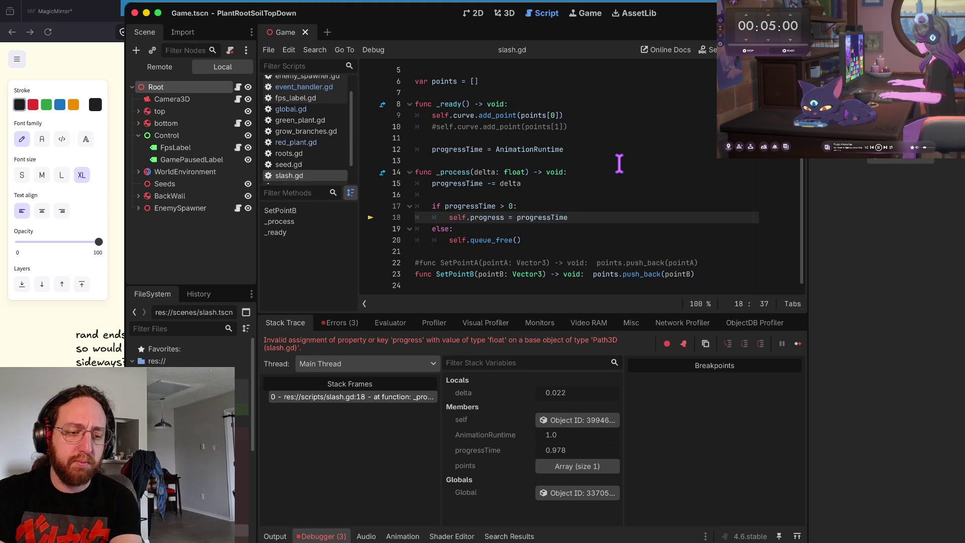
key("Down")
key("Up")
key("Up")
key("Down")
Step: Recheck the progressTime check and line 18's progress assignment, then quit the editor with Cmd+Q
key("Down")
key("ctrl+Right")
key("Up")
key("Up")
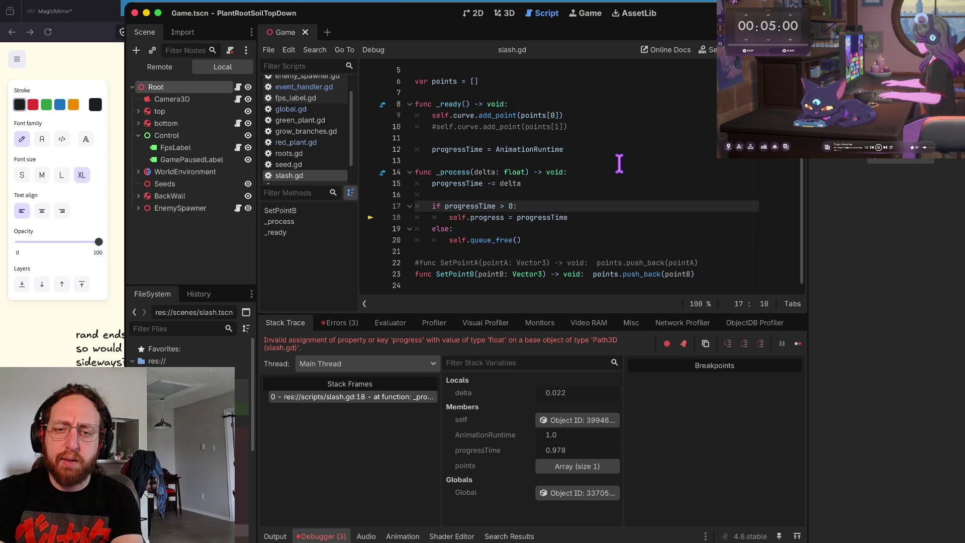
key("End")
key("Down")
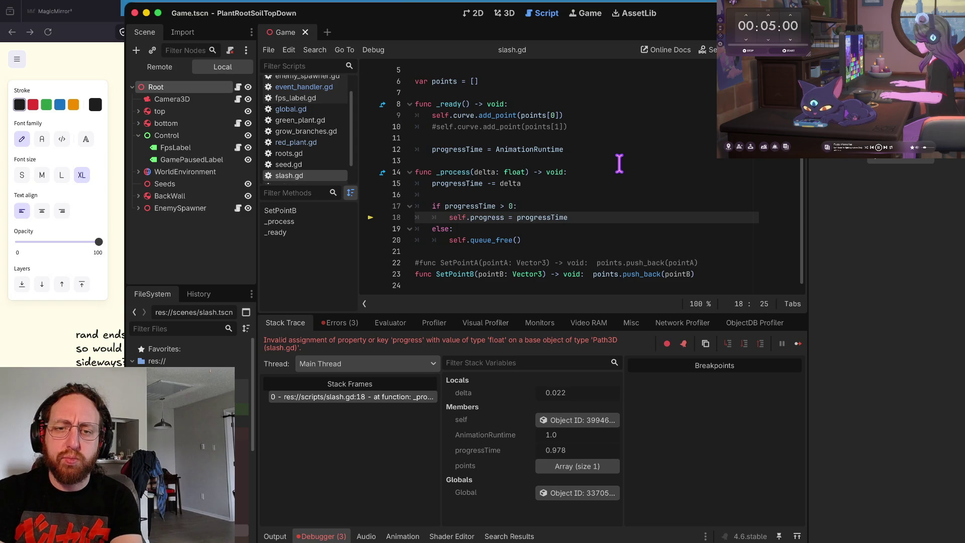
key("Up")
key("Left")
key("Left")
key("Left")
key("Down")
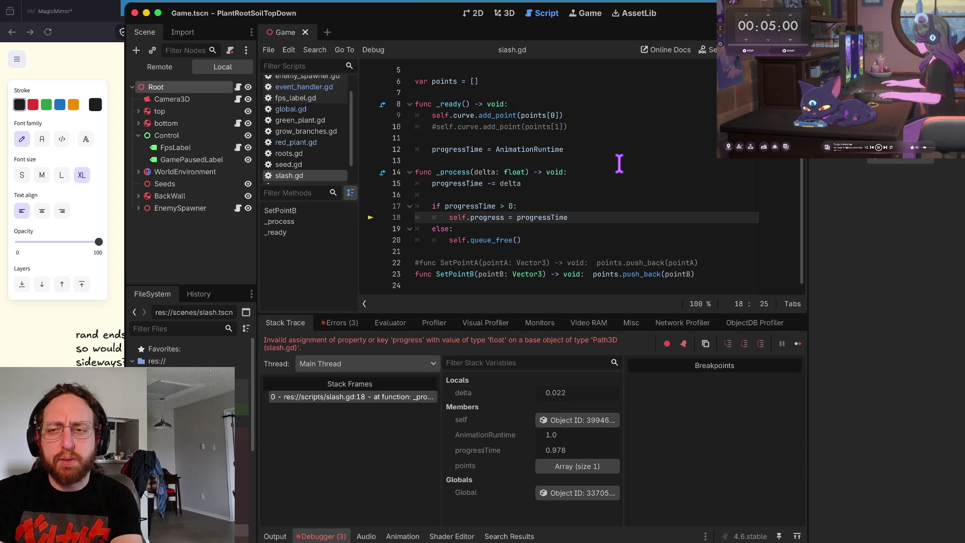
key("ctrl+Left")
key("ctrl+Left")
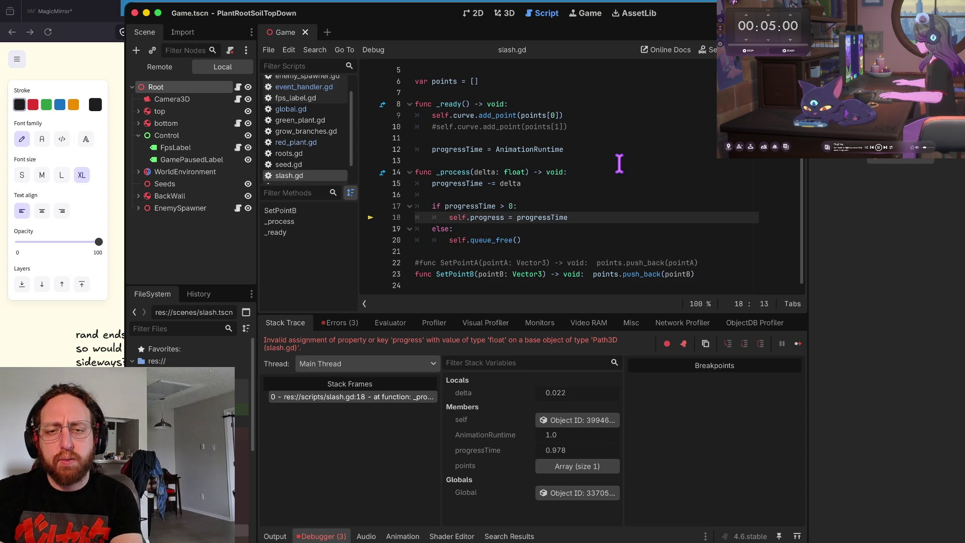
key("End")
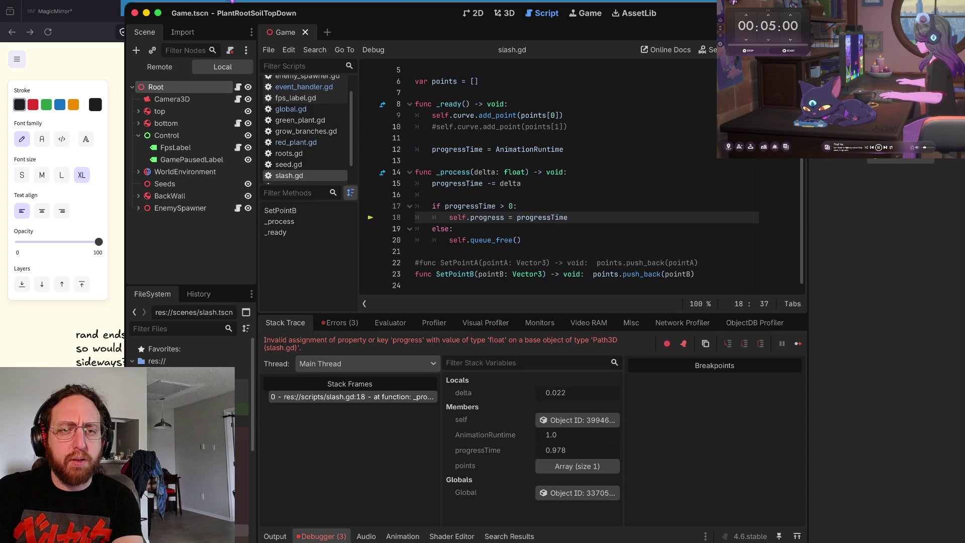
key("super+q")
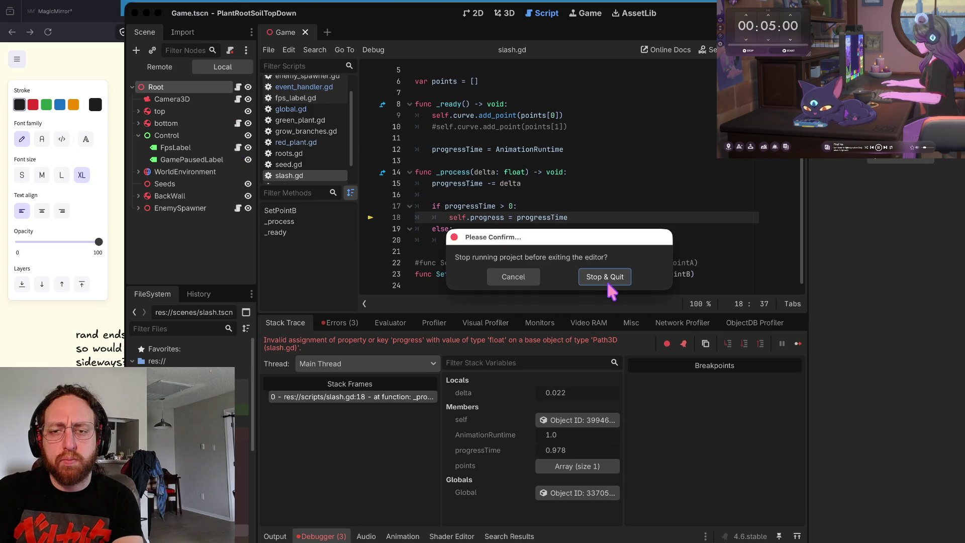
Step: Confirm Stop & Quit and close the Project Manager, leaving the Excalidraw whiteboard visible
left_click(610, 280)
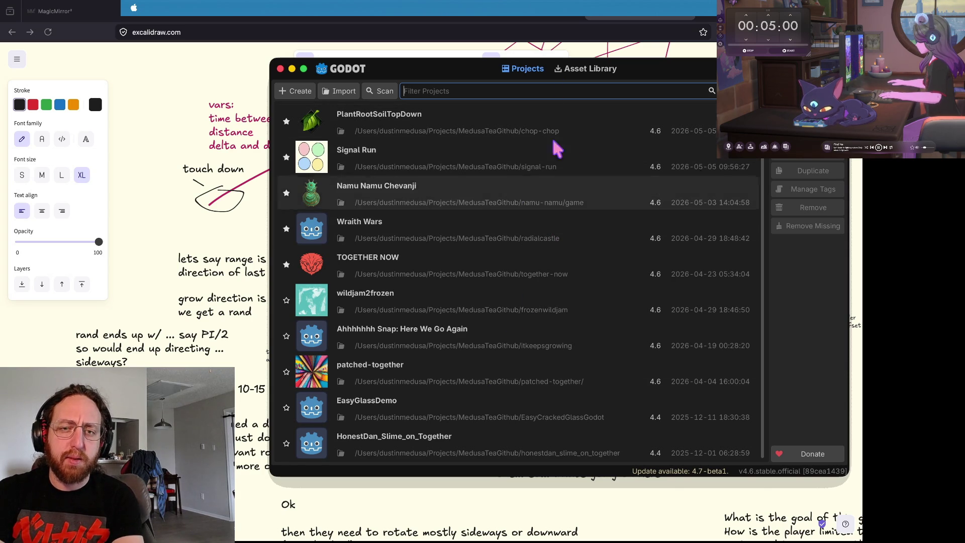
double_click(523, 147)
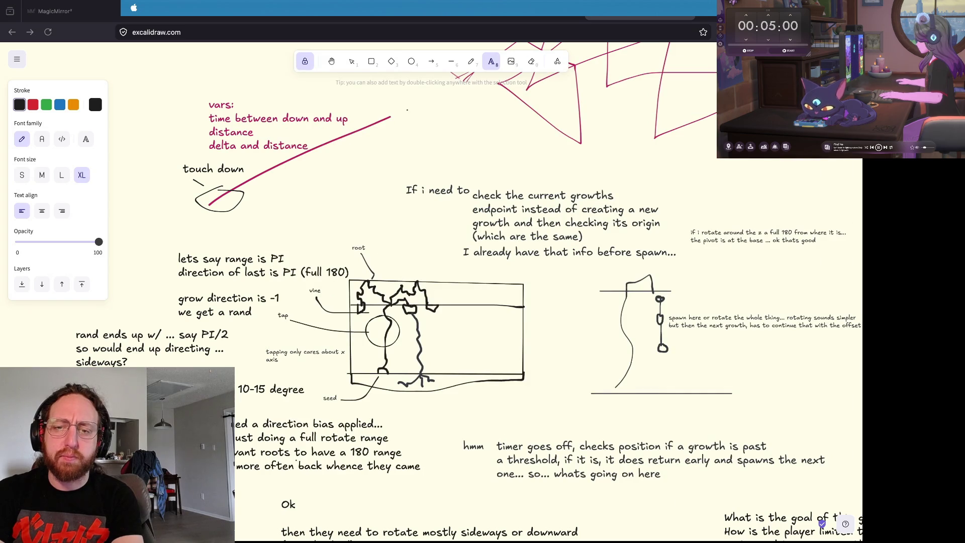